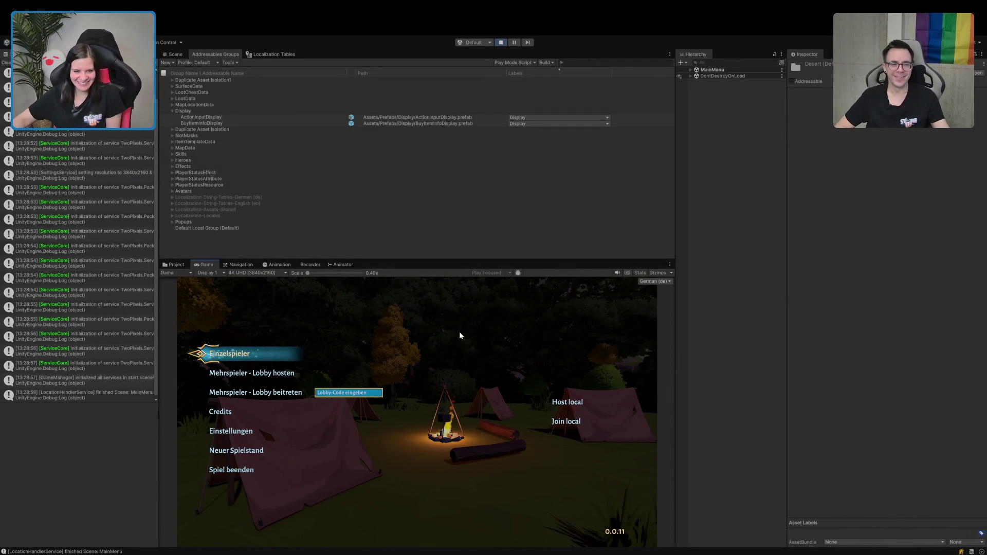
Maximize the Game view, clear the Console, and start an Einzelspieler game.
{"action": "double_click", "coordinate": [211, 265]}
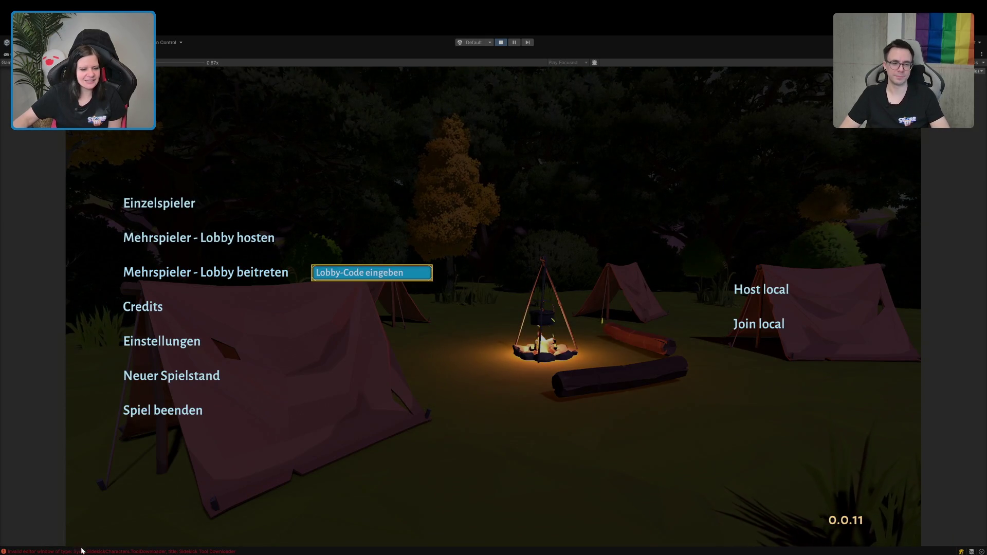
{"action": "key", "text": "shift+space"}
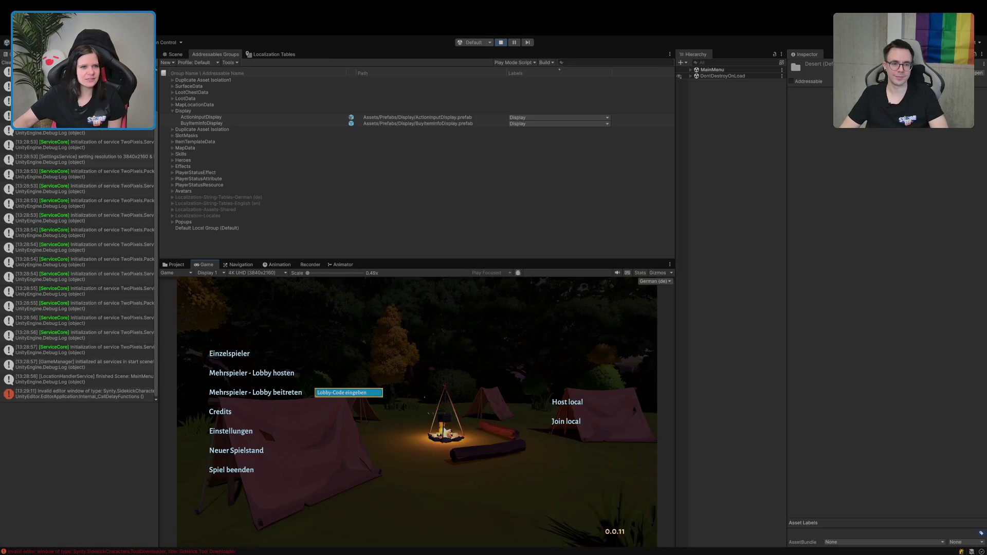
{"action": "left_click", "coordinate": [7, 62]}
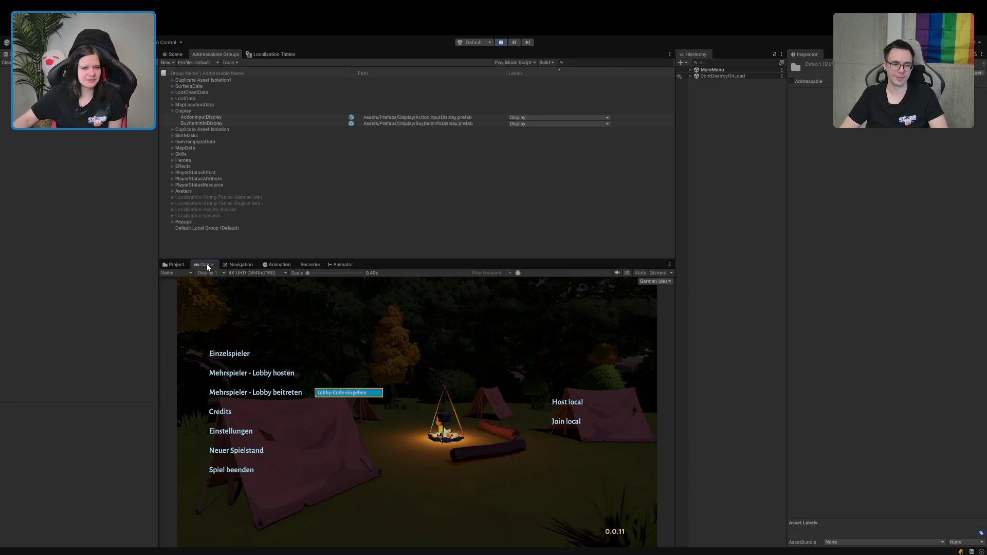
{"action": "double_click", "coordinate": [207, 264]}
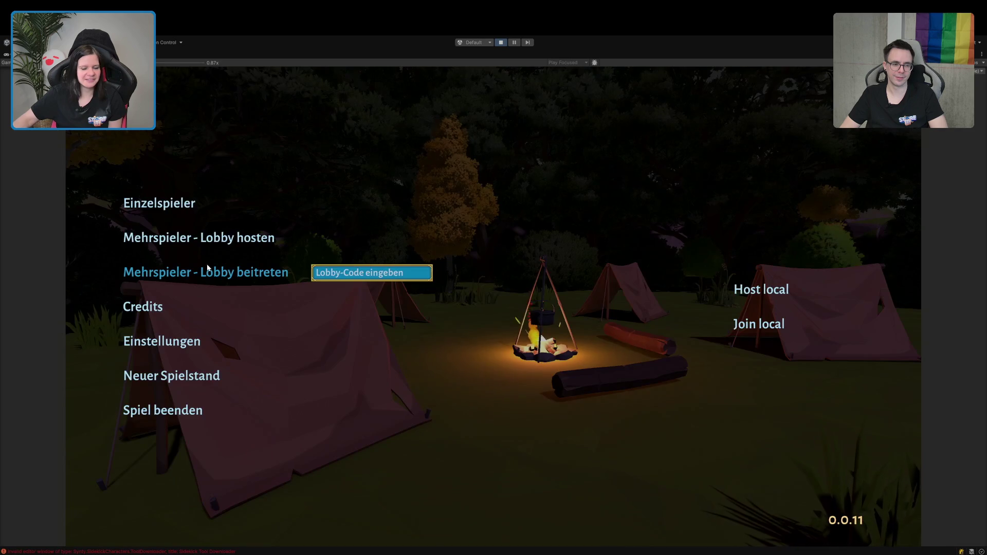
{"action": "left_click", "coordinate": [188, 202]}
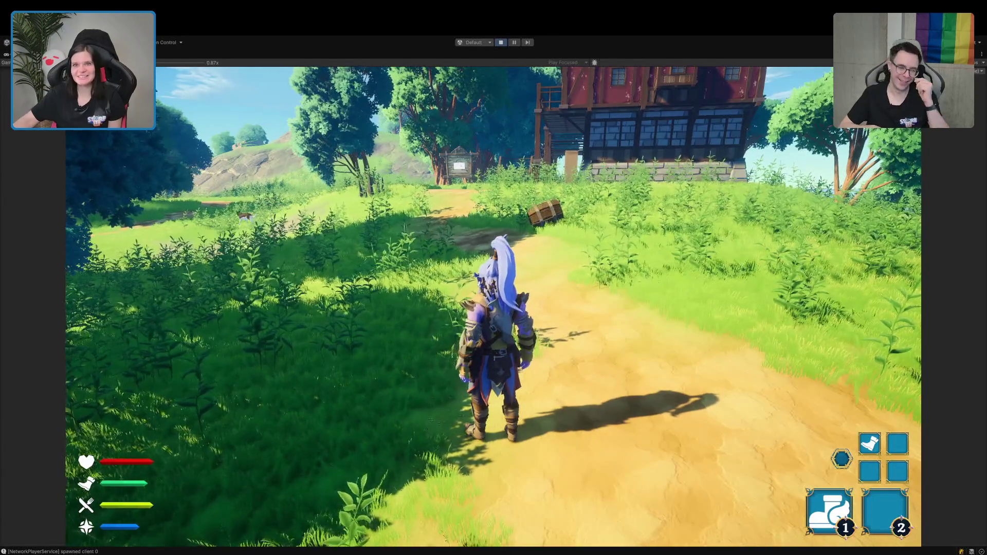
Run the character under the trees and up the open hill toward the green portal.
{"action": "key", "text": "w"}
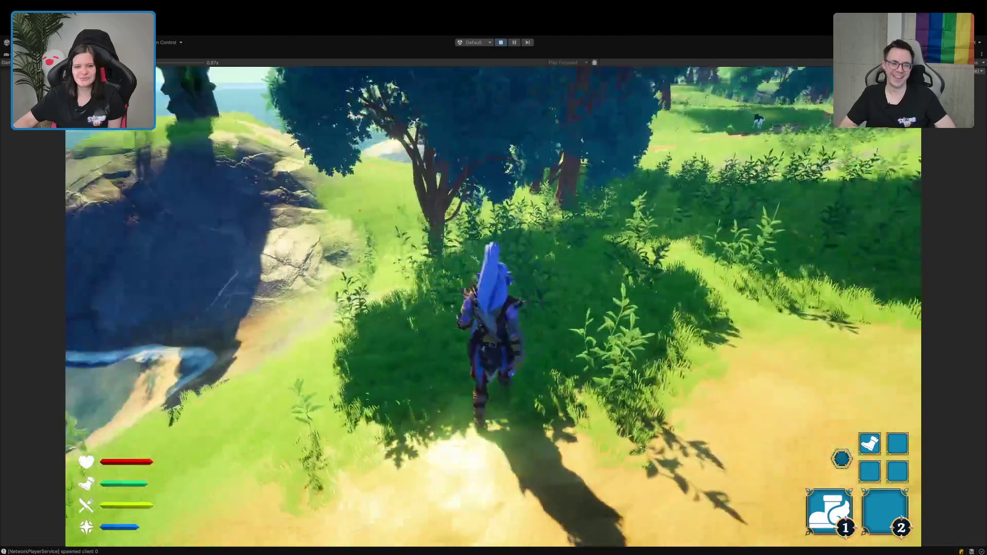
{"action": "key", "text": "w"}
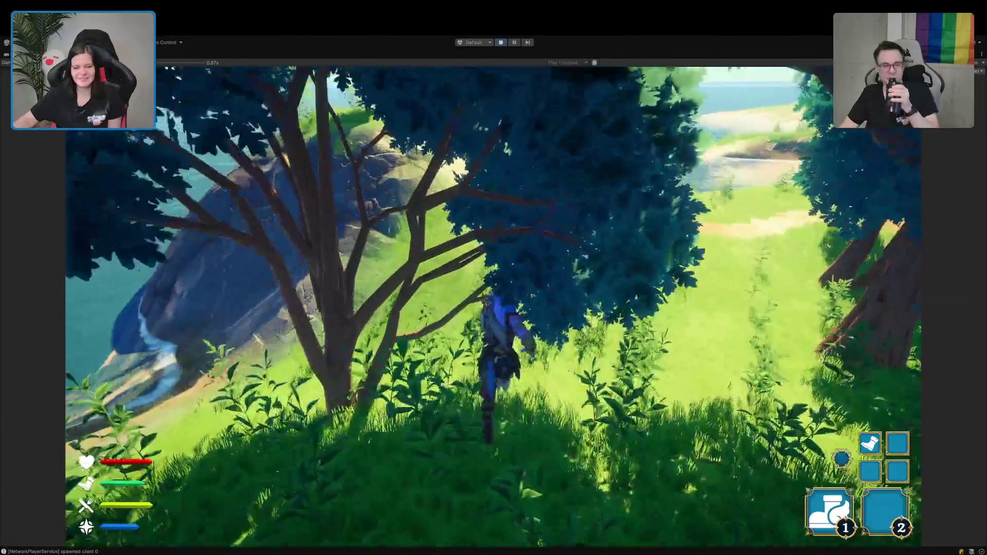
{"action": "key", "text": "w"}
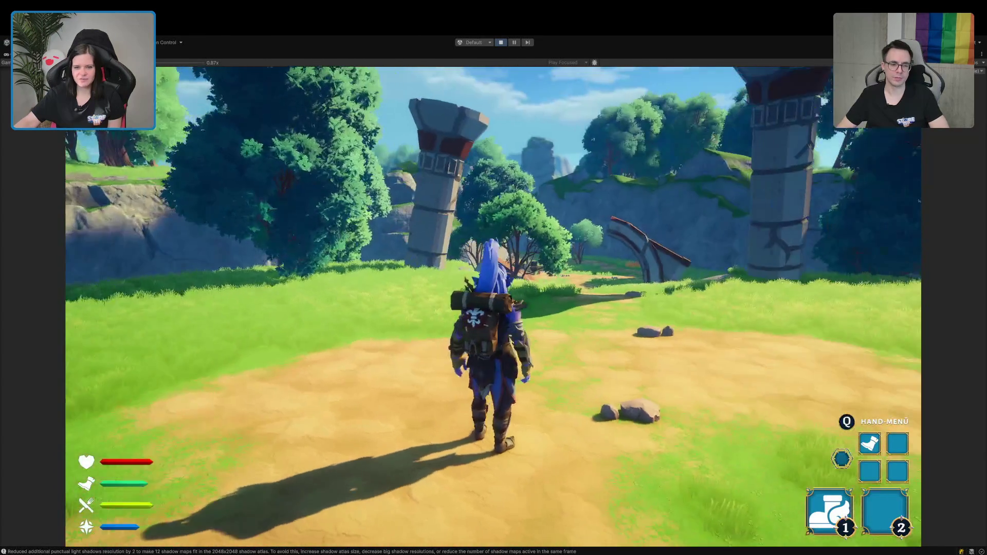
Run up onto the rocky hilltop and pull the sword lever to turn the ruins into a house.
{"action": "key", "text": "w"}
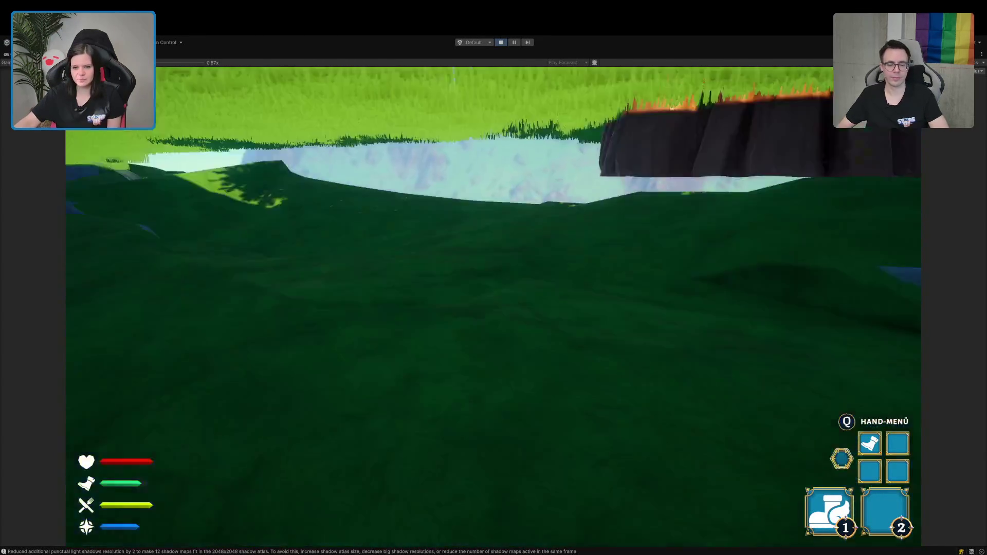
{"action": "key", "text": "w"}
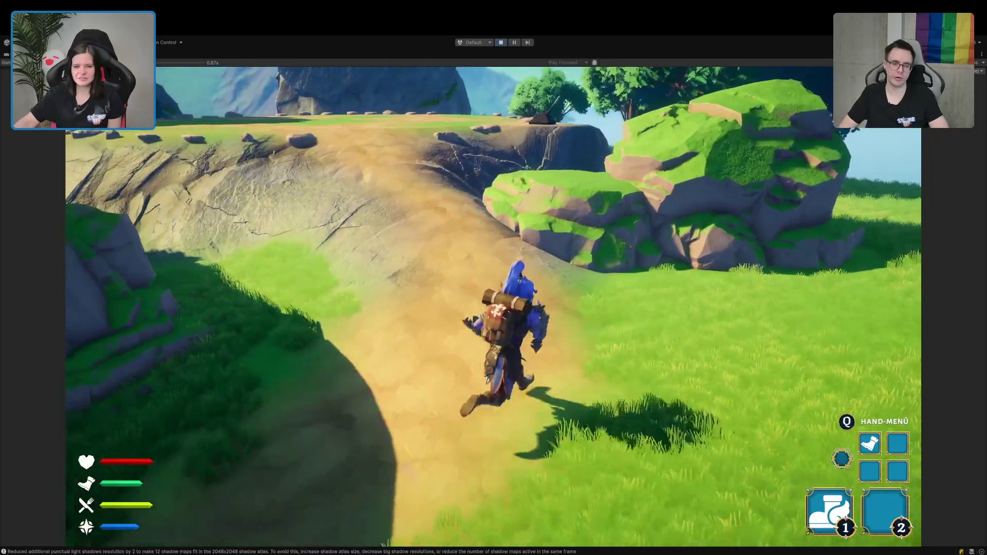
{"action": "key", "text": "w"}
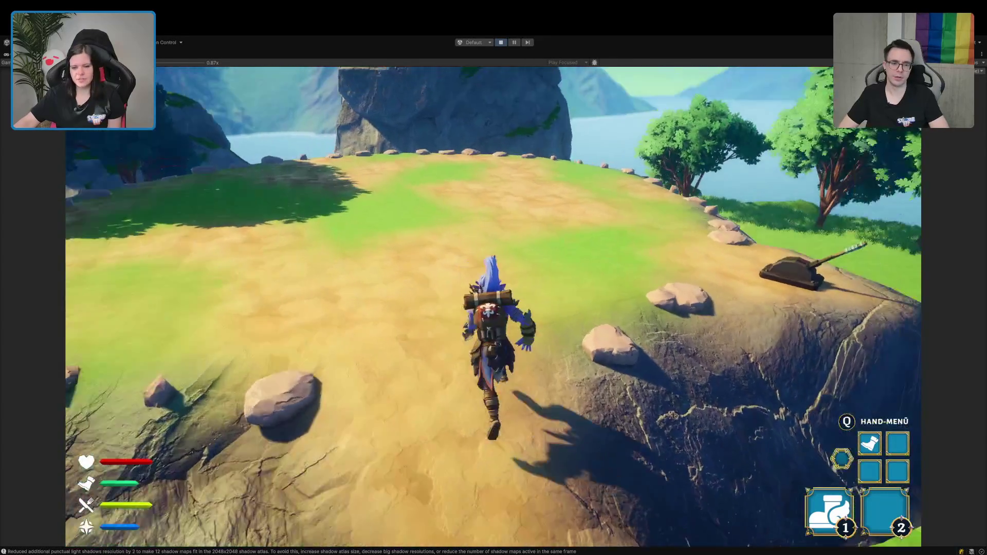
{"action": "key", "text": "w"}
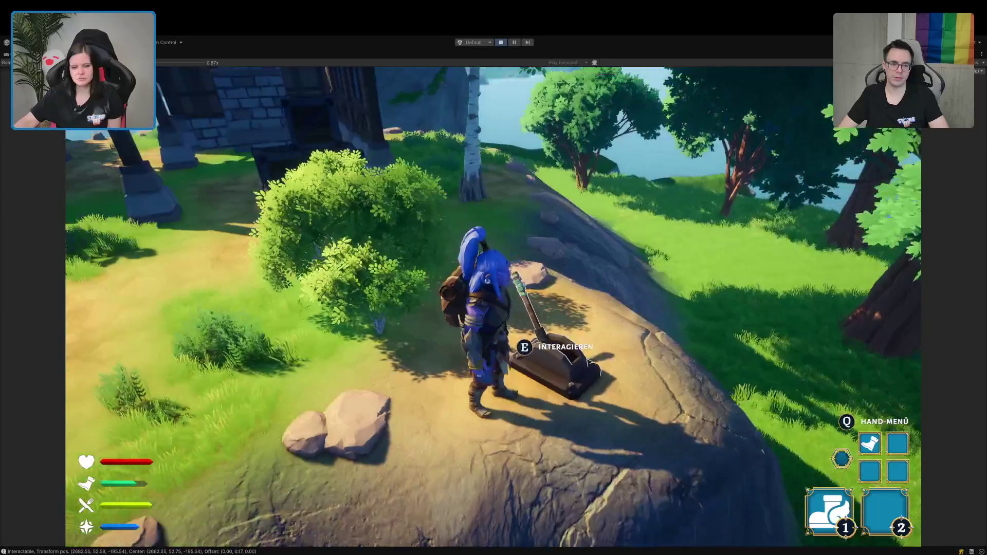
{"action": "key", "text": "e"}
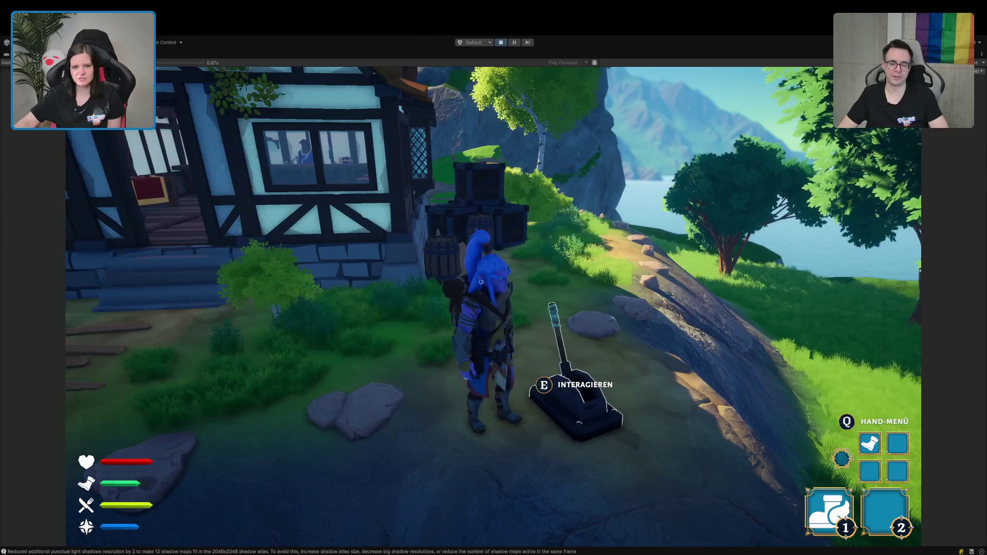
Walk up the steps into the timber-framed house and across the rug to the counter.
{"action": "key", "text": "w"}
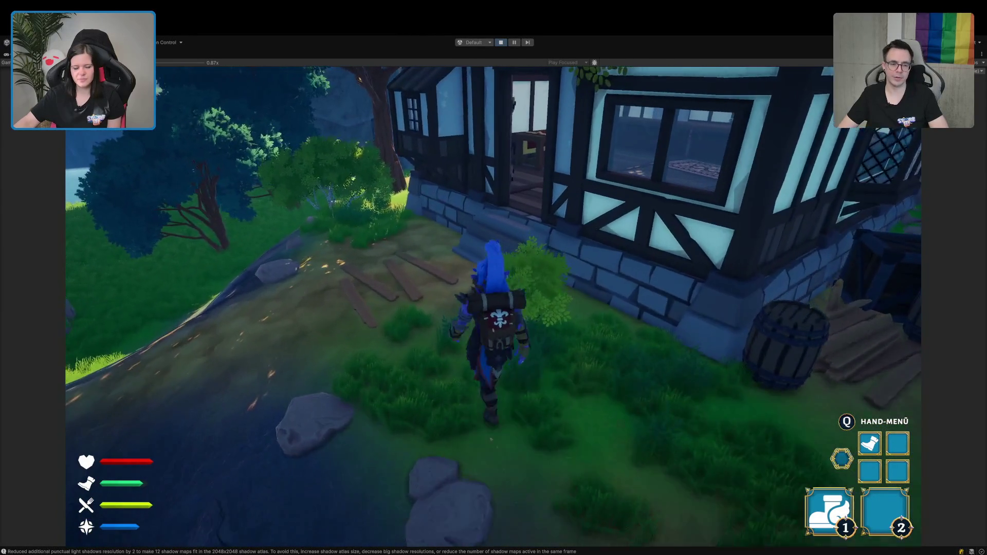
{"action": "key", "text": "w"}
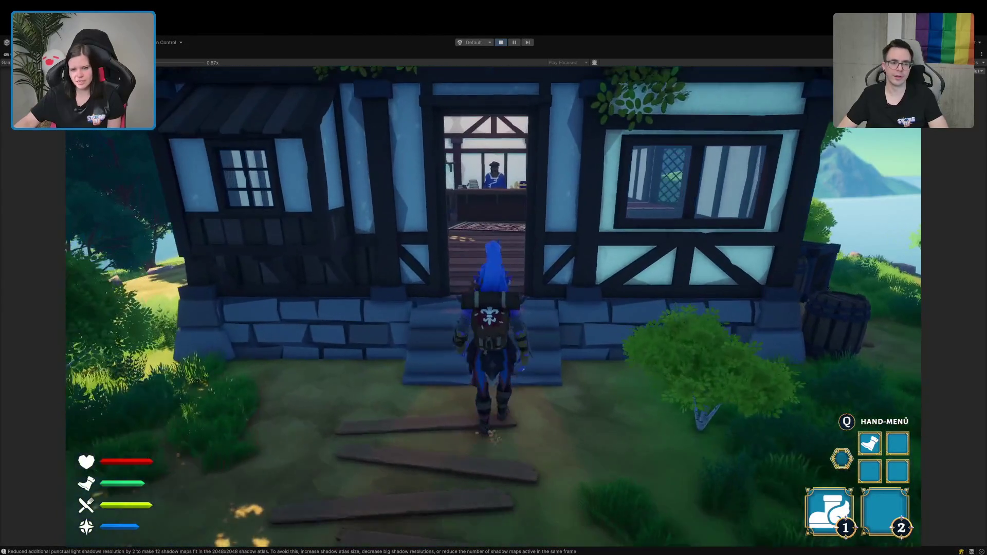
{"action": "key", "text": "w"}
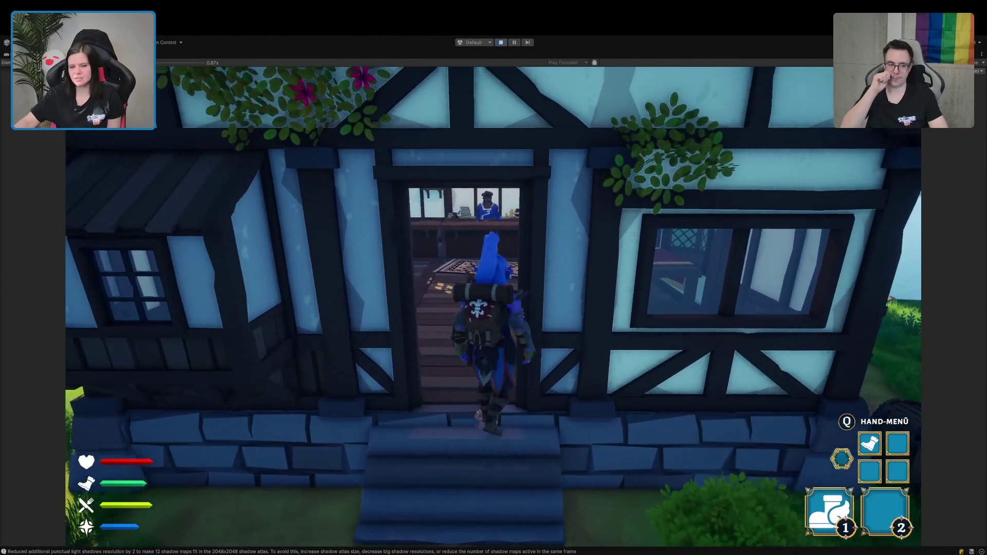
{"action": "key", "text": "w"}
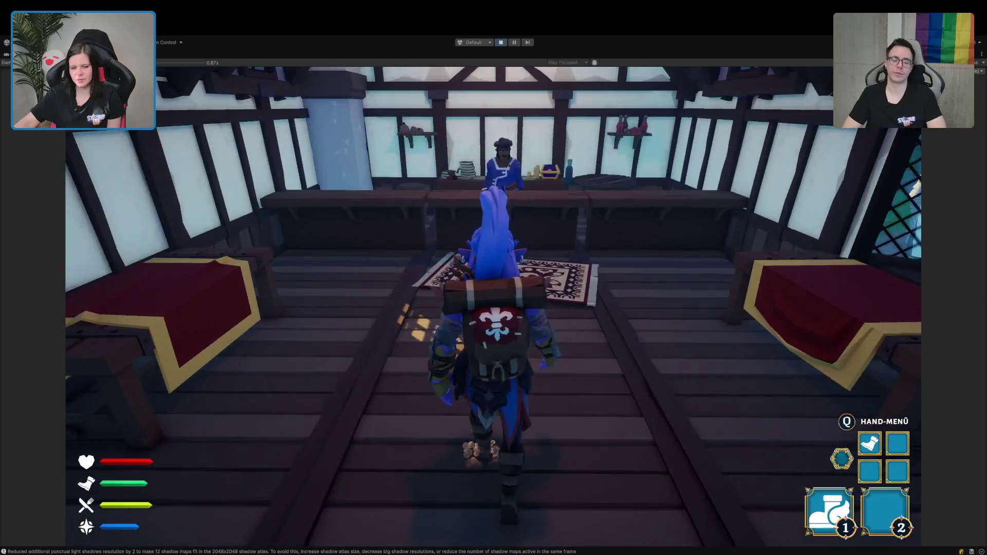
{"action": "key", "text": "w"}
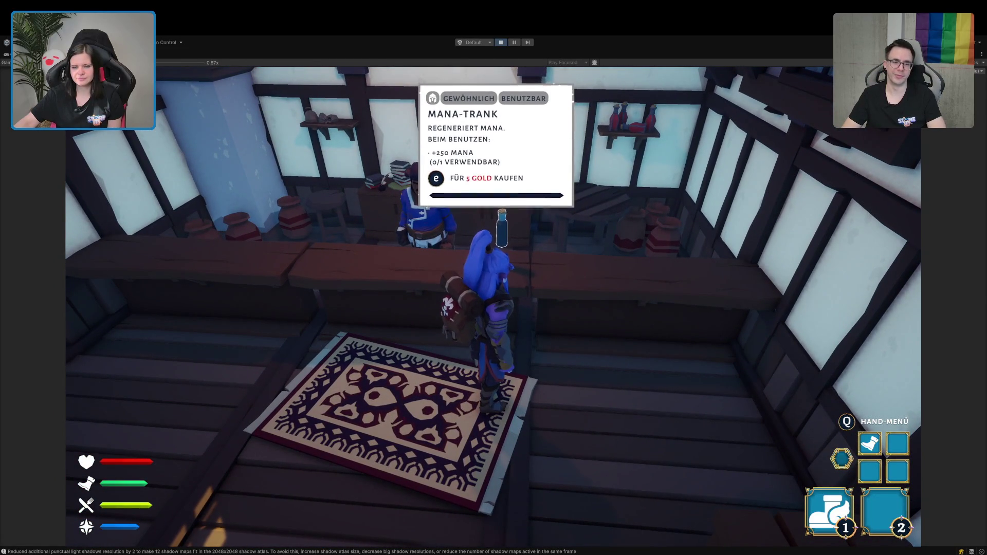
Open the shopkeeper's sell inventory, close it, and bring up the pause menu.
{"action": "key", "text": "a"}
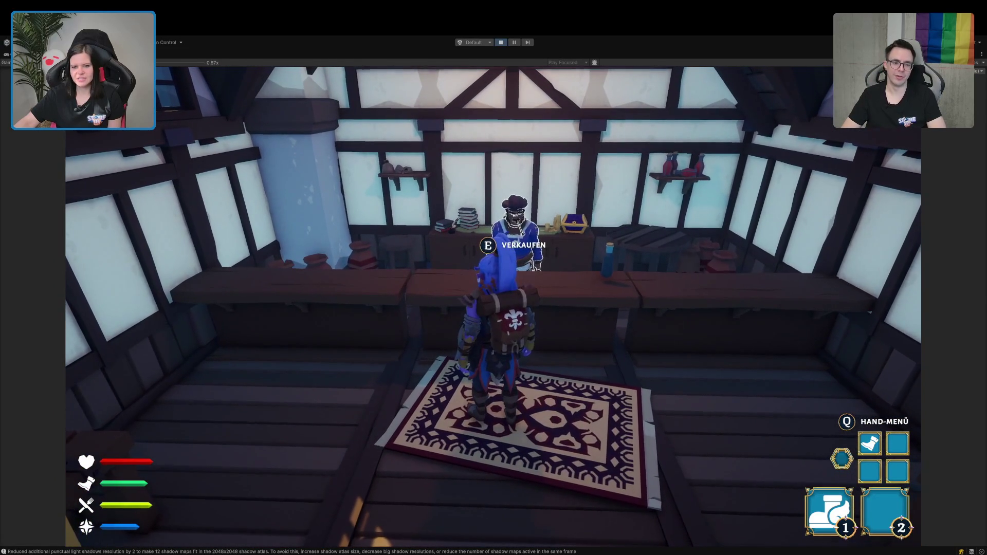
{"action": "key", "text": "e"}
{"action": "key", "text": "Escape"}
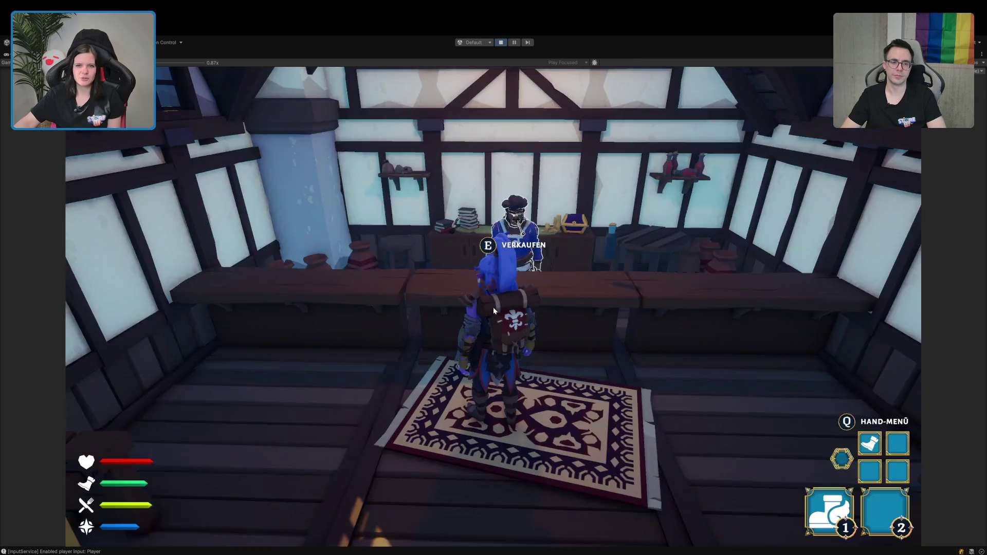
{"action": "key", "text": "Escape"}
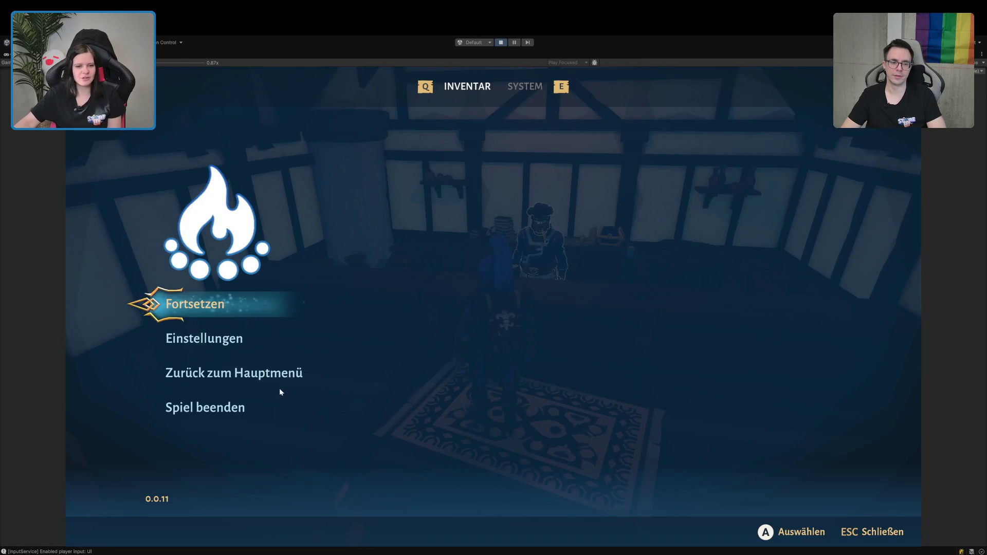
Return to the main menu via Zurück zum Hauptmenü and start a new Einzelspieler game.
{"action": "left_click", "coordinate": [278, 379]}
{"action": "left_click", "coordinate": [378, 360]}
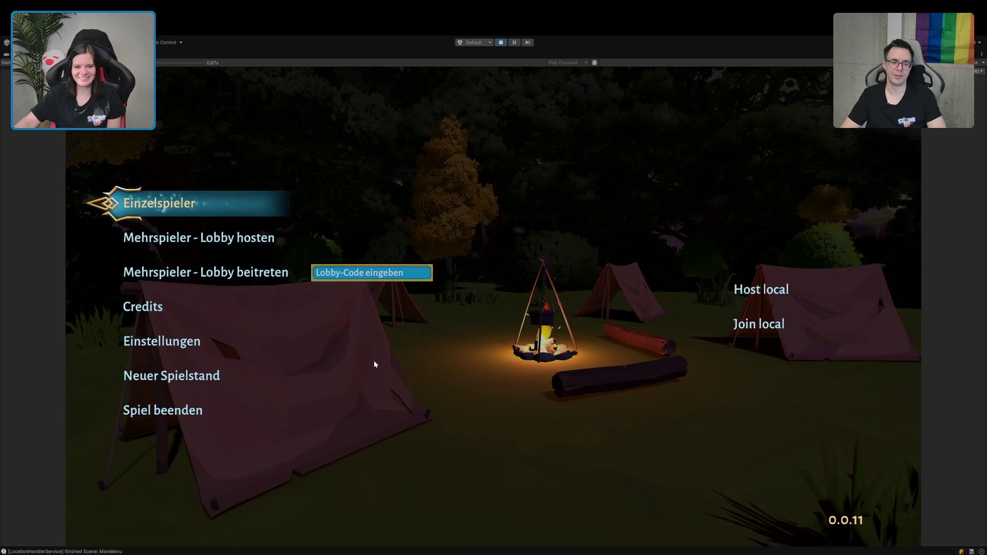
{"action": "left_click", "coordinate": [183, 215]}
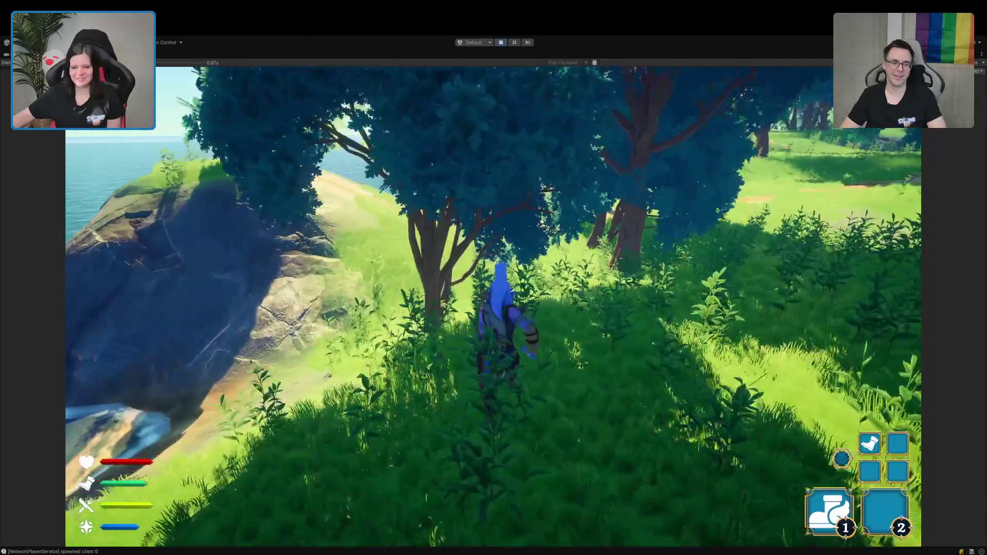
Run up the hill, jump by the portal, pause, and stop Play mode.
{"action": "key", "text": "w"}
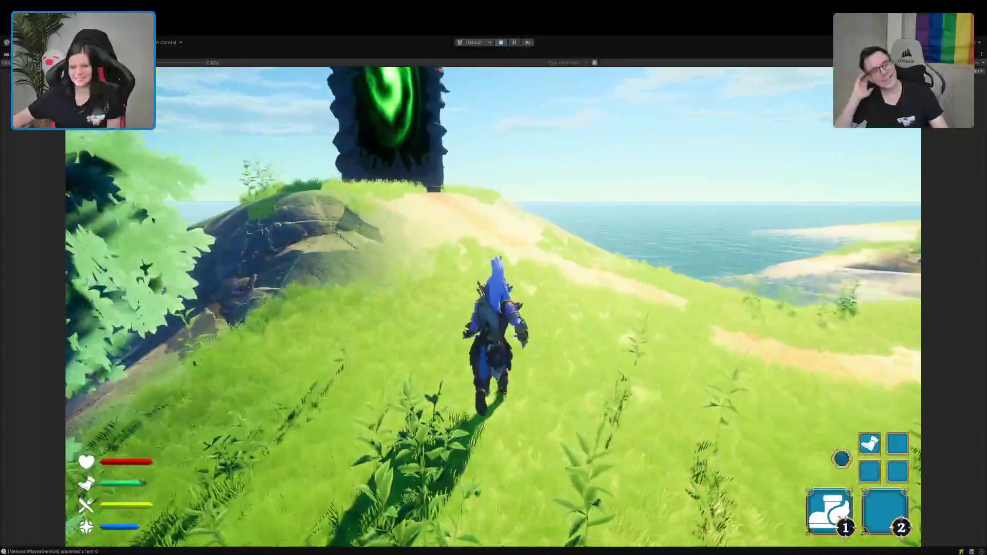
{"action": "key", "text": "space"}
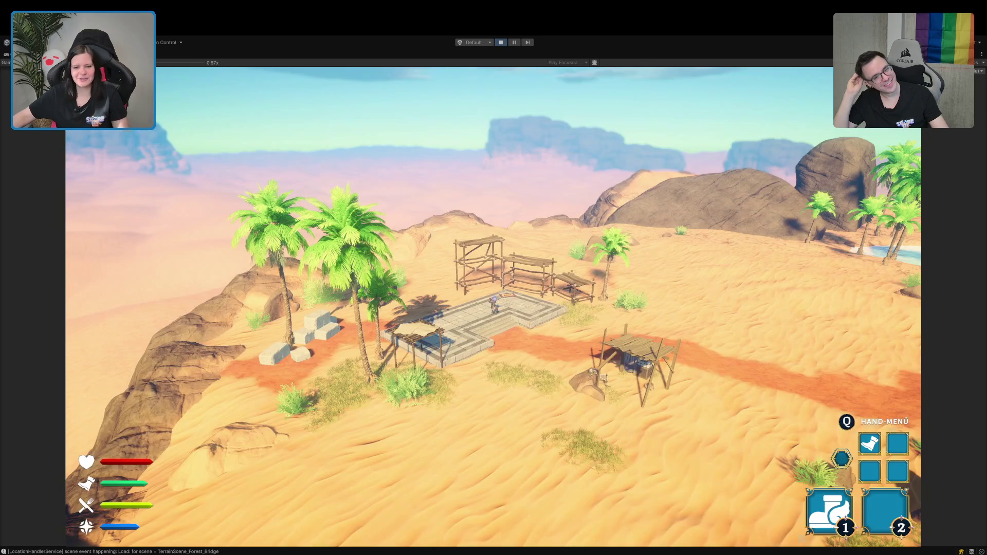
{"action": "key", "text": "Escape"}
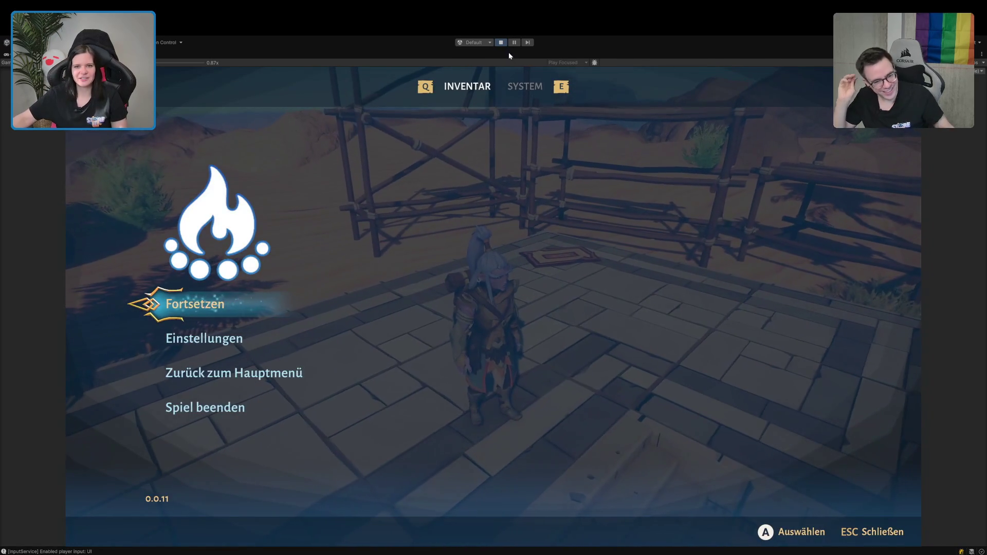
{"action": "left_click", "coordinate": [500, 43]}
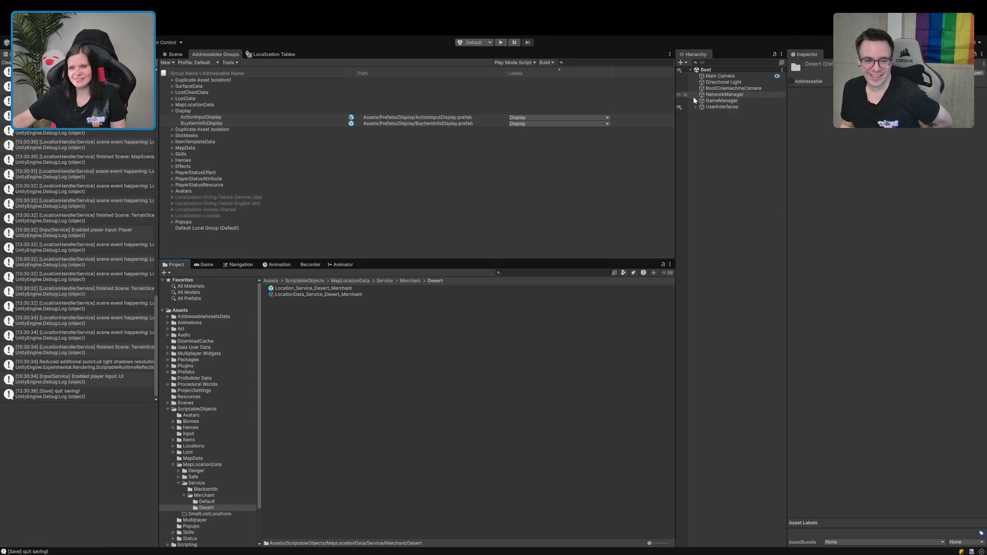
{"action": "left_click", "coordinate": [695, 101]}
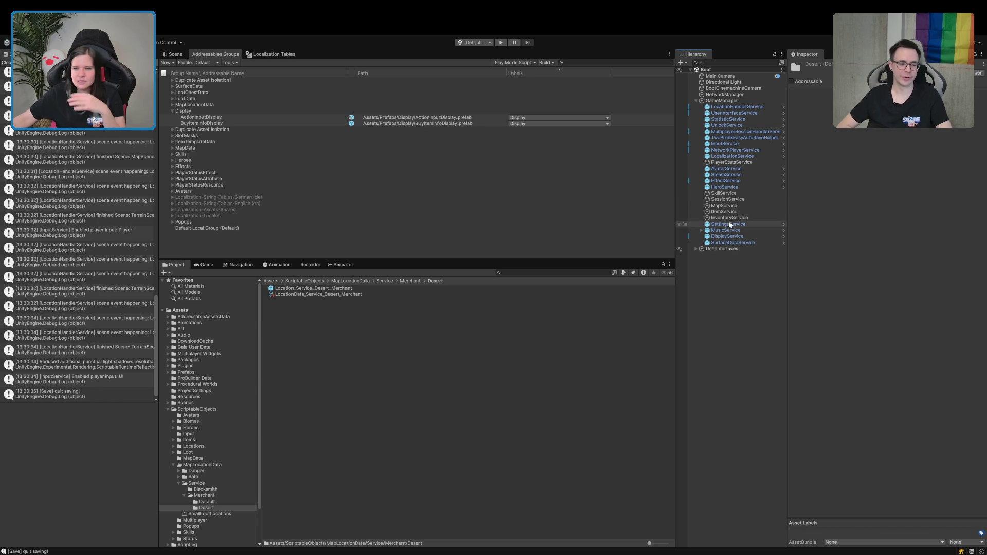
{"action": "left_click", "coordinate": [723, 205]}
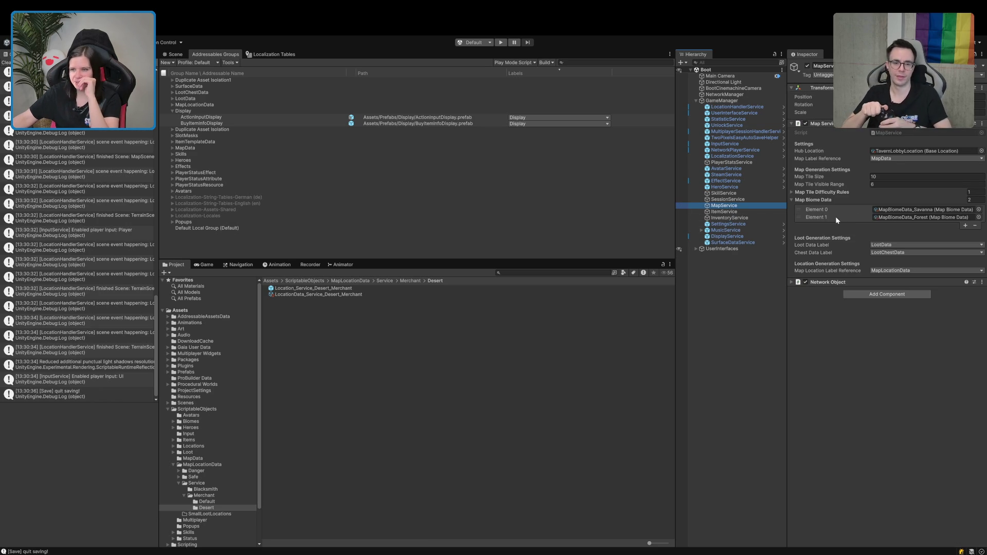
{"action": "left_click", "coordinate": [834, 211]}
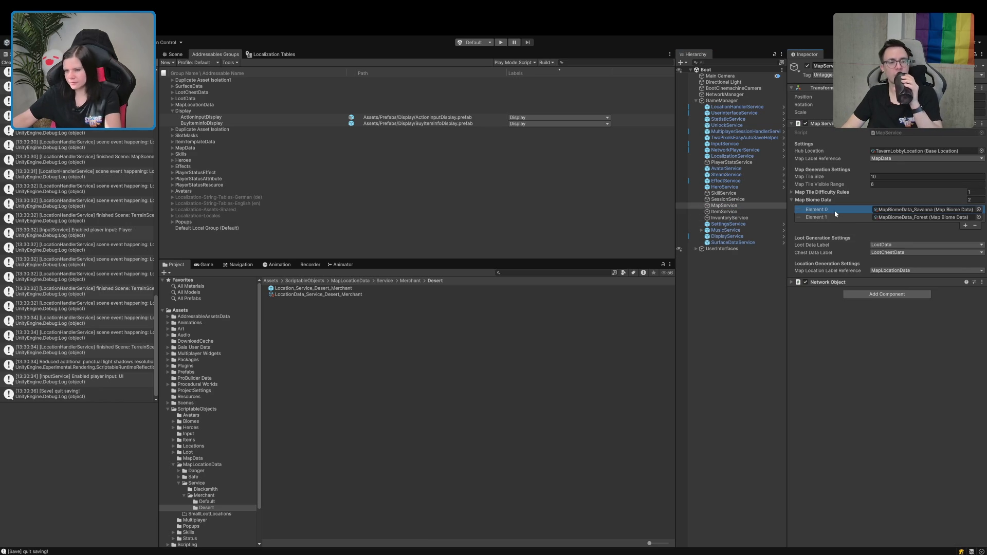
{"action": "key", "text": "Delete"}
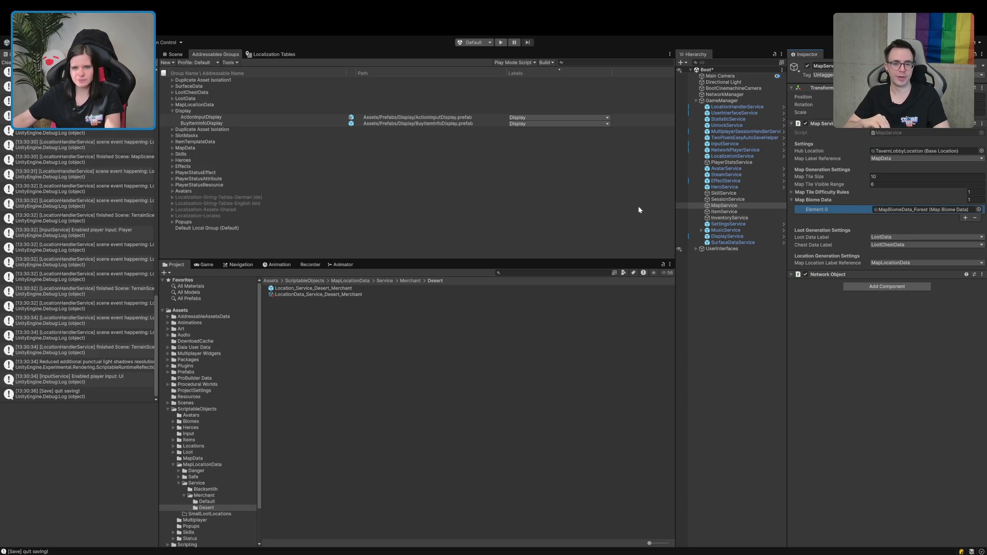
{"action": "left_click", "coordinate": [4, 63]}
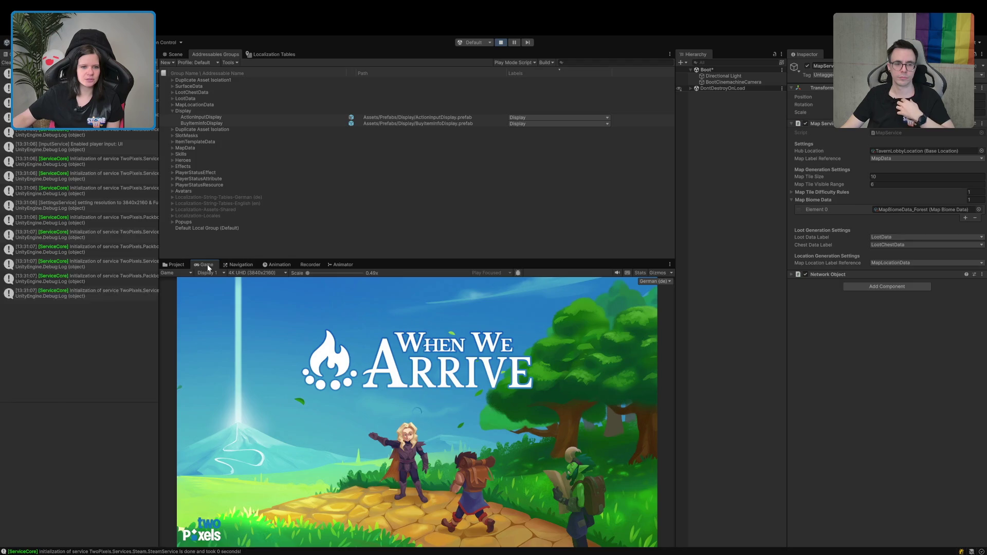
Maximize the Game view, start Einzelspieler, and open the gravestone chest holding coins, a key and a scroll.
{"action": "double_click", "coordinate": [208, 265]}
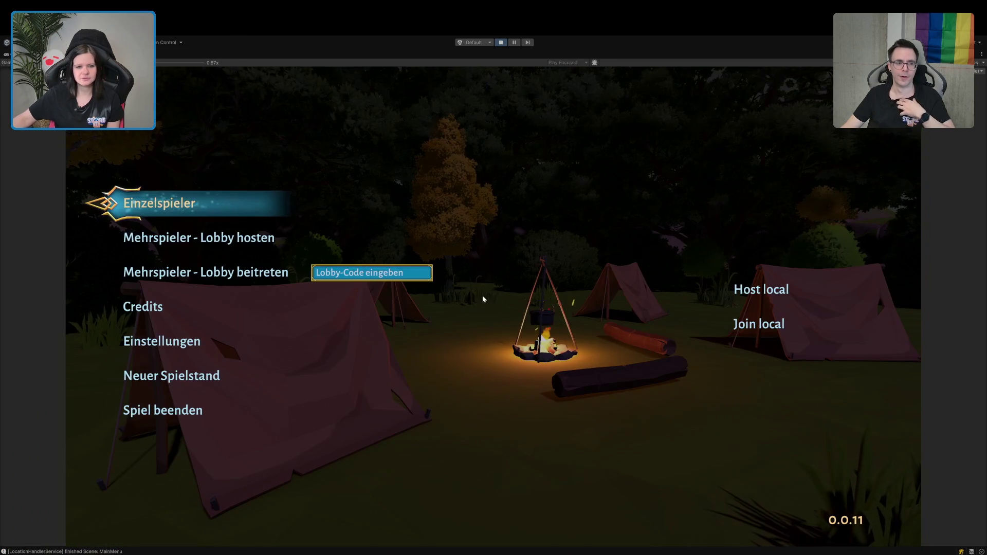
{"action": "left_click", "coordinate": [229, 208]}
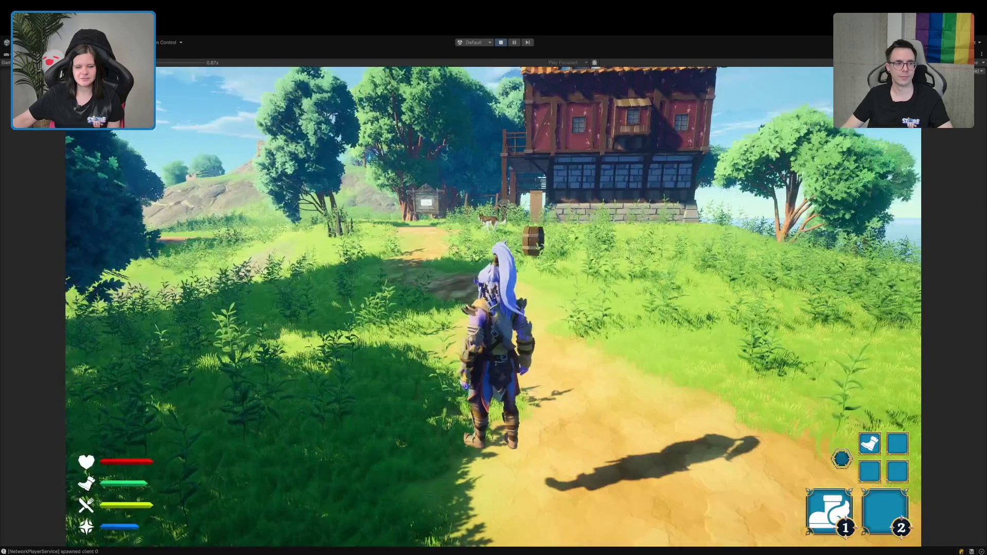
{"action": "key", "text": "w"}
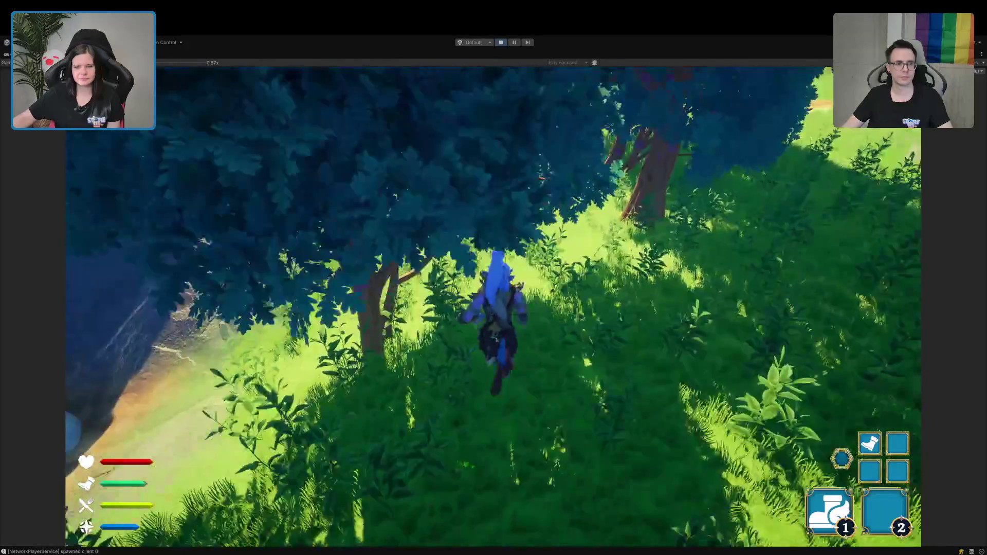
{"action": "key", "text": "w"}
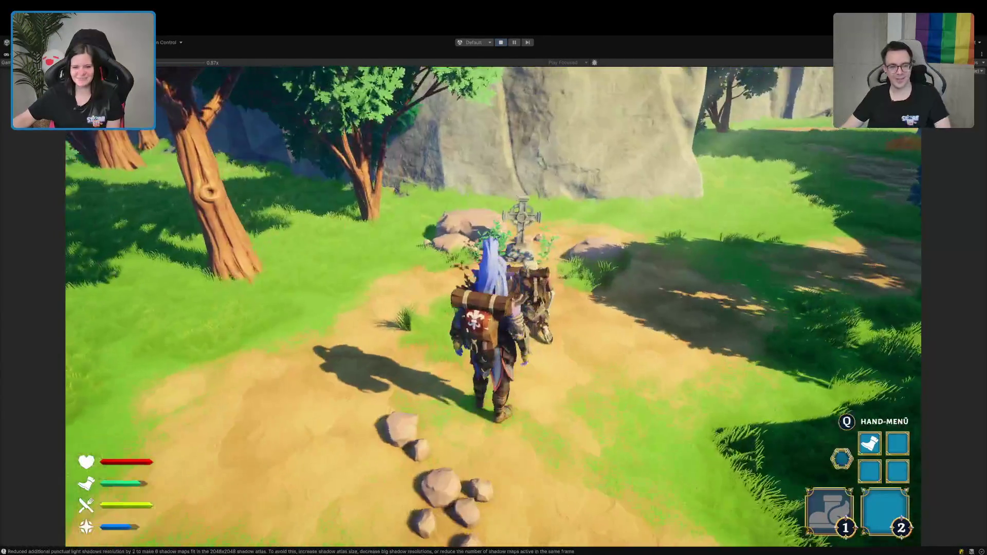
{"action": "key", "text": "e"}
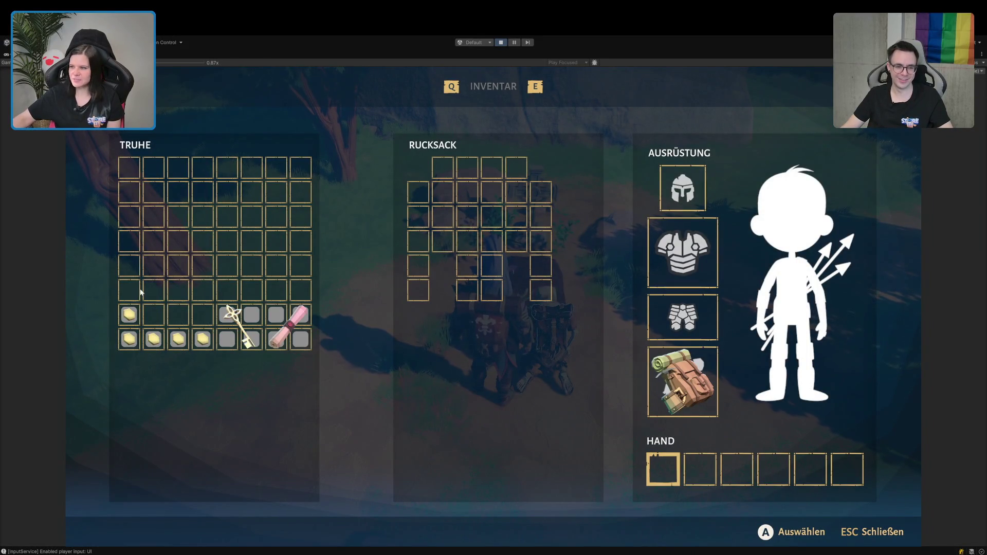
Combine, split, and re-merge the chest's gold coins into a single stack.
{"action": "mouse_move", "coordinate": [135, 316]}
{"action": "left_click_drag", "start_coordinate": [138, 317], "coordinate": [128, 342]}
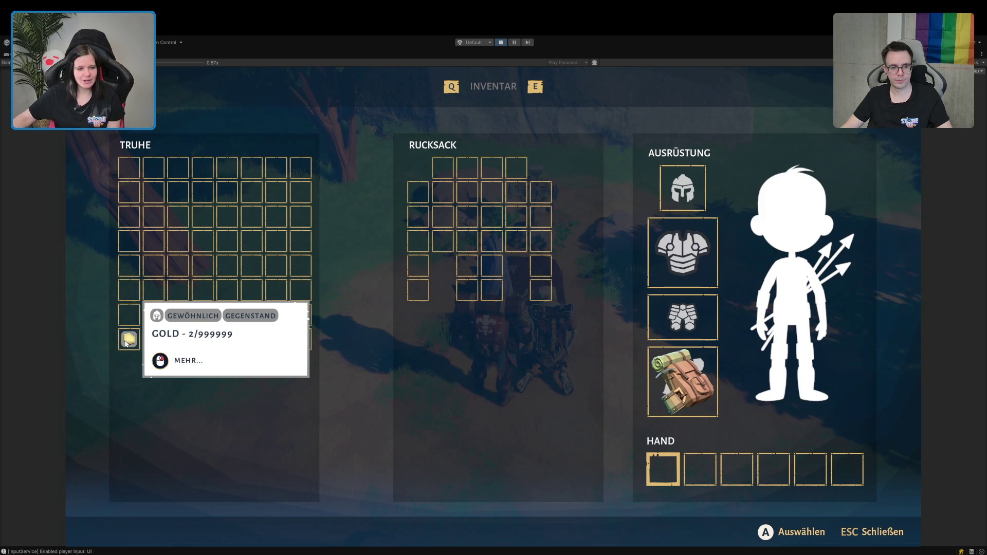
{"action": "right_click", "coordinate": [125, 342]}
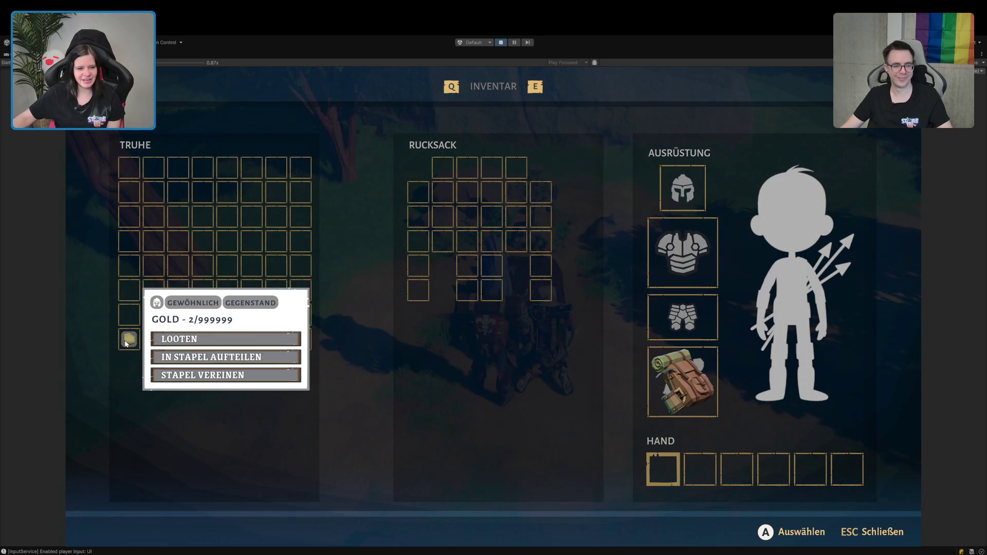
{"action": "left_click", "coordinate": [173, 377]}
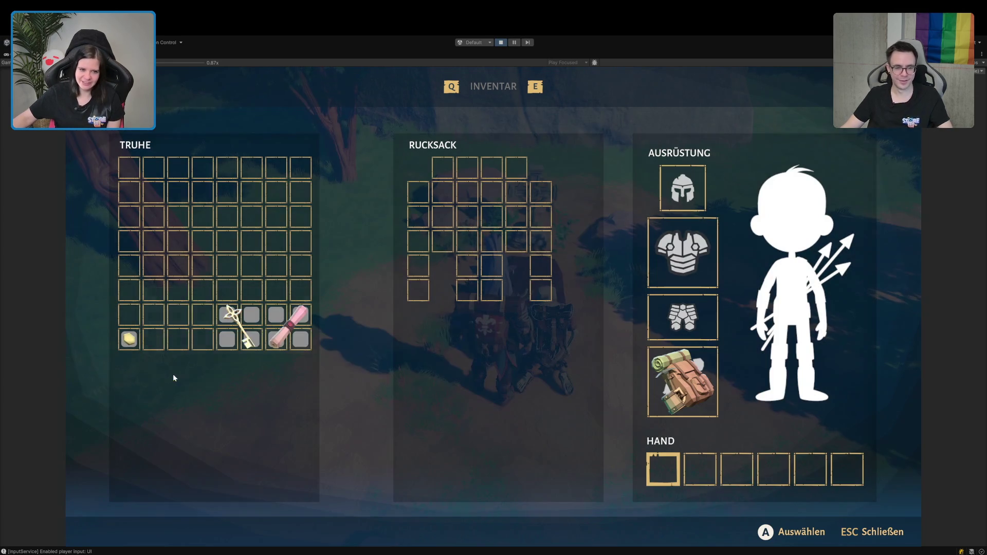
{"action": "right_click", "coordinate": [134, 345]}
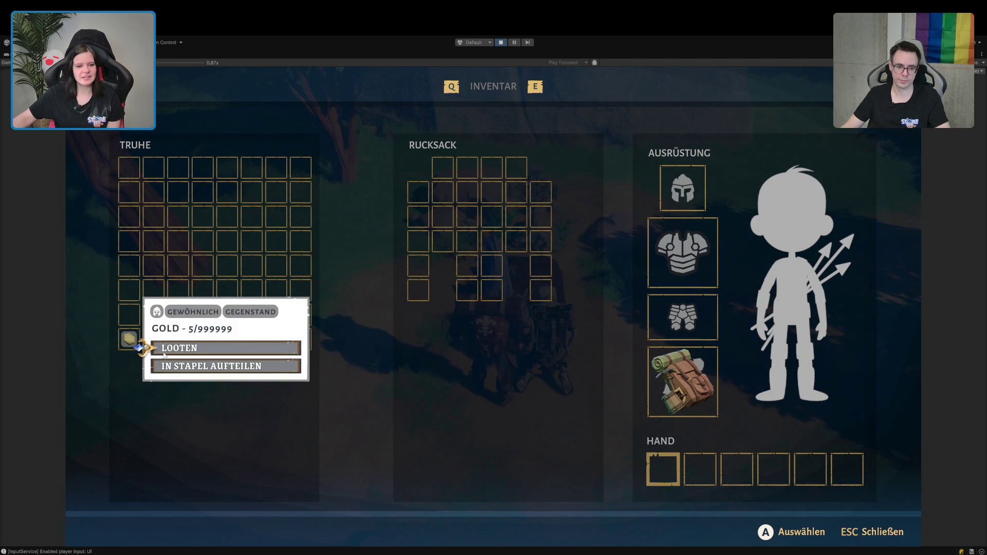
{"action": "left_click", "coordinate": [185, 367]}
{"action": "mouse_move", "coordinate": [131, 345]}
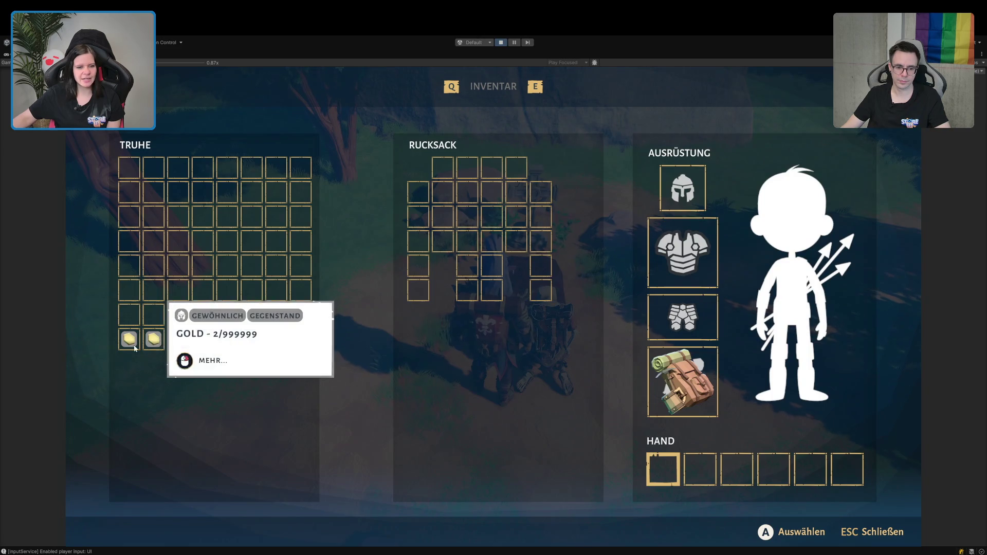
{"action": "mouse_move", "coordinate": [153, 345]}
{"action": "left_mouse_down"}
{"action": "mouse_move", "coordinate": [129, 342]}
{"action": "mouse_move", "coordinate": [452, 264]}
{"action": "mouse_move", "coordinate": [419, 288]}
{"action": "left_mouse_up"}
Loot the key and scroll into the backpack, close the inventory, and run on.
{"action": "mouse_move", "coordinate": [282, 344]}
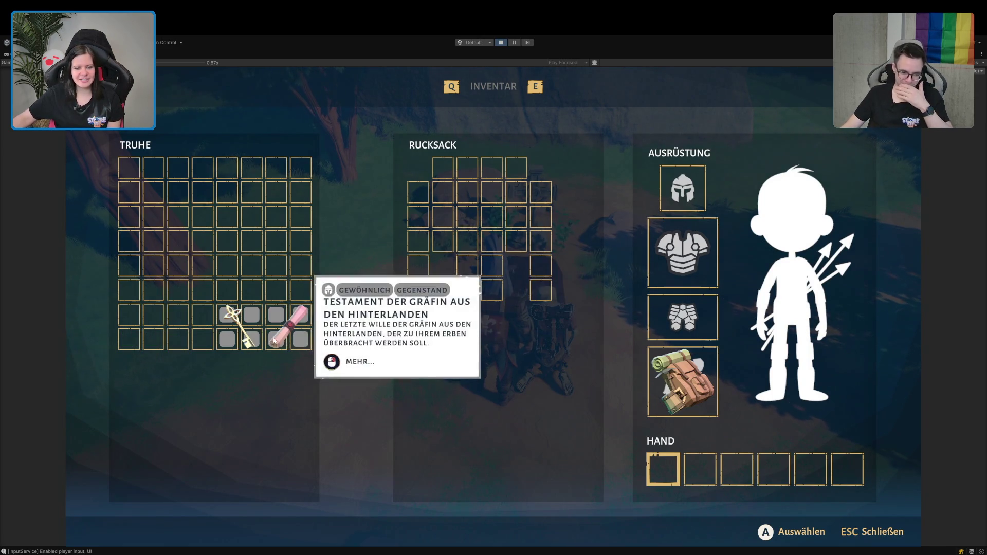
{"action": "right_click", "coordinate": [245, 332]}
{"action": "left_click", "coordinate": [288, 350]}
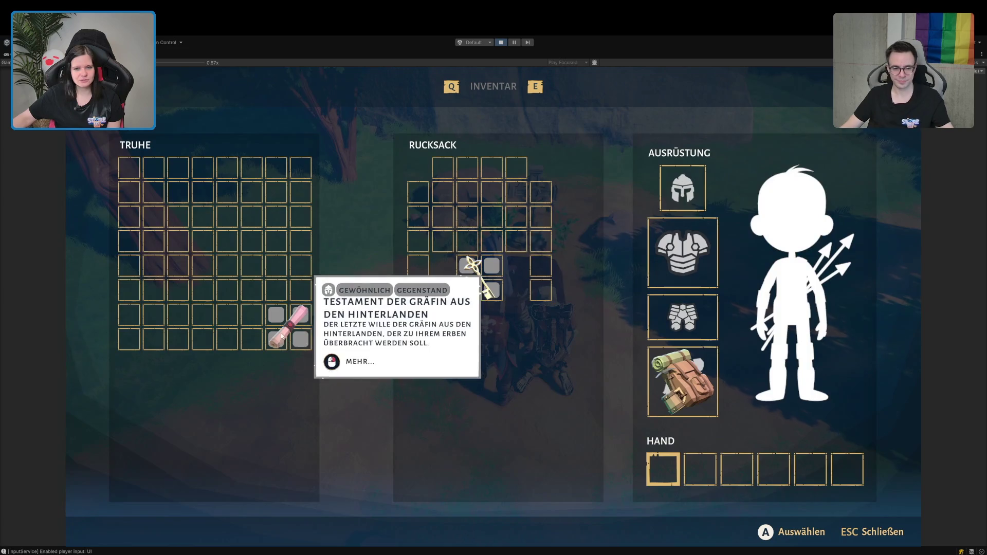
{"action": "right_click", "coordinate": [301, 334]}
{"action": "left_click", "coordinate": [377, 346]}
{"action": "key", "text": "Escape"}
{"action": "key", "text": "w"}
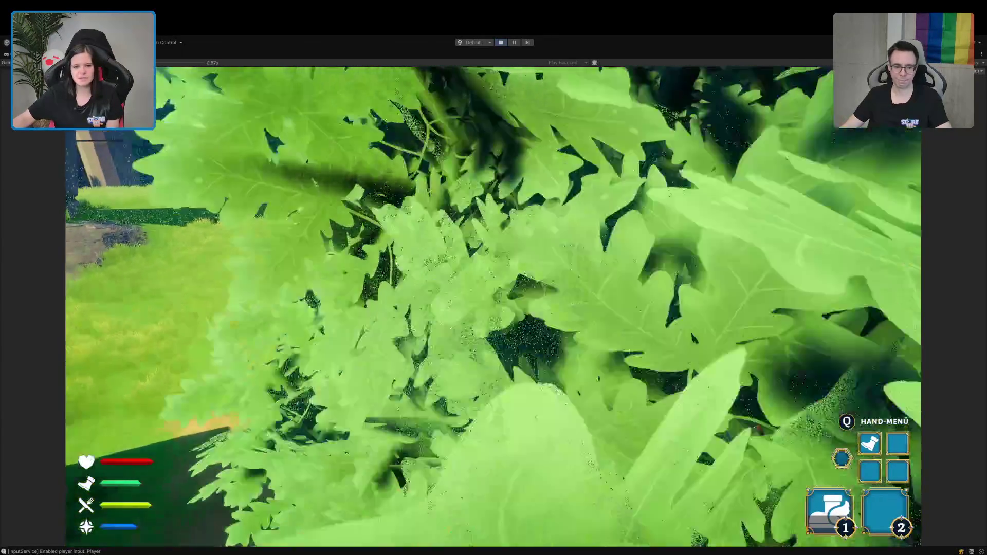
Travel to the merchant counter and buy the Heiltrank for 5 gold.
{"action": "key", "text": "space"}
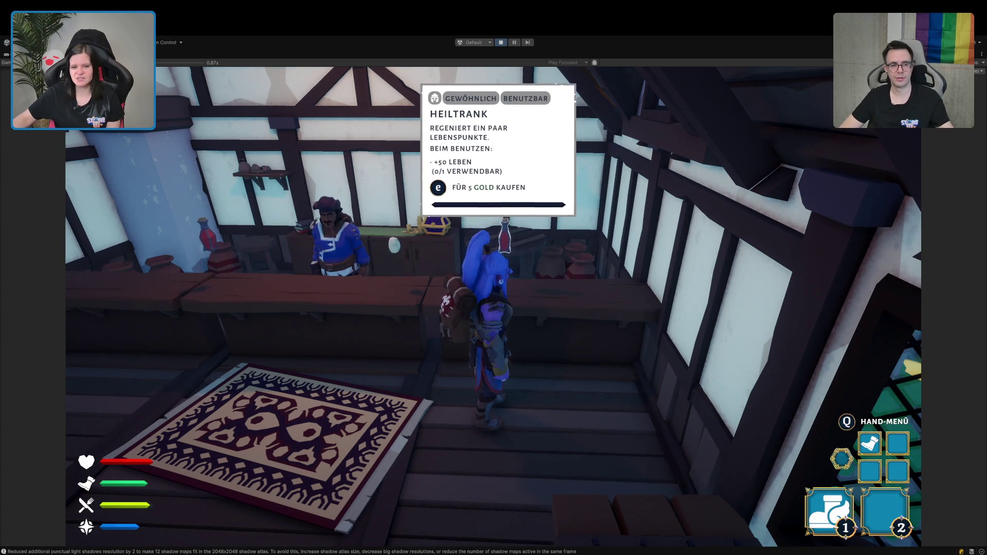
{"action": "key", "text": "a"}
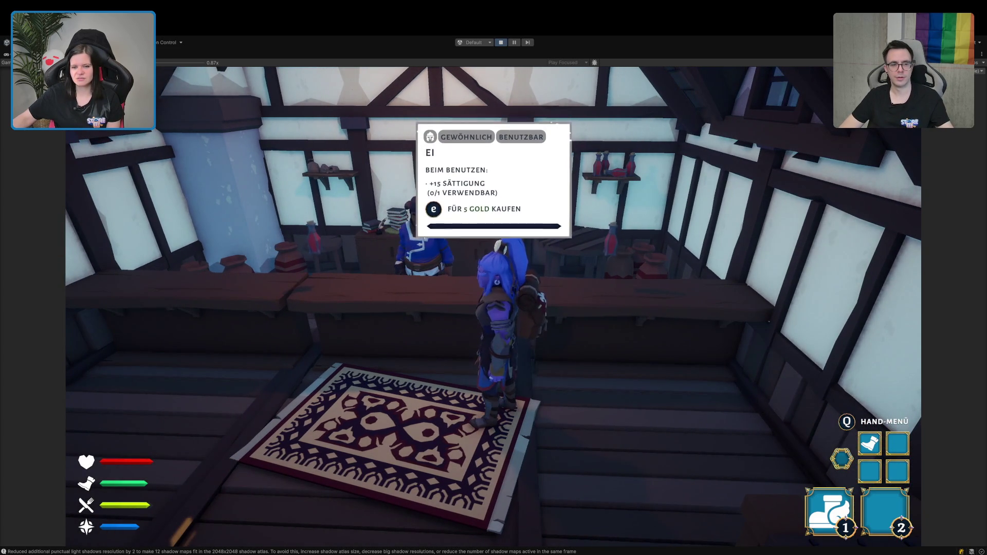
{"action": "key", "text": "d"}
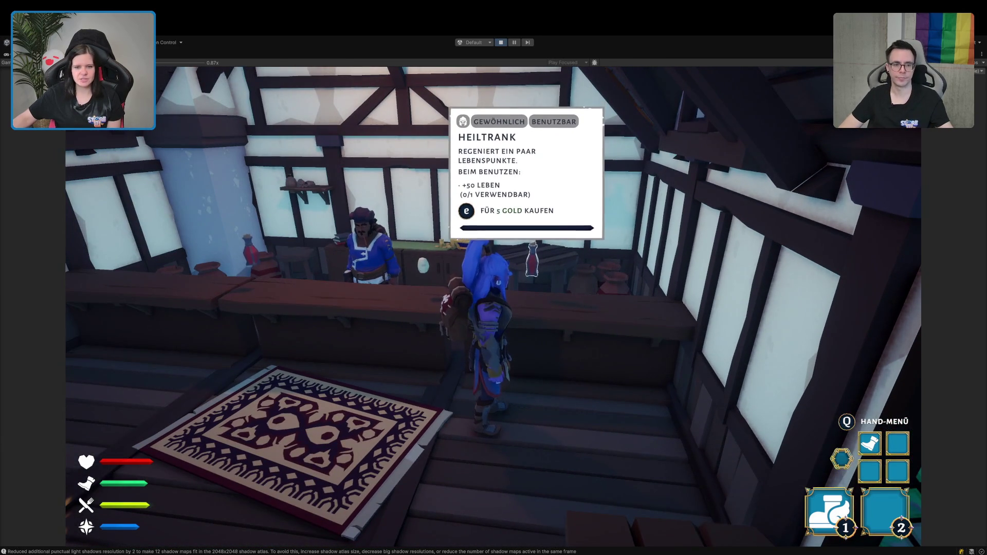
{"action": "key", "text": "a"}
{"action": "key", "text": "d"}
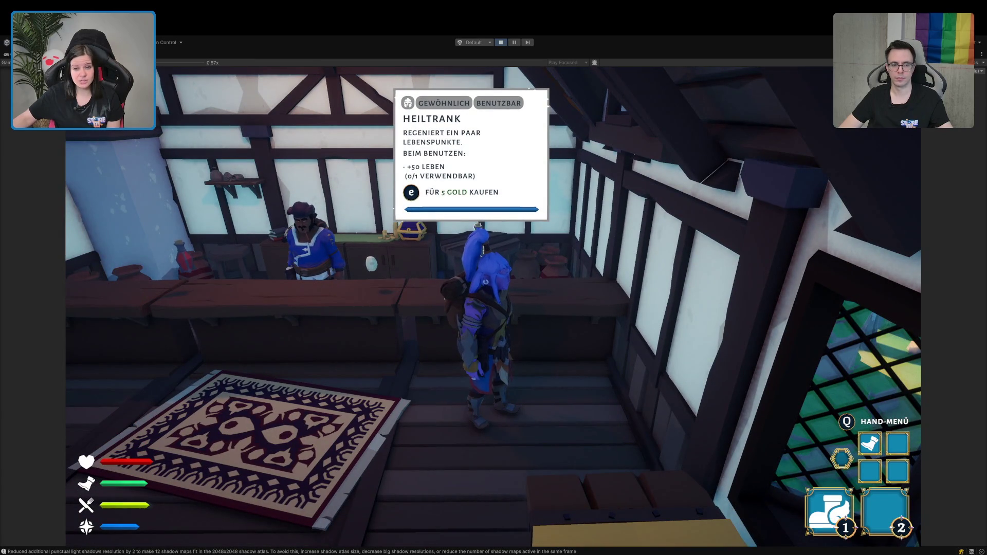
{"action": "key", "text": "a"}
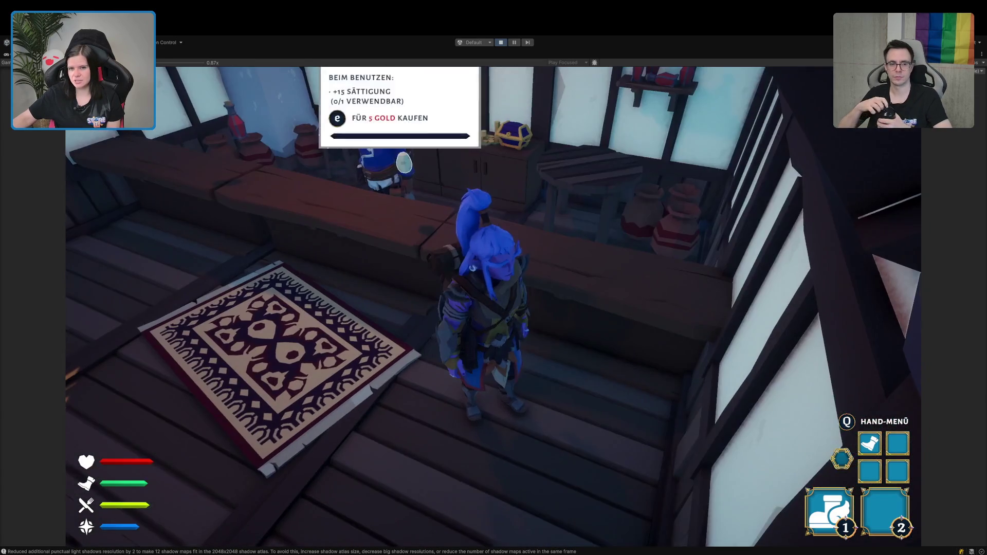
Reposition at the counter and open the merchant's selling inventory with I.
{"action": "key", "text": "w"}
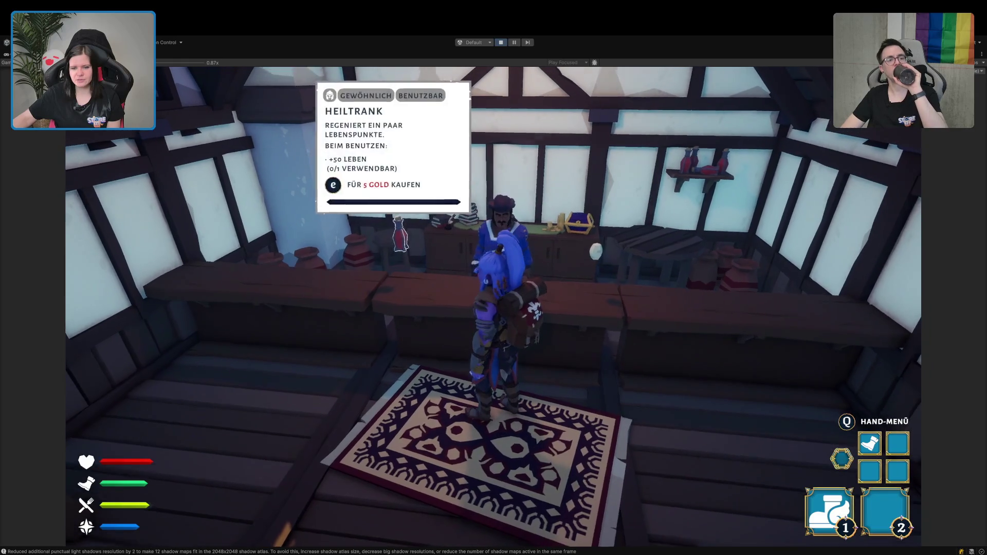
{"action": "key", "text": "s"}
{"action": "key", "text": "w"}
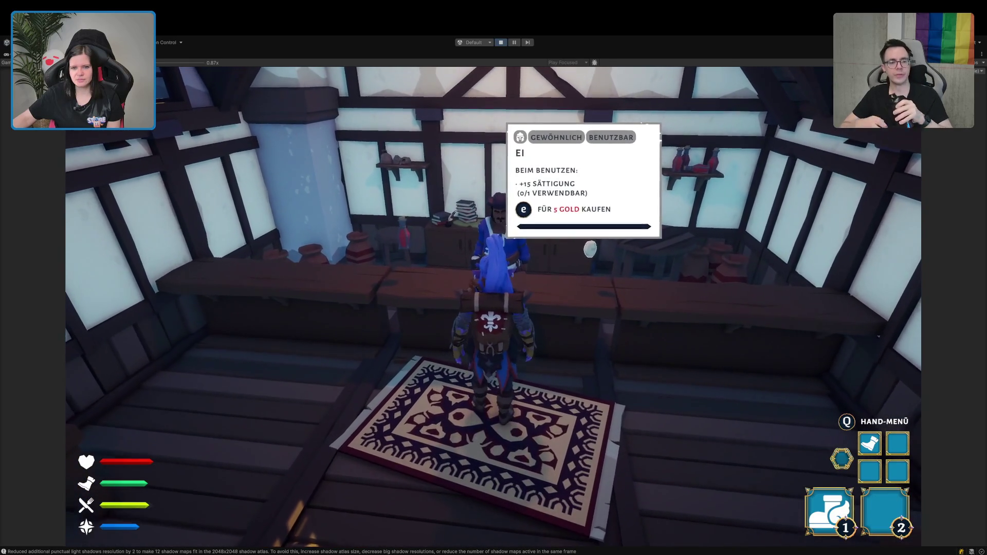
{"action": "key", "text": "s"}
{"action": "key", "text": "s"}
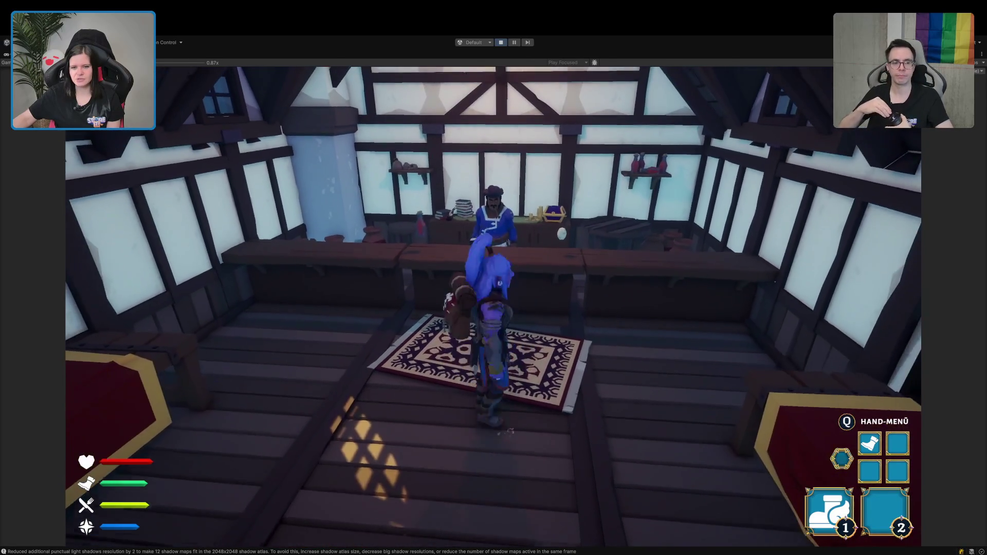
{"action": "key", "text": "i"}
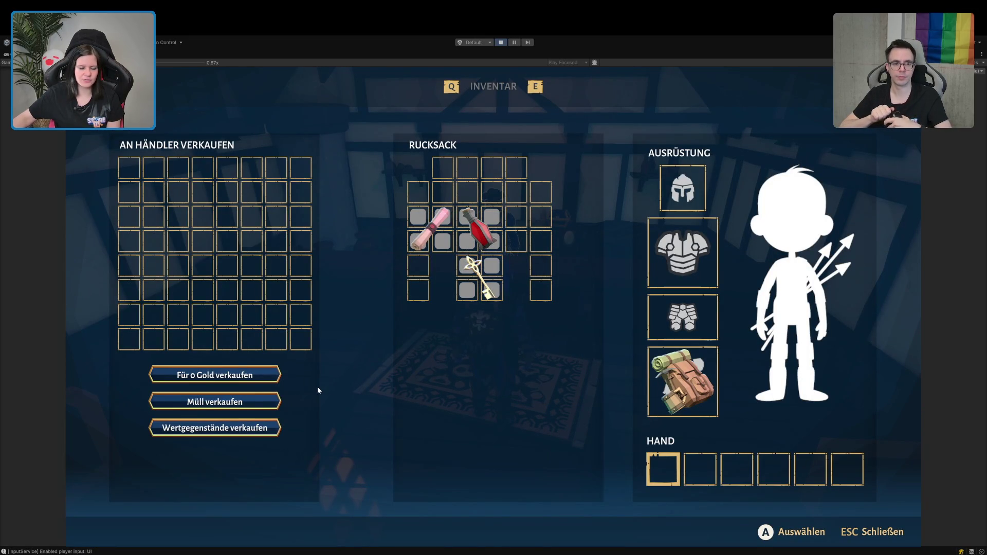
Sell the scroll and key as junk, move the Heiltrank into a hand slot, and close the inventory.
{"action": "left_click", "coordinate": [260, 405]}
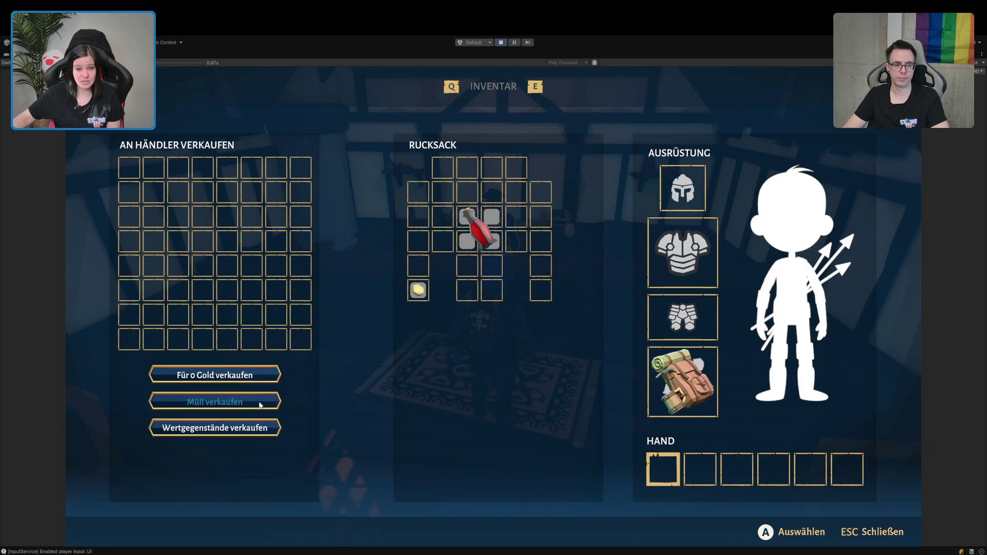
{"action": "mouse_move", "coordinate": [419, 294]}
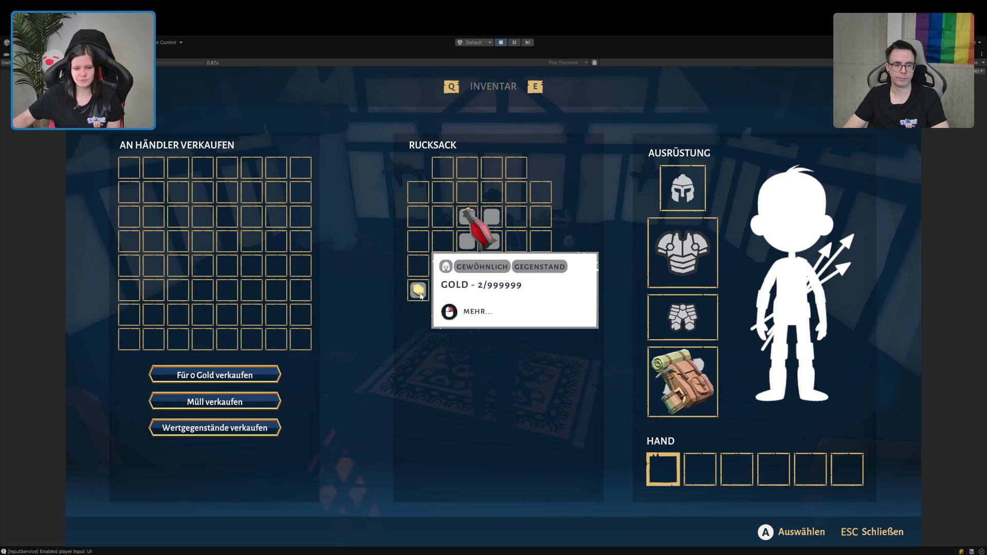
{"action": "mouse_move", "coordinate": [501, 231]}
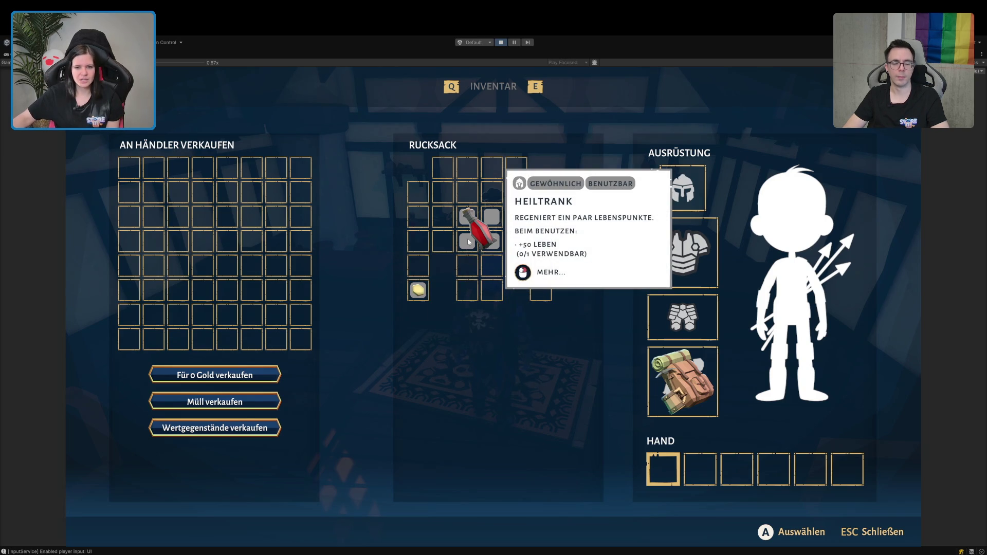
{"action": "mouse_move", "coordinate": [479, 226]}
{"action": "left_mouse_down"}
{"action": "mouse_move", "coordinate": [281, 181]}
{"action": "mouse_move", "coordinate": [505, 174]}
{"action": "mouse_move", "coordinate": [459, 186]}
{"action": "left_mouse_up"}
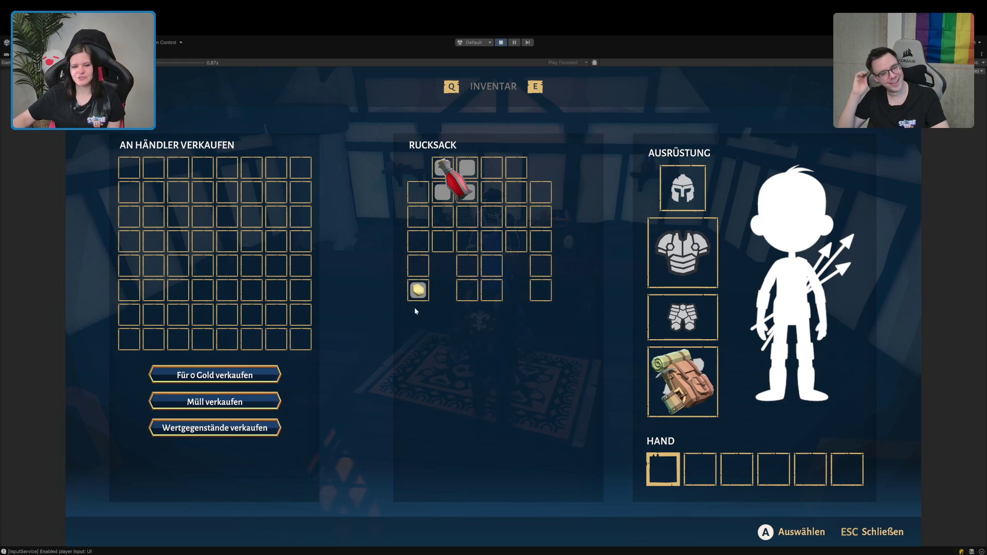
{"action": "mouse_move", "coordinate": [416, 293]}
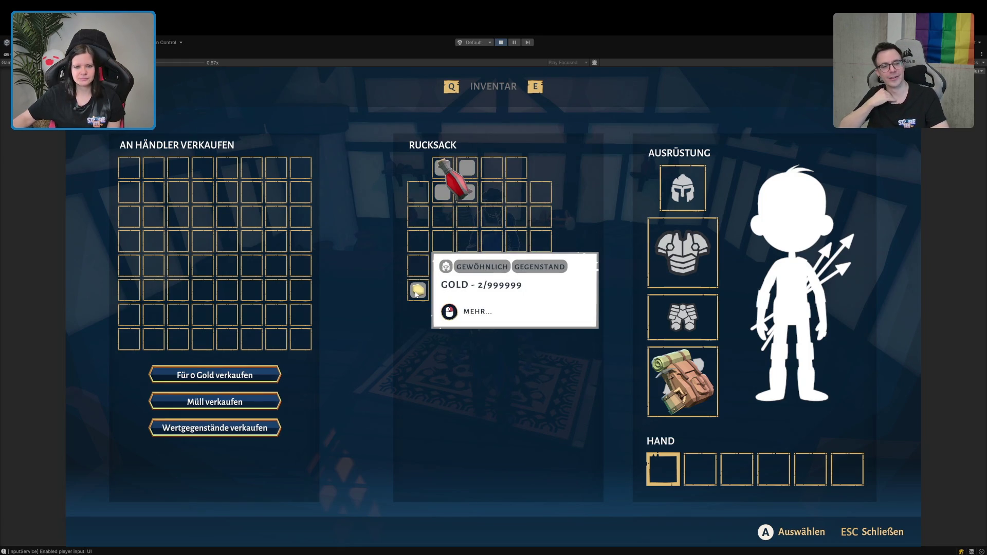
{"action": "mouse_move", "coordinate": [455, 183]}
{"action": "left_mouse_down"}
{"action": "mouse_move", "coordinate": [293, 170]}
{"action": "mouse_move", "coordinate": [291, 184]}
{"action": "left_mouse_up"}
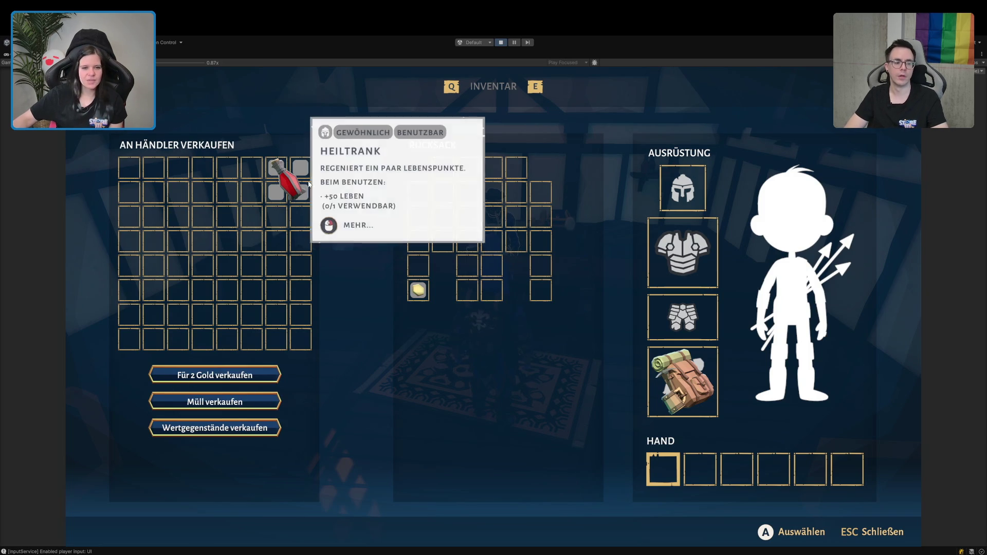
{"action": "mouse_move", "coordinate": [293, 189]}
{"action": "left_mouse_down"}
{"action": "mouse_move", "coordinate": [514, 200]}
{"action": "mouse_move", "coordinate": [709, 469]}
{"action": "left_mouse_up"}
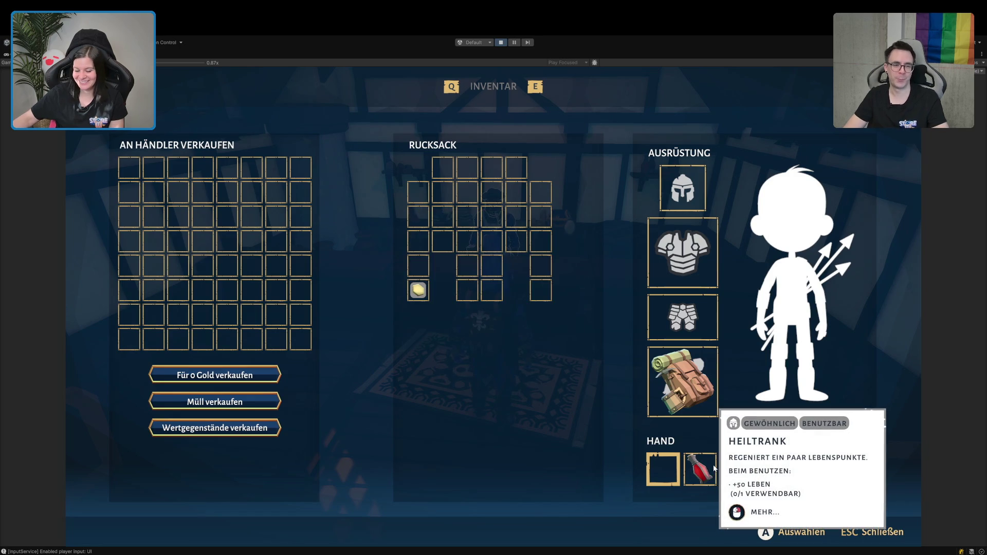
{"action": "key", "text": "Escape"}
Walk out the shop door, run up the path through the portal, and cross the grass.
{"action": "key", "text": "s"}
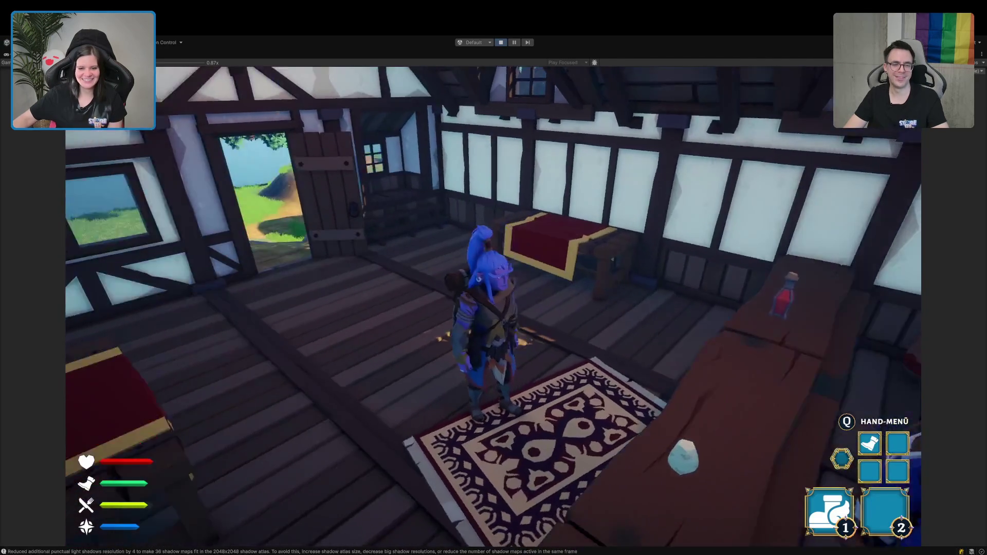
{"action": "key", "text": "w"}
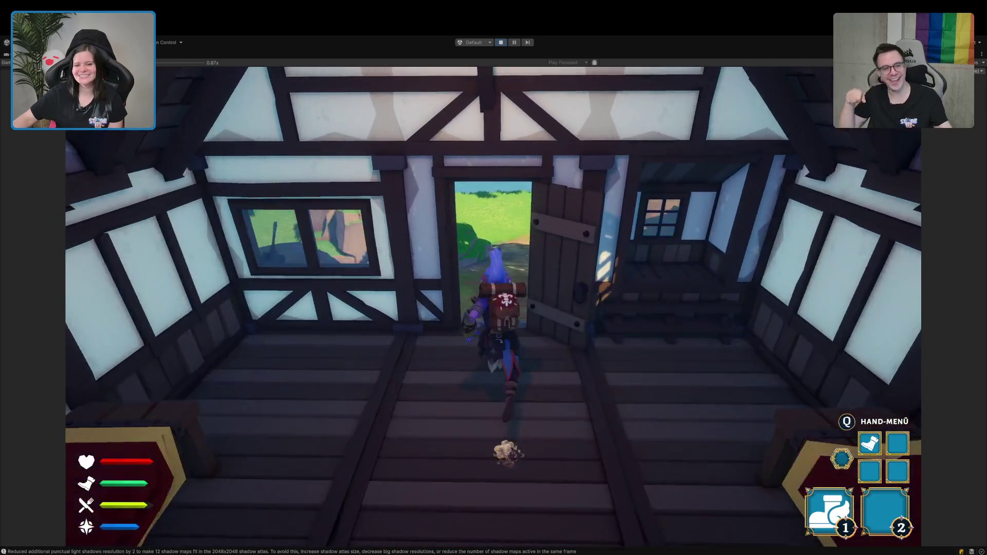
{"action": "key", "text": "w"}
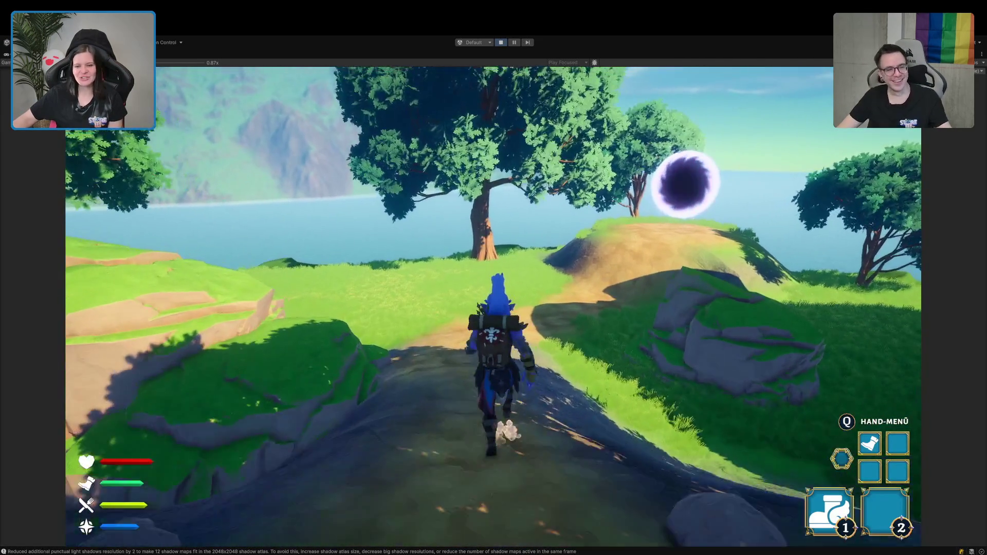
{"action": "key", "text": "w"}
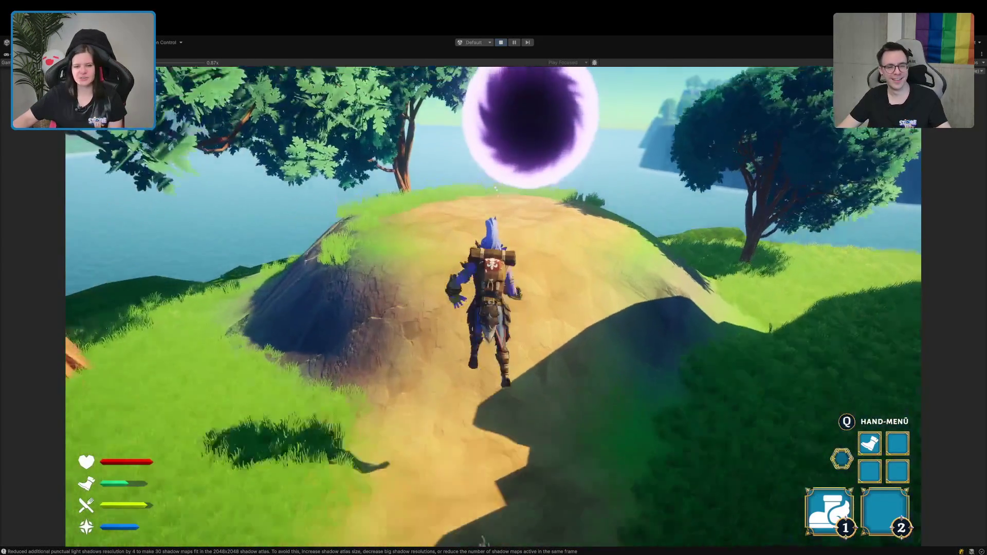
{"action": "key", "text": "w"}
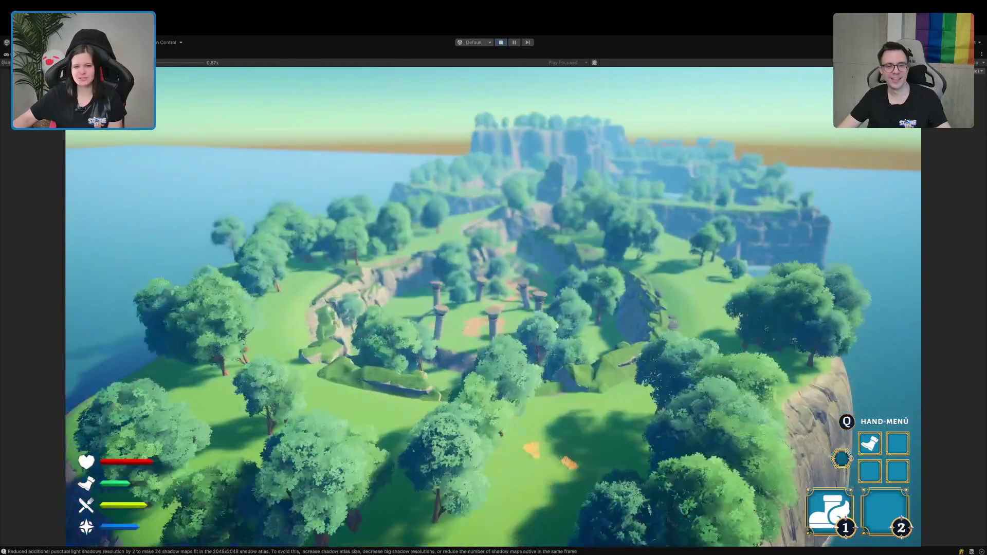
{"action": "key", "text": "w"}
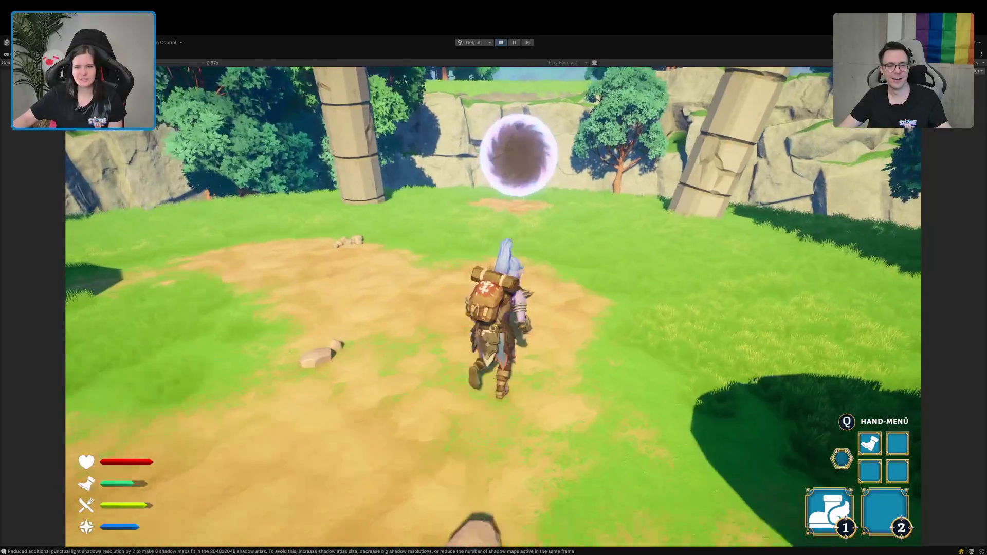
{"action": "key", "text": "w"}
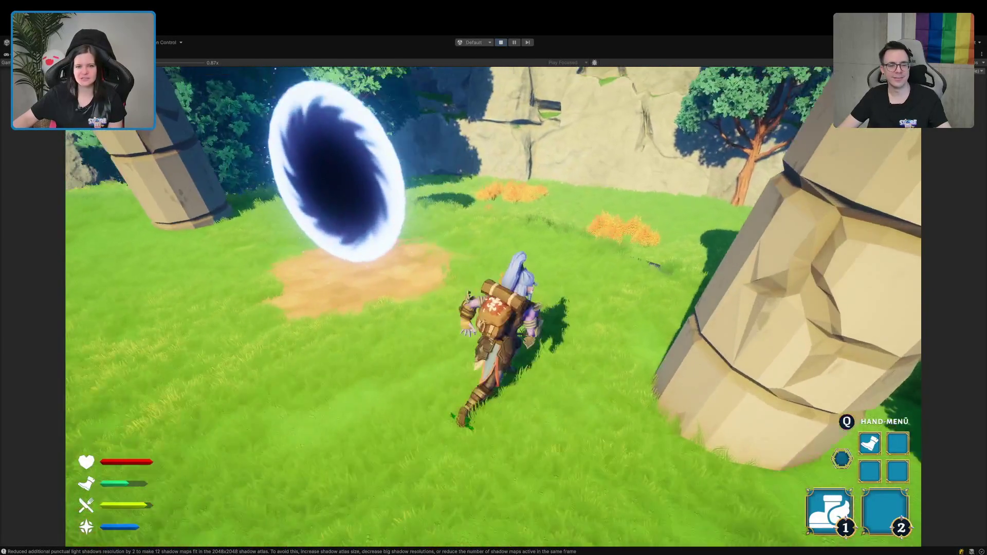
{"action": "key", "text": "w"}
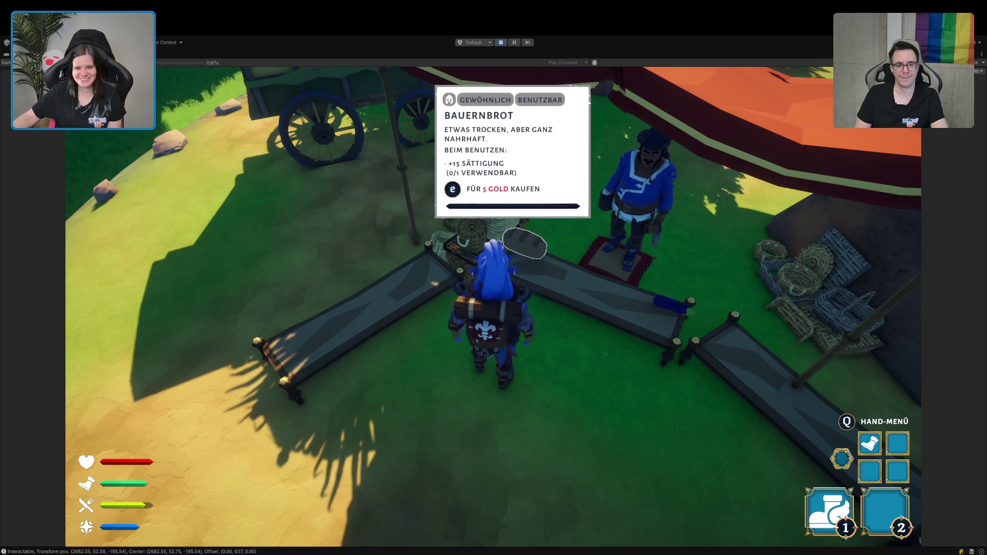
{"action": "key", "text": "d"}
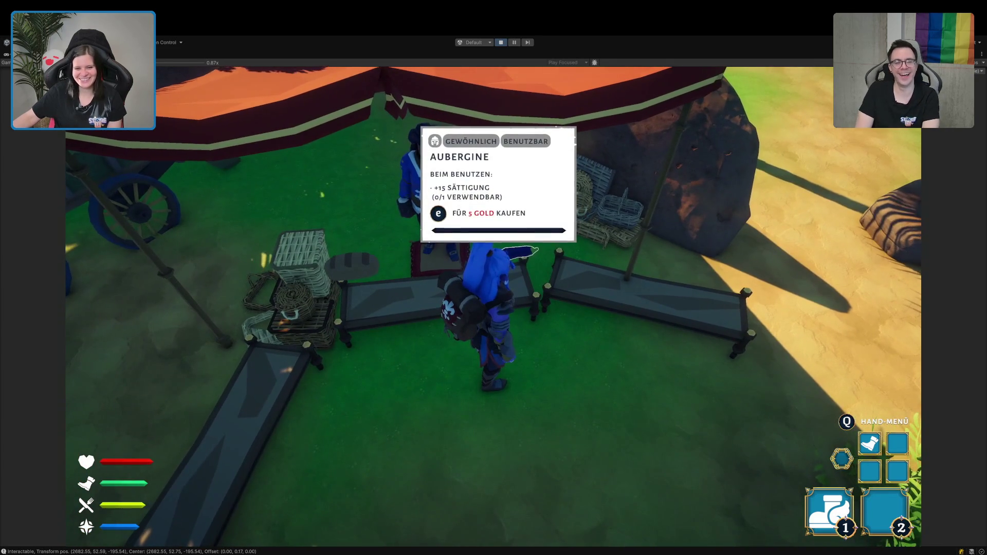
{"action": "key", "text": "s"}
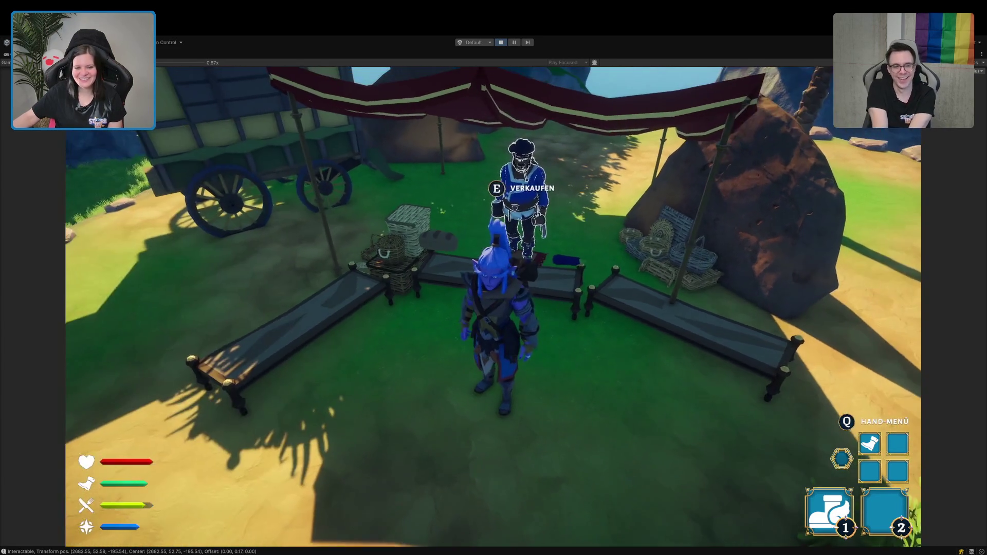
{"action": "key", "text": "w"}
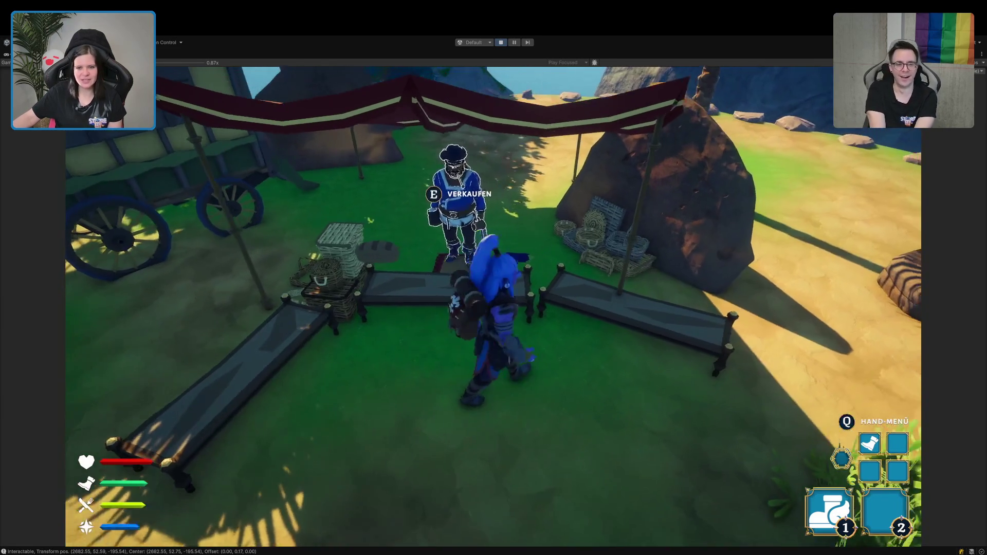
{"action": "key", "text": "s"}
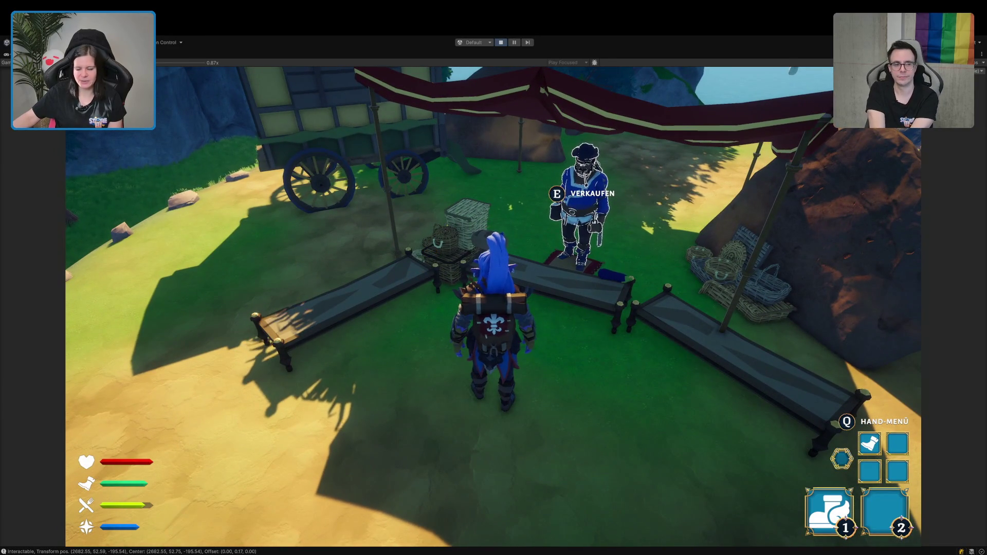
{"action": "left_click_drag", "start_coordinate": [494, 278], "coordinate": [828, 277]}
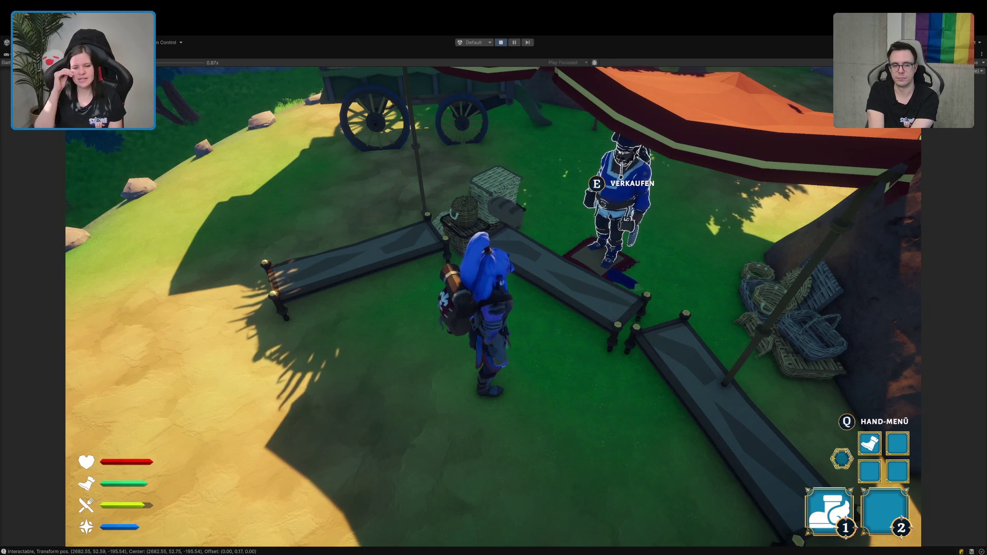
{"action": "left_click_drag", "start_coordinate": [827, 278], "coordinate": [972, 278]}
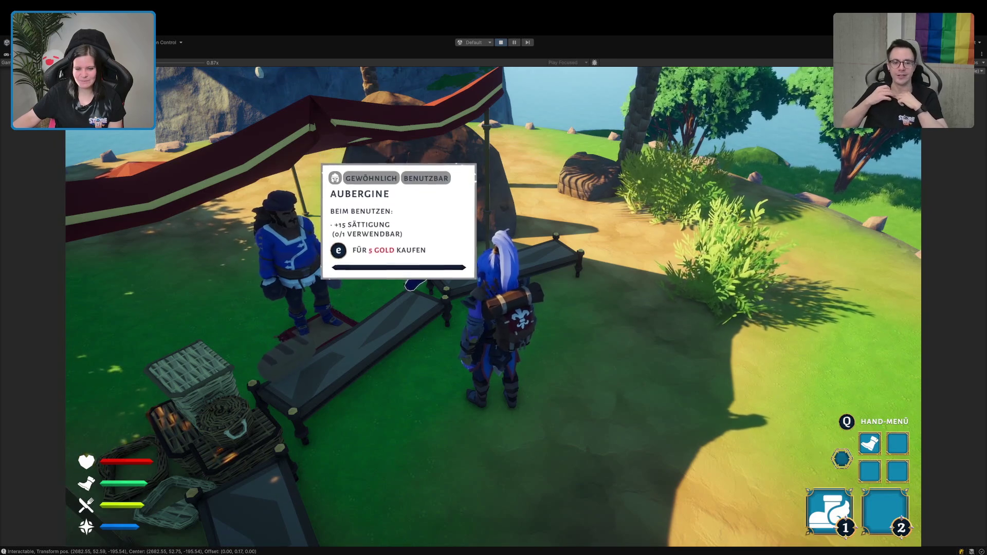
{"action": "key", "text": "a"}
{"action": "key", "text": "w"}
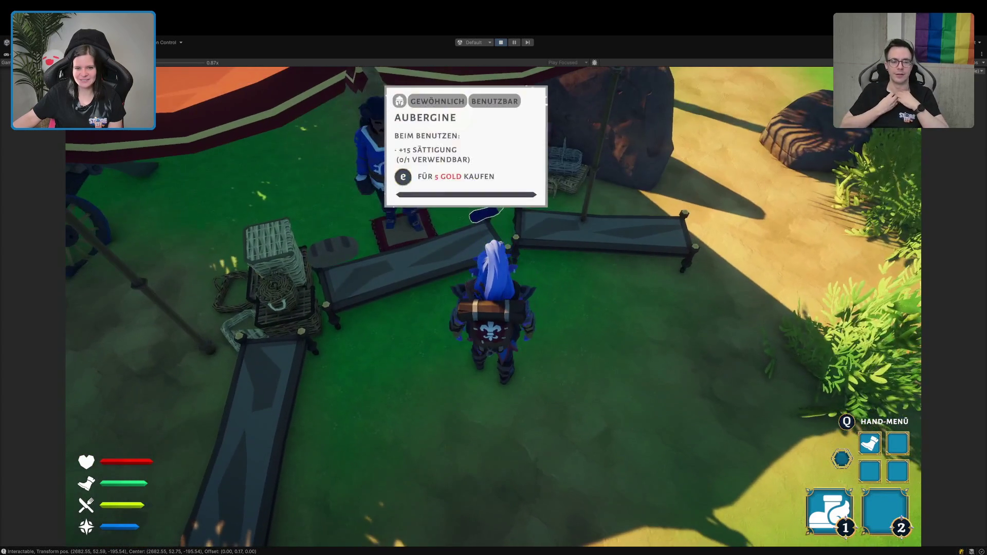
{"action": "key", "text": "s"}
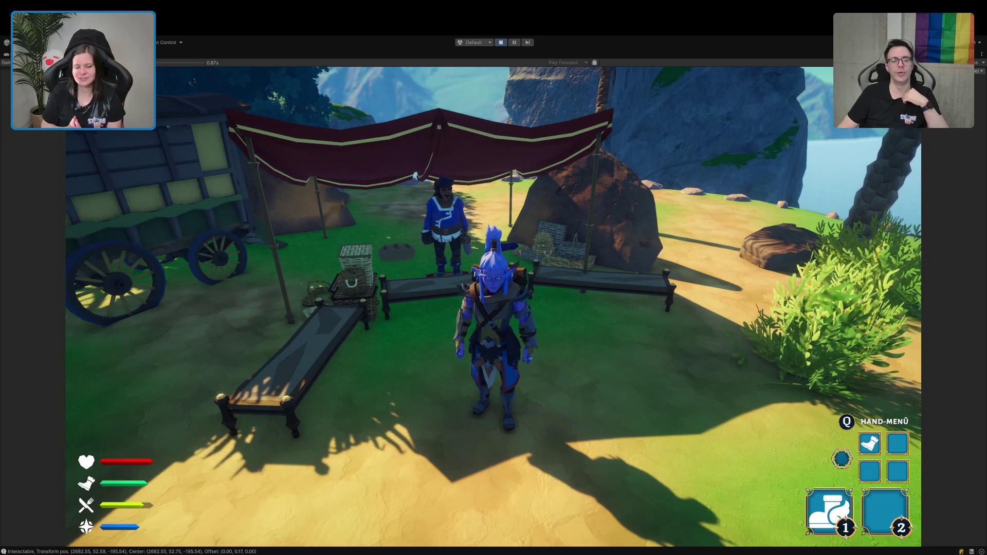
{"action": "mouse_move", "coordinate": [493, 278]}
{"action": "left_mouse_down"}
{"action": "mouse_move", "coordinate": [390, 278]}
{"action": "mouse_move", "coordinate": [390, 360]}
{"action": "left_mouse_up"}
Run up the path into the purple portal, jump beyond it, then stop Play mode with Ctrl+P.
{"action": "key", "text": "w"}
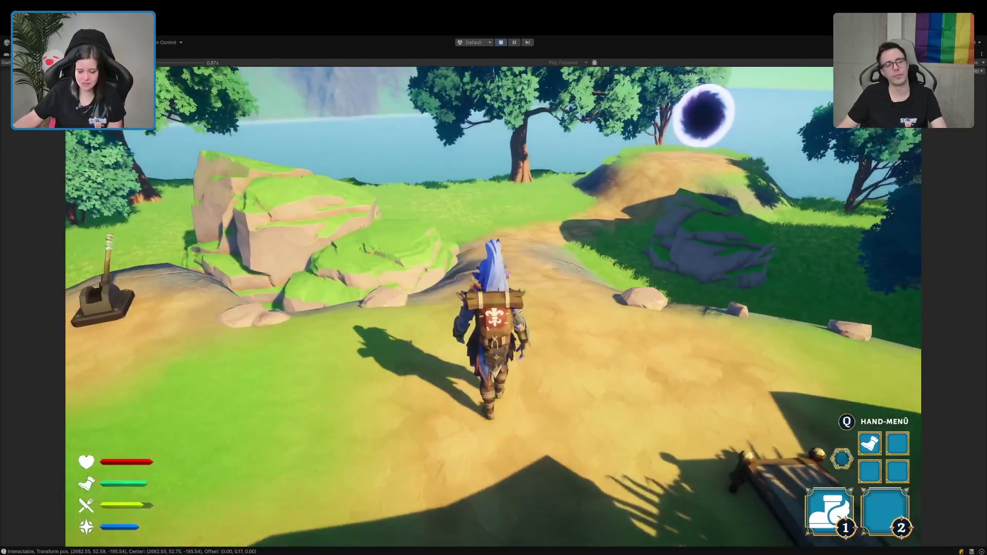
{"action": "key", "text": "d"}
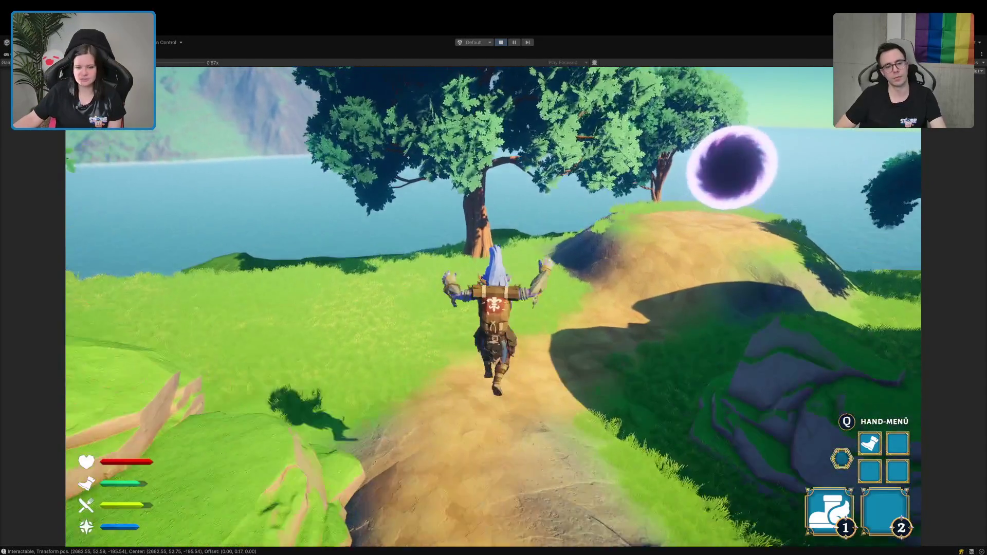
{"action": "key", "text": "w"}
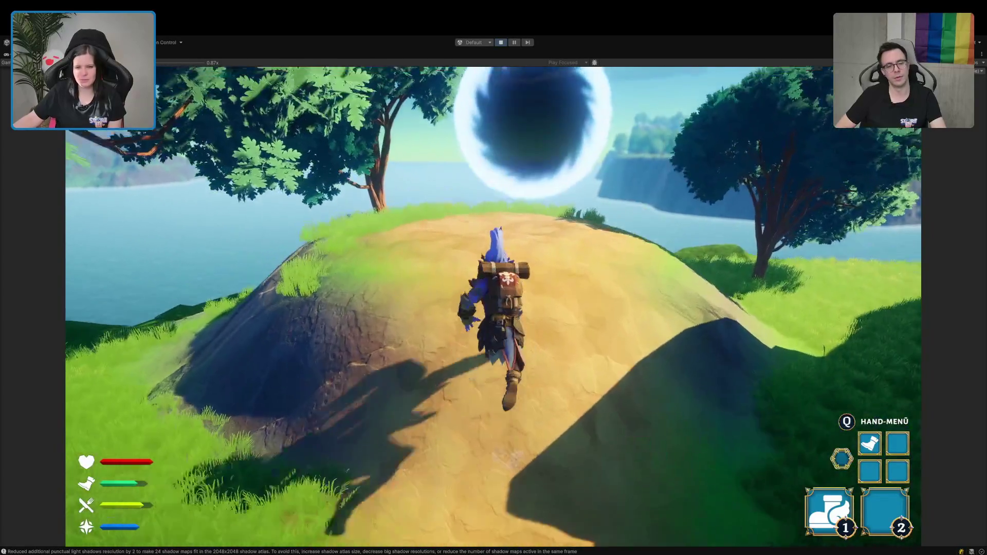
{"action": "key", "text": "w"}
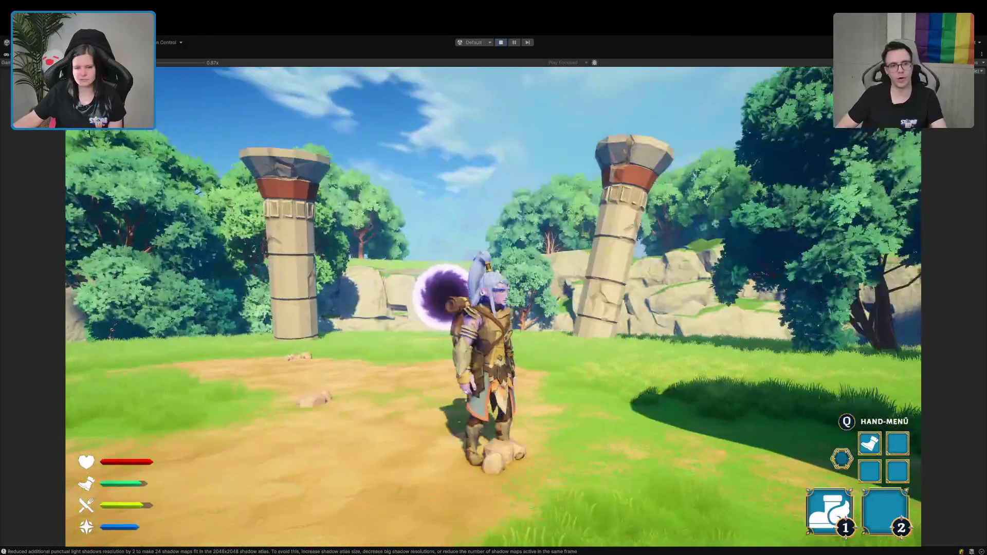
{"action": "key", "text": "w"}
{"action": "key", "text": "space"}
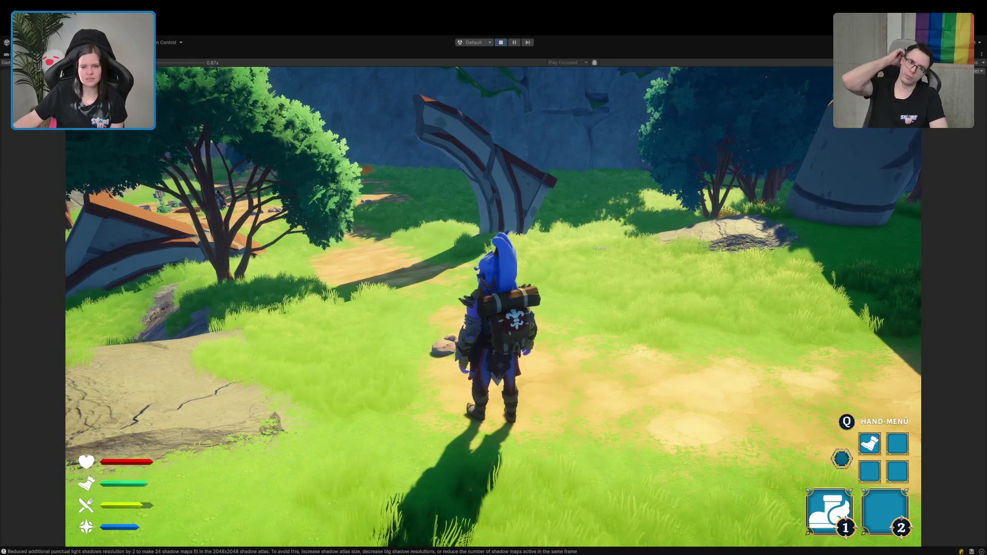
{"action": "key", "text": "ctrl+p"}
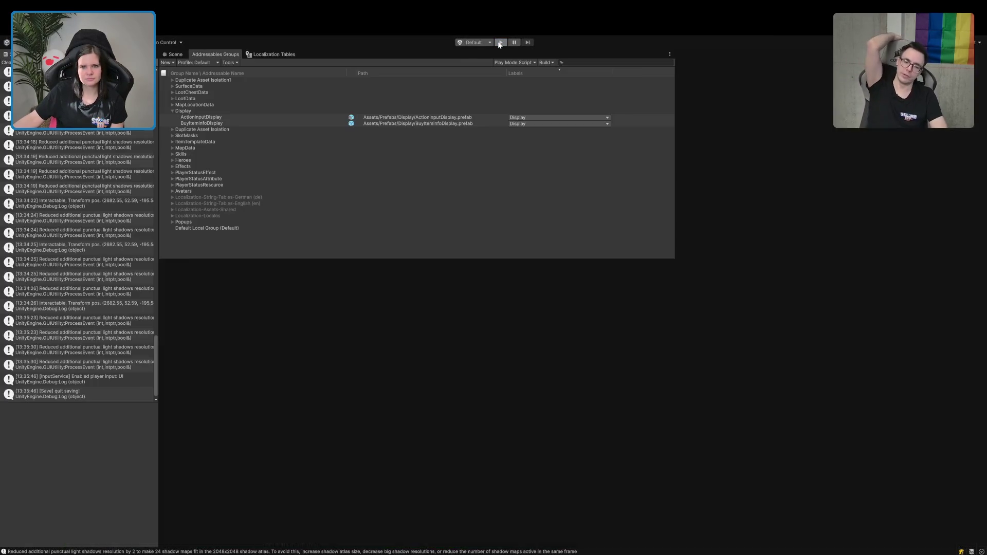
Deselect MapService and browse the MapData and Loot folders in the Project window.
{"action": "scroll", "coordinate": [217, 427], "scroll_direction": "down", "scroll_amount": 3}
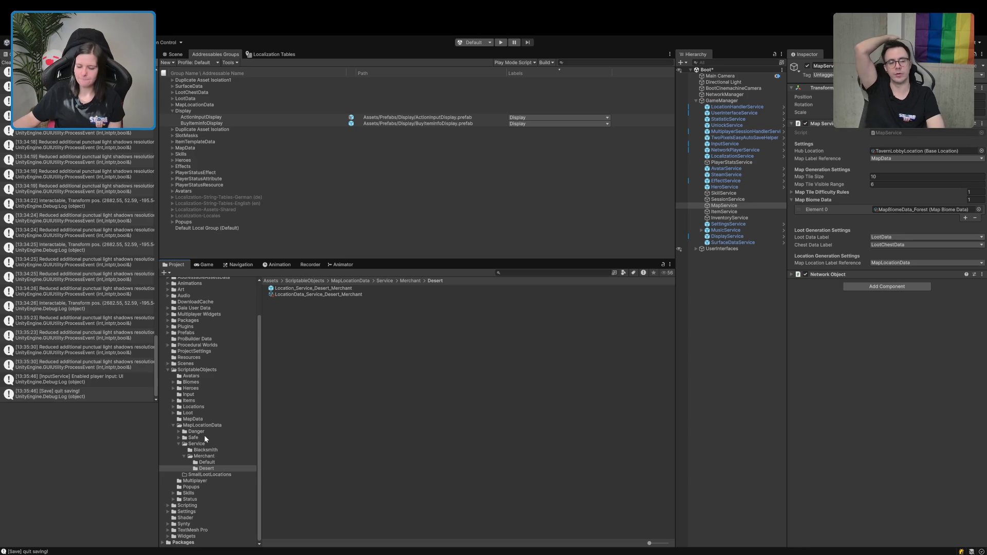
{"action": "left_click", "coordinate": [543, 448]}
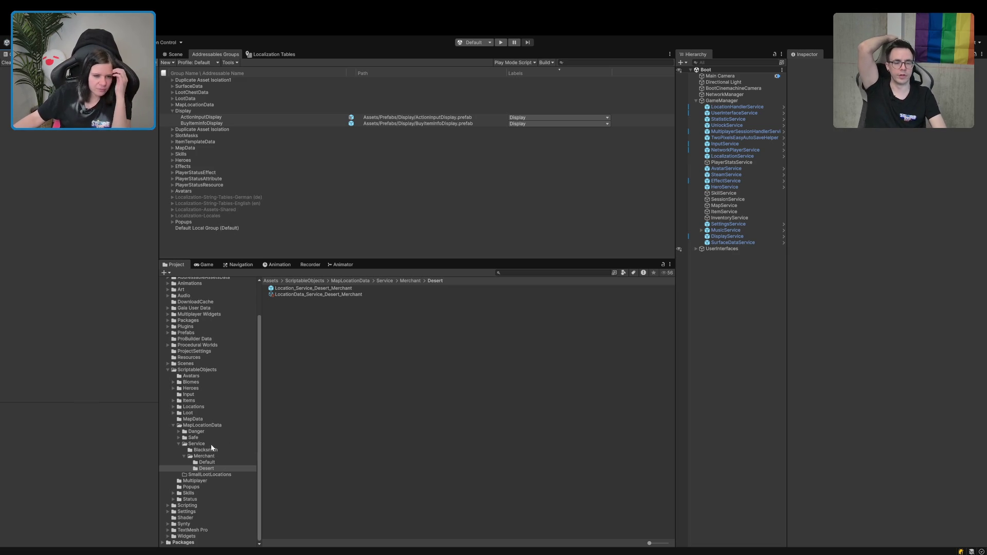
{"action": "left_click", "coordinate": [185, 420]}
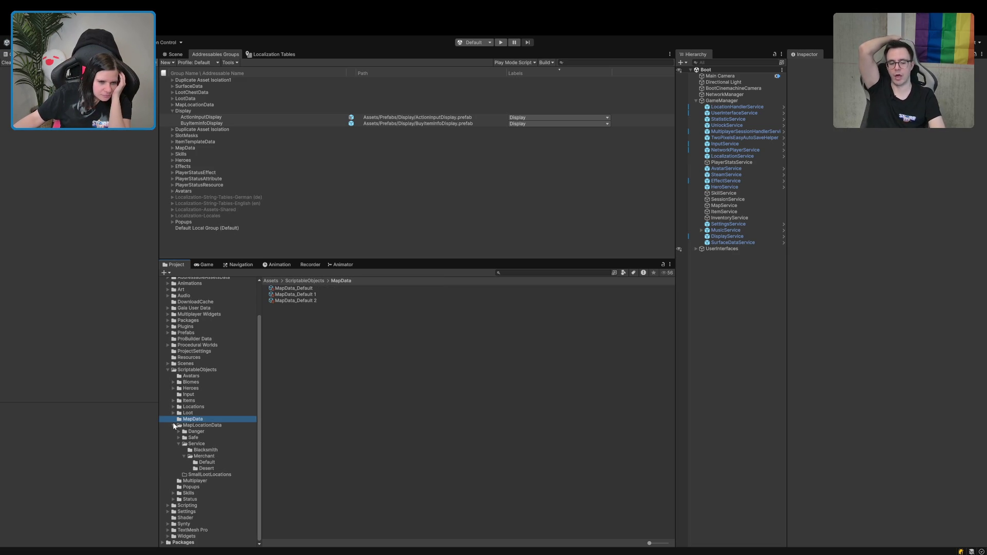
{"action": "left_click", "coordinate": [173, 425]}
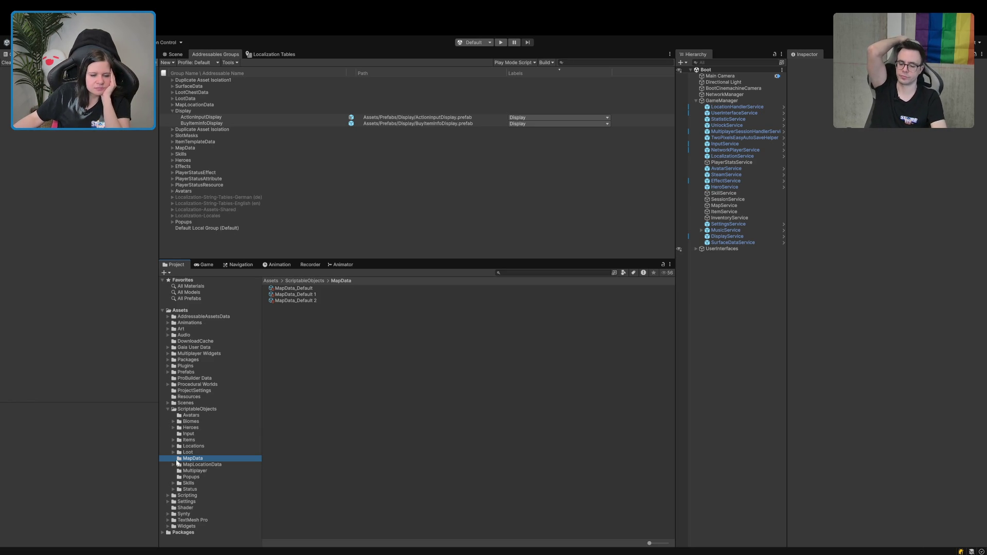
{"action": "left_click", "coordinate": [172, 451]}
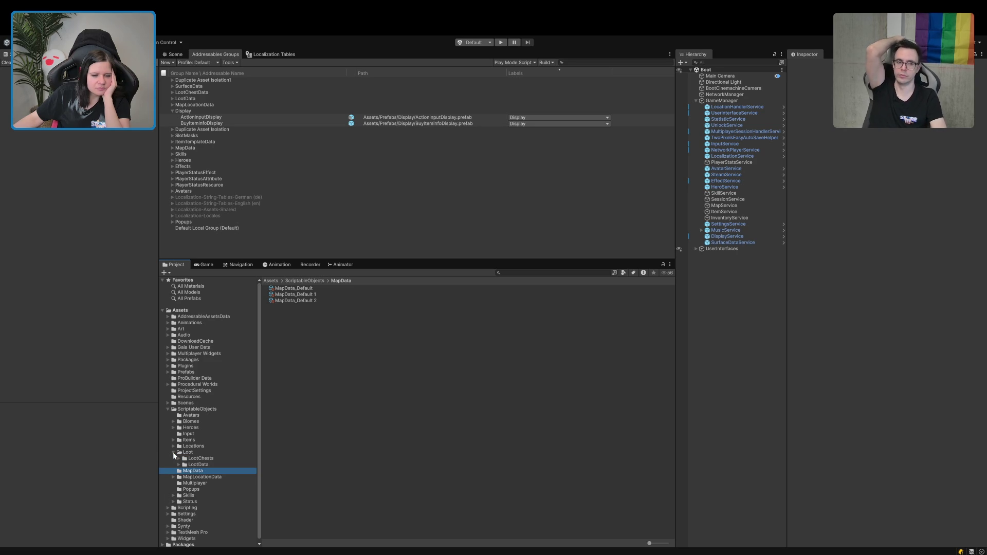
{"action": "left_click", "coordinate": [173, 451]}
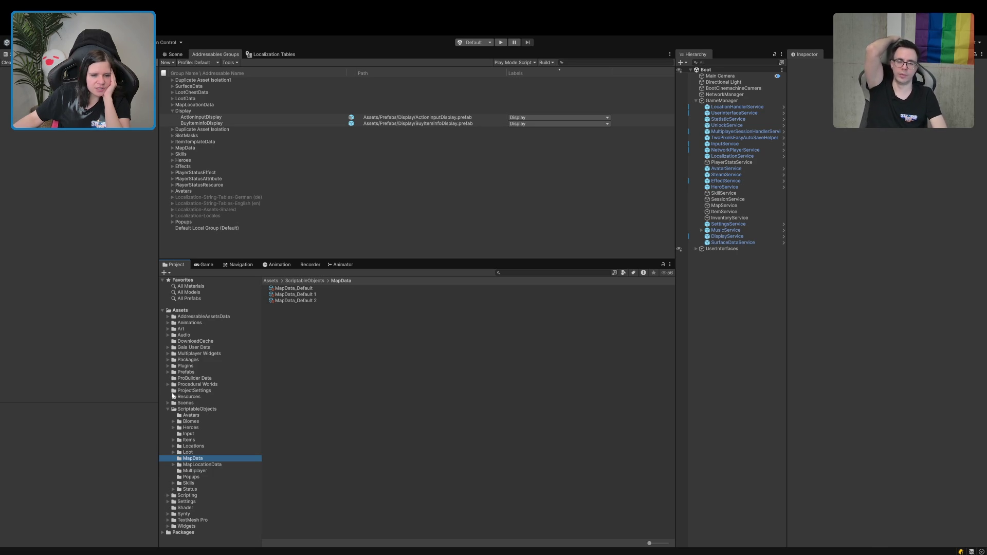
Expand Prefabs, select the Display folder, and open BuyItemInfoDisplay in Prefab Mode.
{"action": "left_click", "coordinate": [167, 372]}
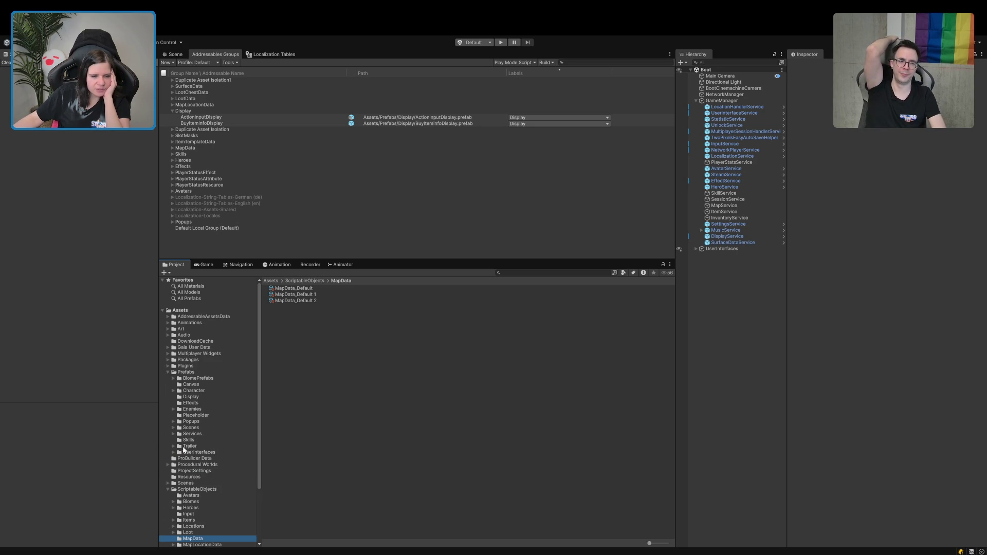
{"action": "left_click", "coordinate": [173, 421]}
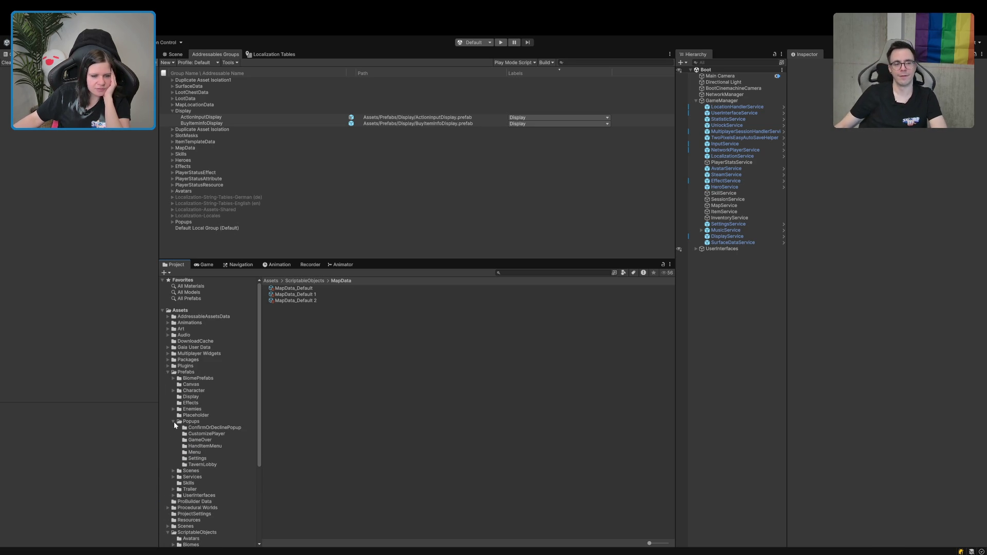
{"action": "left_click", "coordinate": [195, 453]}
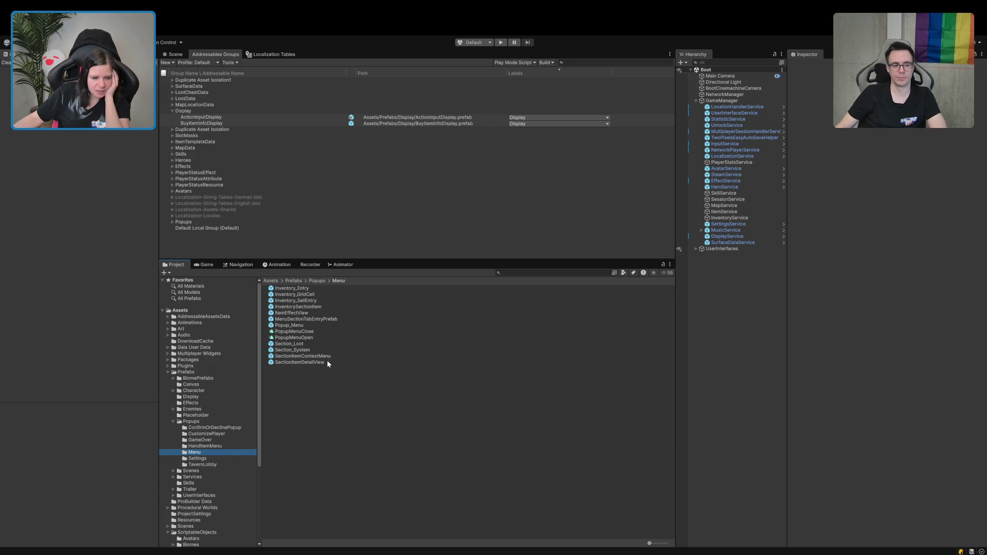
{"action": "left_click", "coordinate": [195, 403]}
{"action": "left_click", "coordinate": [196, 398]}
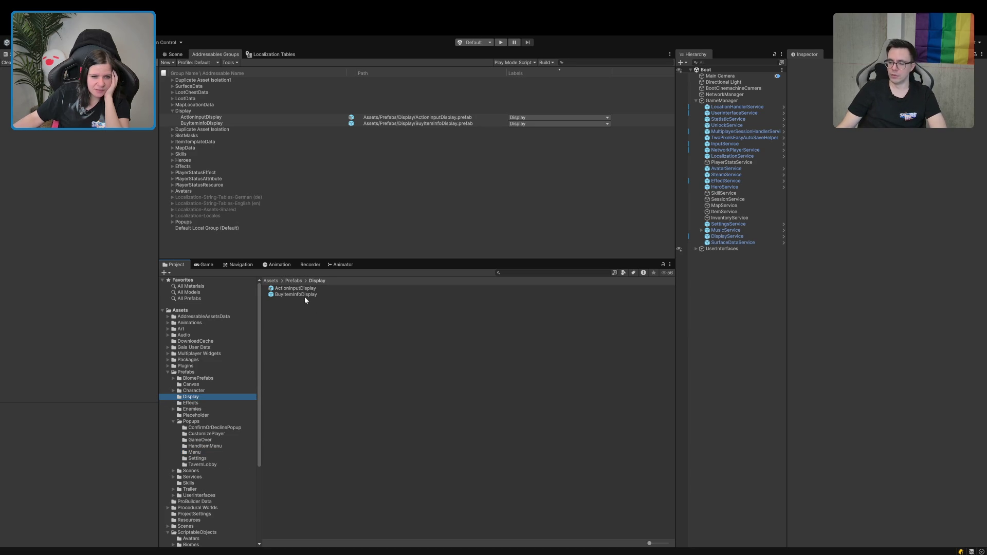
{"action": "double_click", "coordinate": [305, 296]}
Select the Text (TMP) element under InputActionImageDisplay > BG in the prefab hierarchy.
{"action": "left_click", "coordinate": [169, 55]}
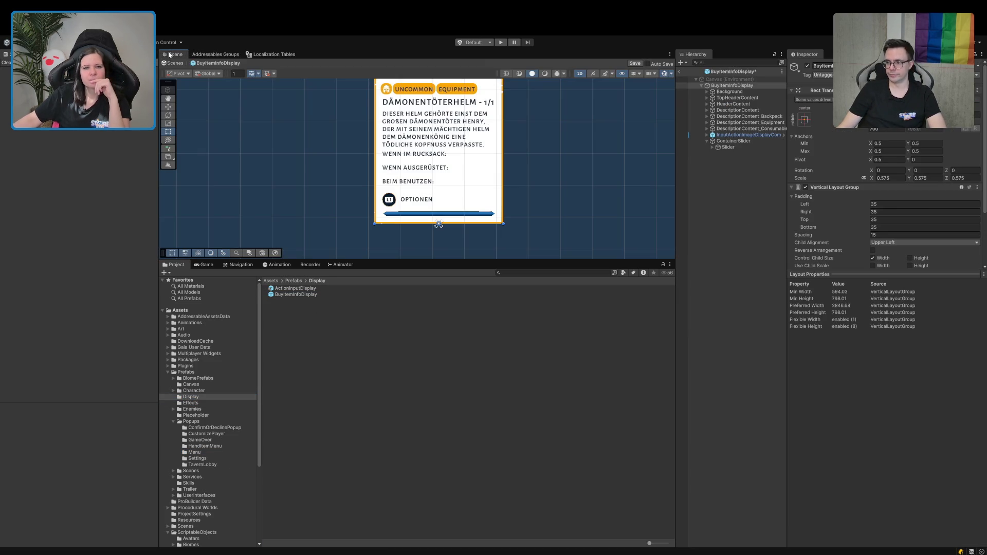
{"action": "left_click", "coordinate": [712, 148]}
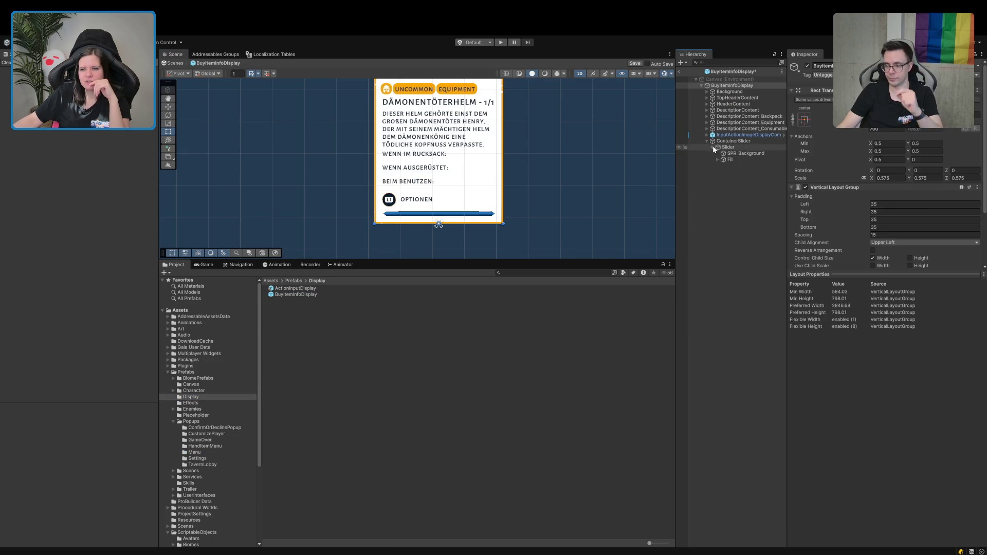
{"action": "left_click", "coordinate": [706, 135]}
{"action": "left_click", "coordinate": [713, 141]}
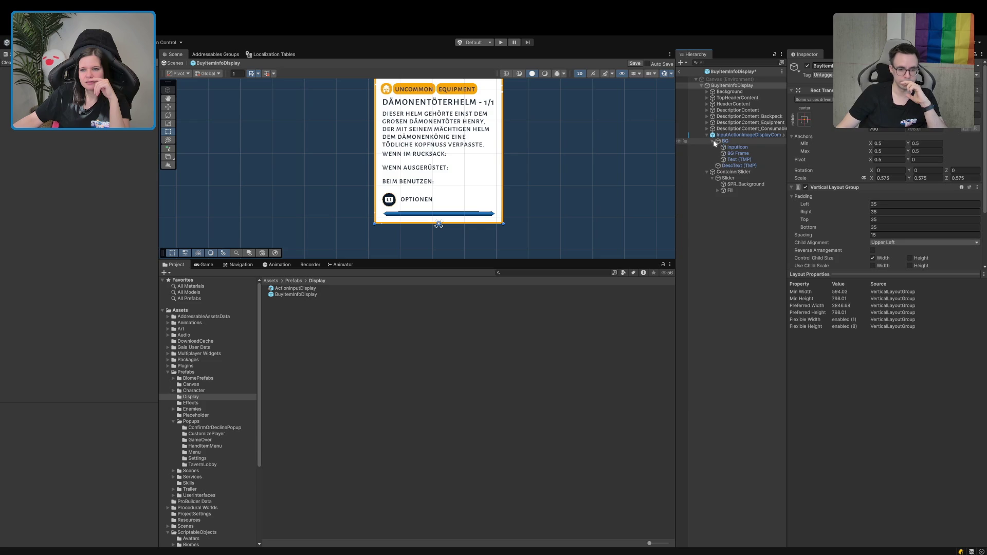
{"action": "left_click", "coordinate": [729, 160]}
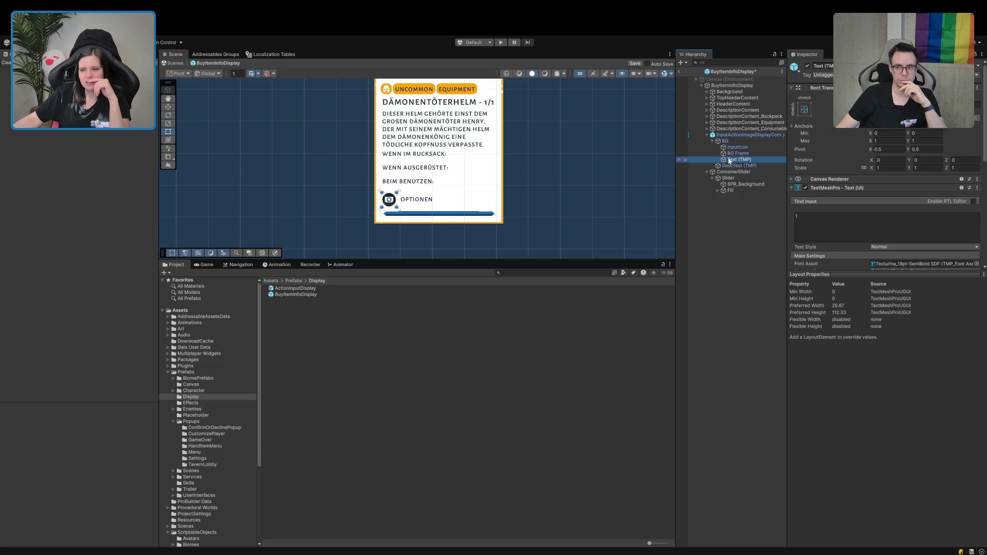
Enable the uppercase font style, save the prefab and return to the Boot scene.
{"action": "left_click", "coordinate": [957, 279]}
{"action": "left_click", "coordinate": [634, 63]}
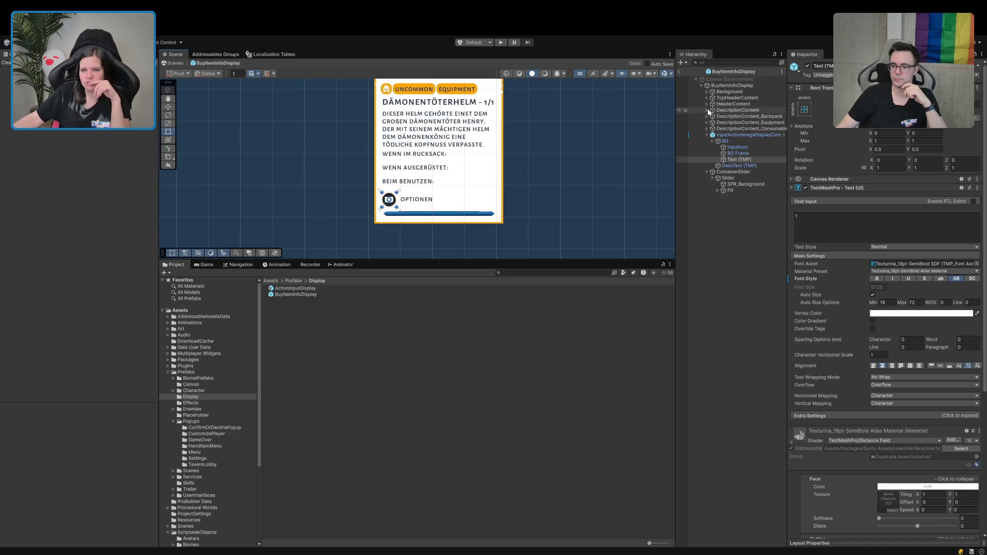
{"action": "left_click", "coordinate": [680, 72]}
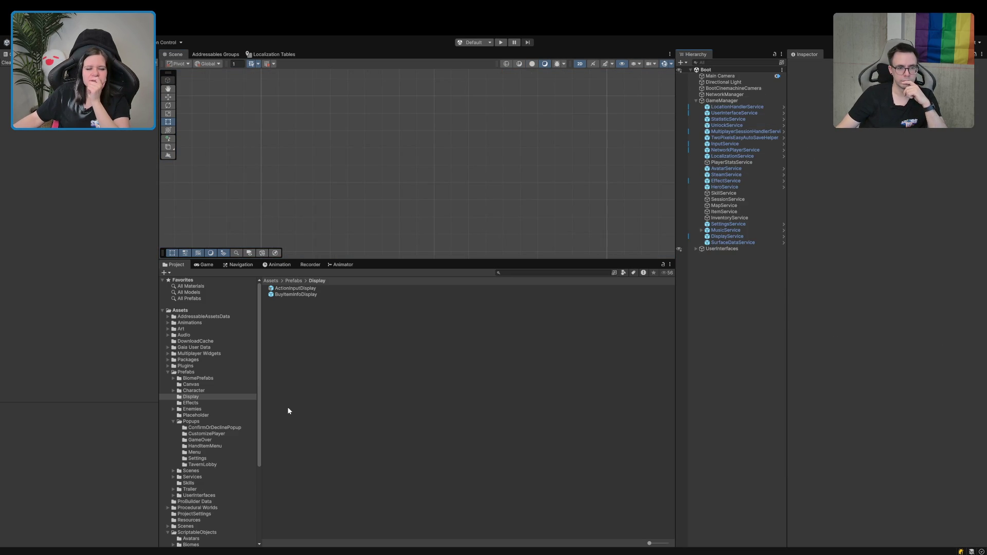
Open Inventory_SellEntry from Prefabs/Popups/Menu in Prefab Mode and zoom onto its sell buttons.
{"action": "left_click", "coordinate": [196, 452]}
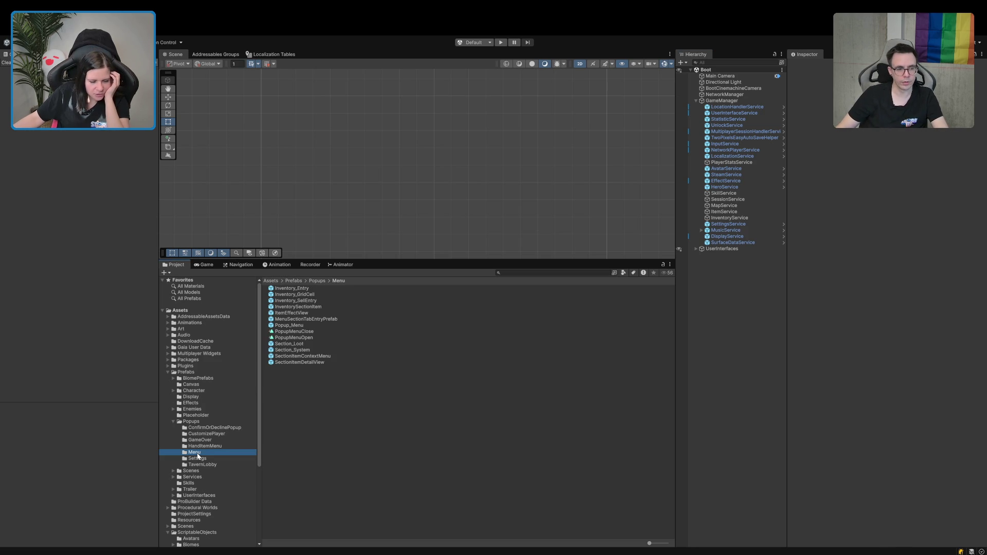
{"action": "left_click", "coordinate": [297, 326]}
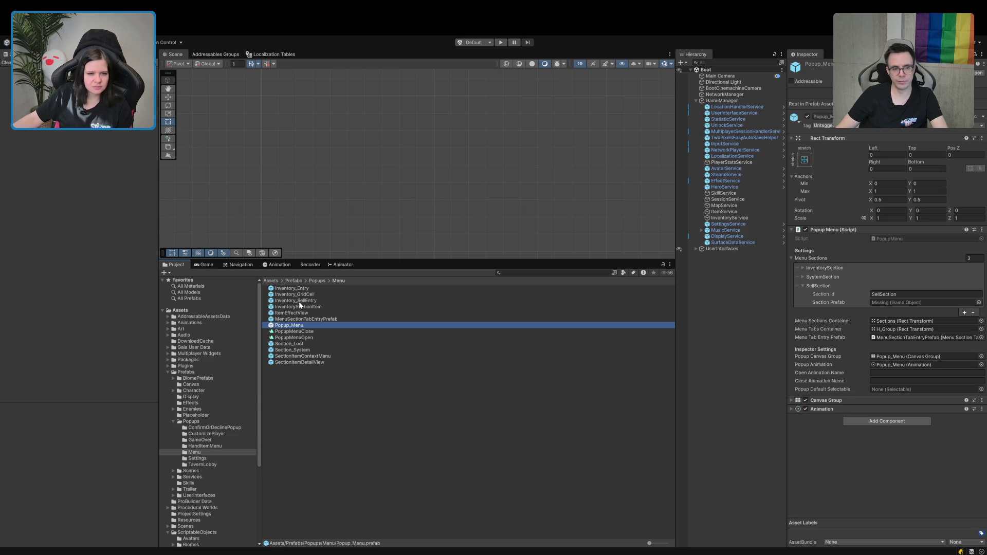
{"action": "double_click", "coordinate": [301, 301]}
{"action": "mouse_move", "coordinate": [385, 203]}
{"action": "left_mouse_down"}
{"action": "mouse_move", "coordinate": [337, 159]}
{"action": "mouse_move", "coordinate": [386, 197]}
{"action": "left_mouse_up"}
{"action": "scroll", "coordinate": [346, 158], "scroll_direction": "up", "scroll_amount": 4}
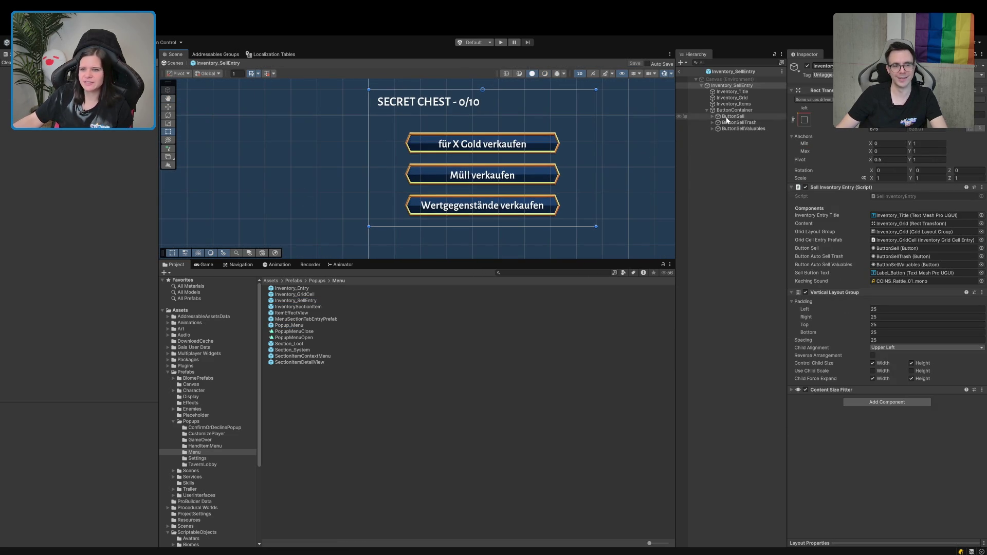
Expand the three sell buttons and their Content, selecting all three Label_Button objects.
{"action": "left_click", "coordinate": [713, 129]}
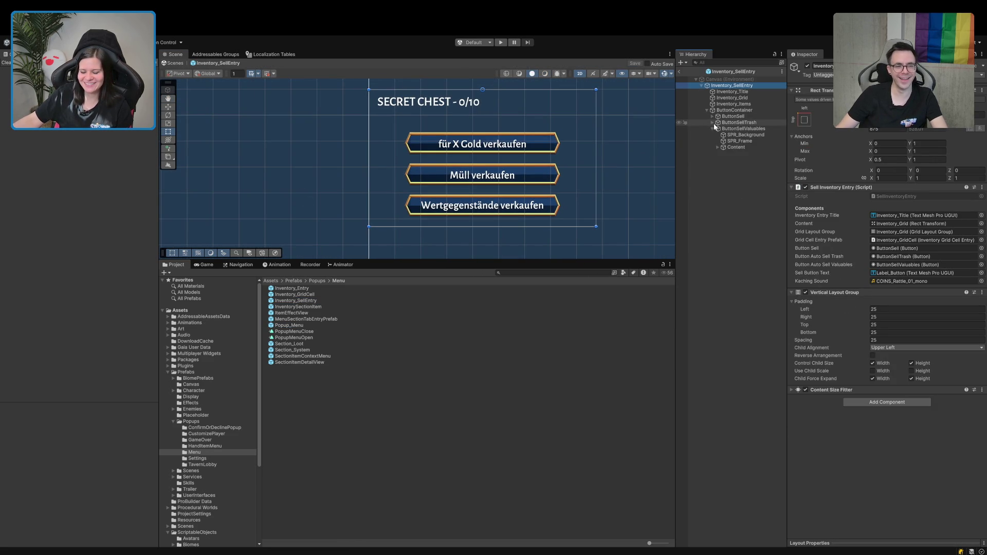
{"action": "left_click", "coordinate": [713, 122]}
{"action": "left_click", "coordinate": [712, 116]}
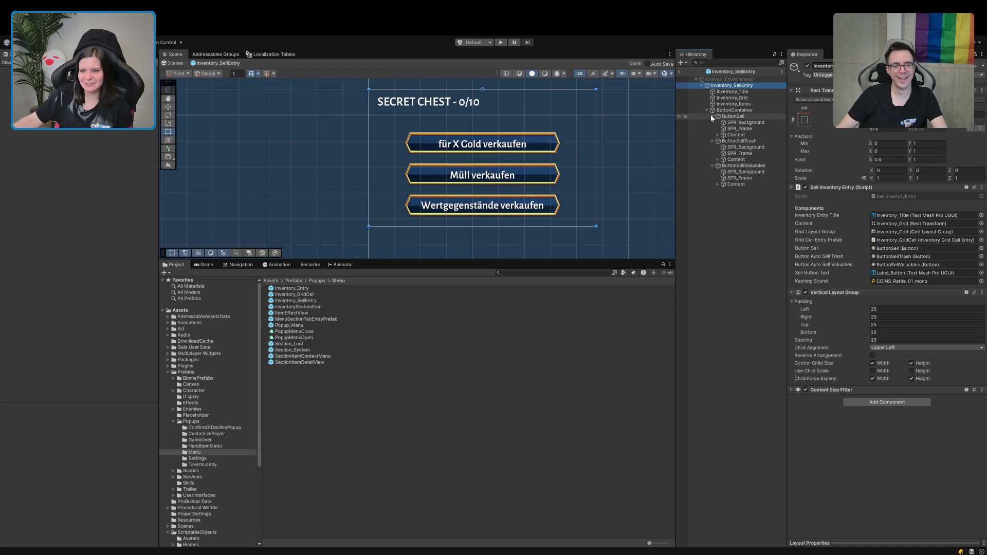
{"action": "left_click", "coordinate": [716, 185]}
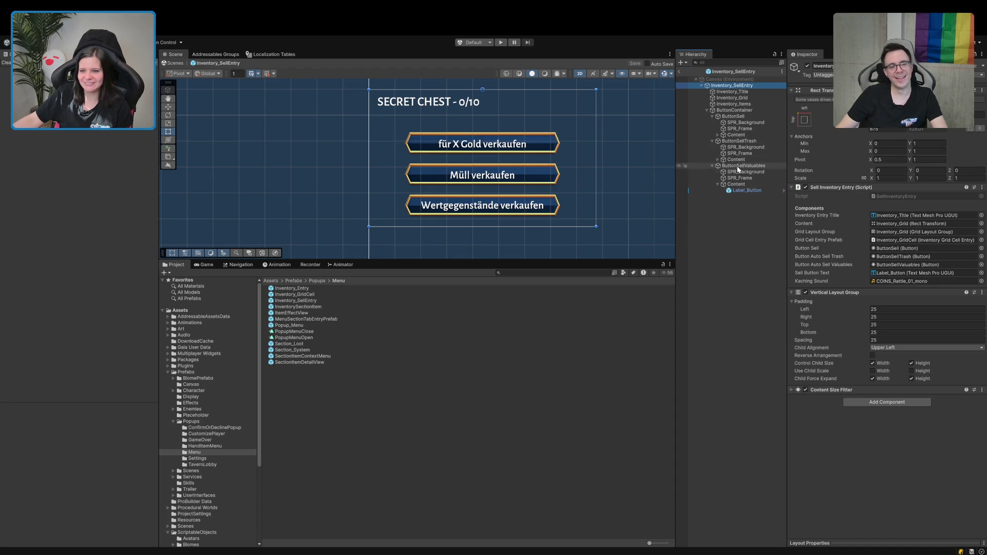
{"action": "left_click", "coordinate": [718, 160]}
{"action": "left_click", "coordinate": [717, 134]}
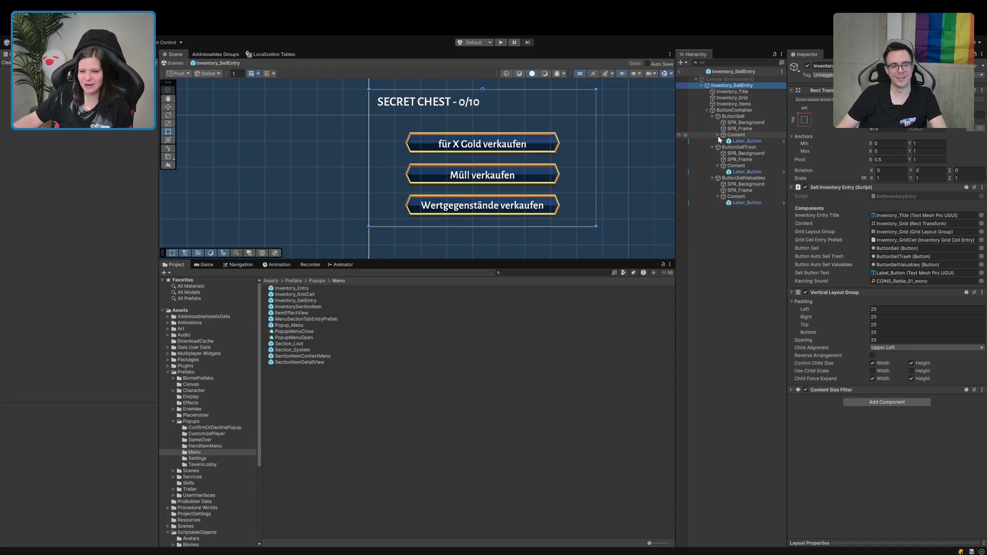
{"action": "left_click", "coordinate": [746, 141]}
{"action": "left_click", "coordinate": [746, 171], "text": "ctrl"}
{"action": "left_click", "coordinate": [750, 203], "text": "ctrl"}
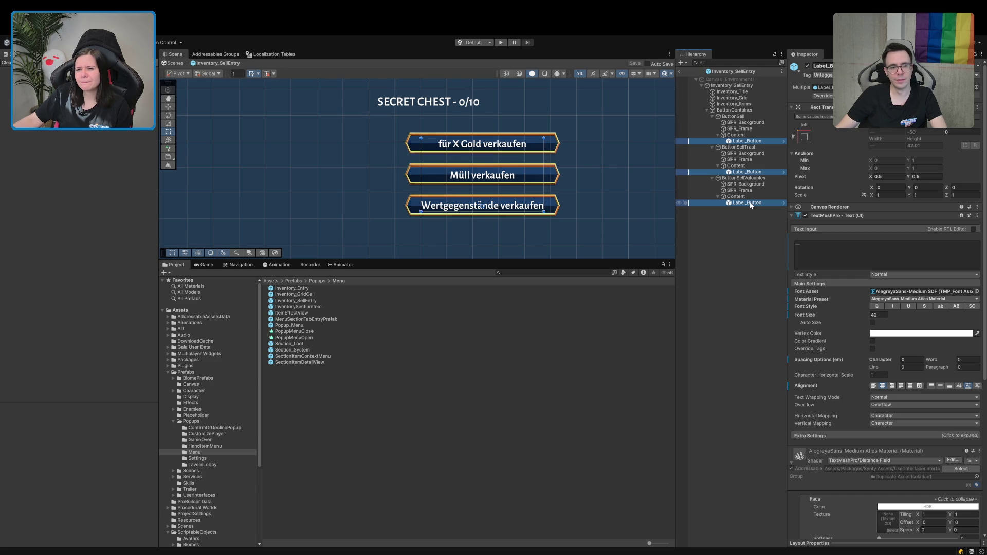
Show ButtonSellValuables Content's Horizontal Layout Group: padding 20/20/12/12, spacing 16.
{"action": "left_click", "coordinate": [735, 196]}
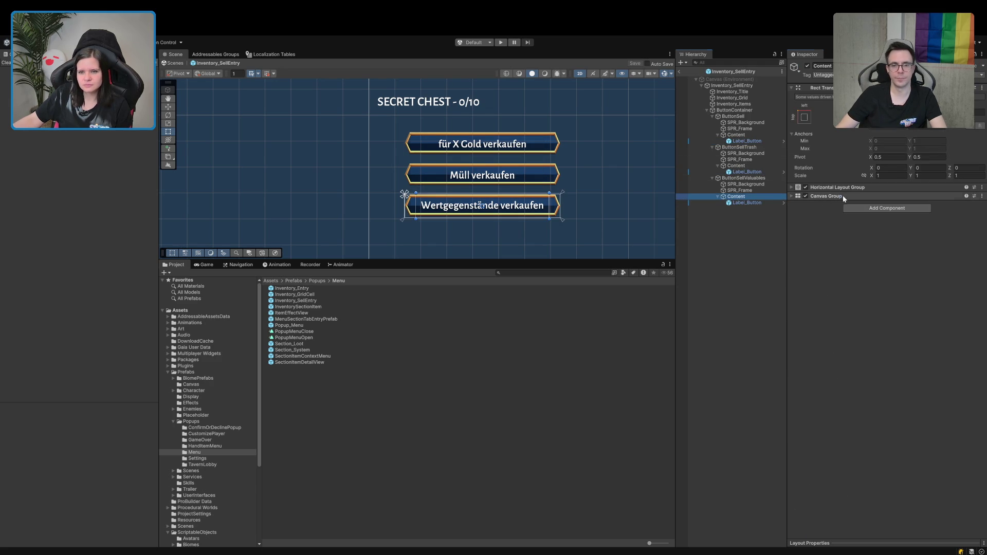
{"action": "left_click", "coordinate": [841, 188]}
{"action": "scroll", "coordinate": [411, 171], "scroll_direction": "up", "scroll_amount": 6}
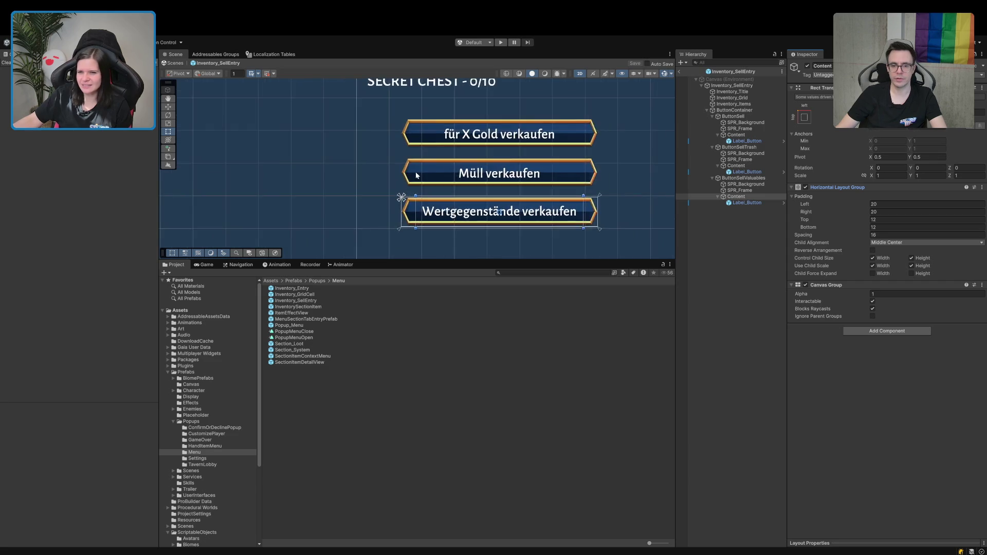
{"action": "left_click_drag", "start_coordinate": [419, 170], "coordinate": [368, 140]}
{"action": "scroll", "coordinate": [396, 170], "scroll_direction": "up", "scroll_amount": 3}
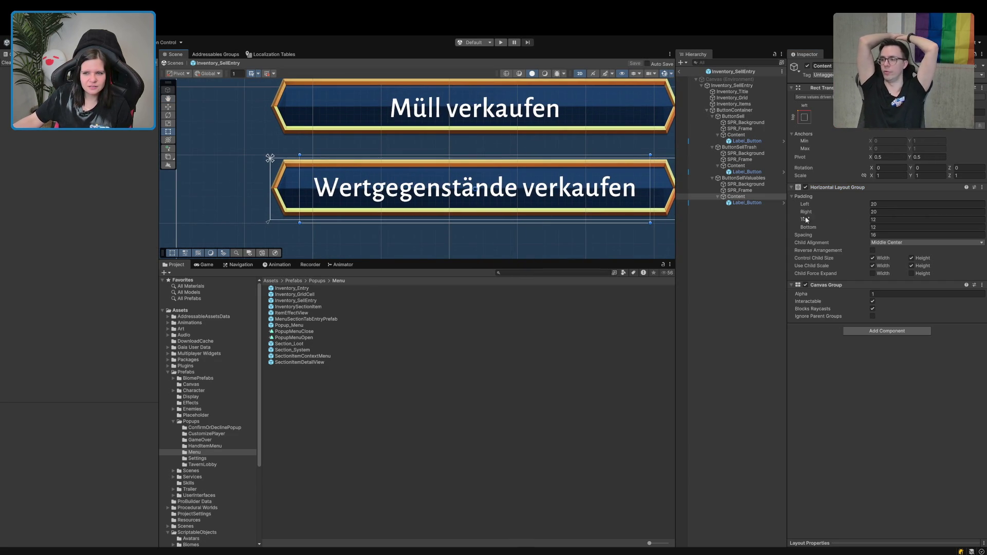
{"action": "mouse_move", "coordinate": [420, 96]}
{"action": "left_mouse_down"}
{"action": "mouse_move", "coordinate": [406, 180]}
{"action": "mouse_move", "coordinate": [398, 94]}
{"action": "left_mouse_up"}
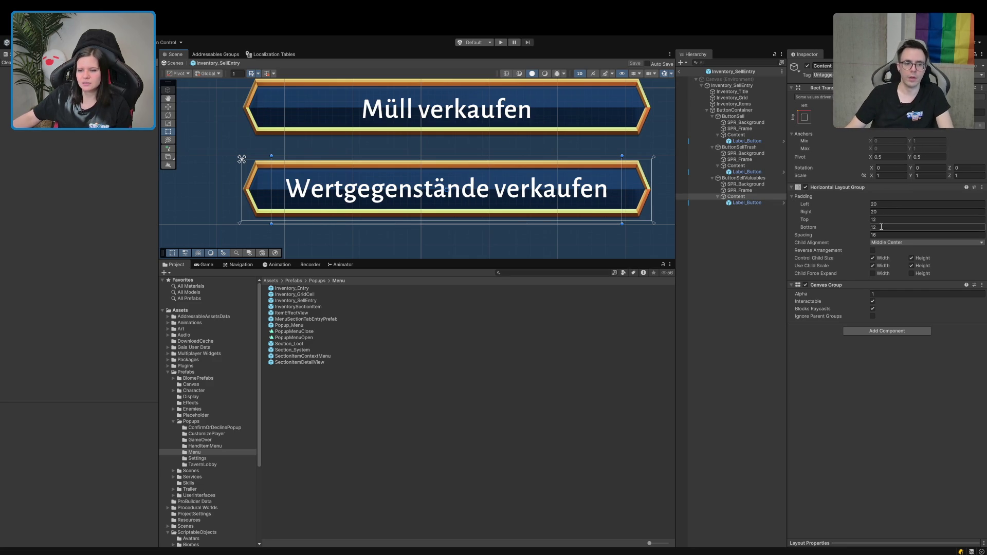
Select all three Content objects and set their Horizontal Layout Group spacing to 0.
{"action": "left_click", "coordinate": [735, 166], "text": "ctrl"}
{"action": "left_click", "coordinate": [732, 135], "text": "ctrl"}
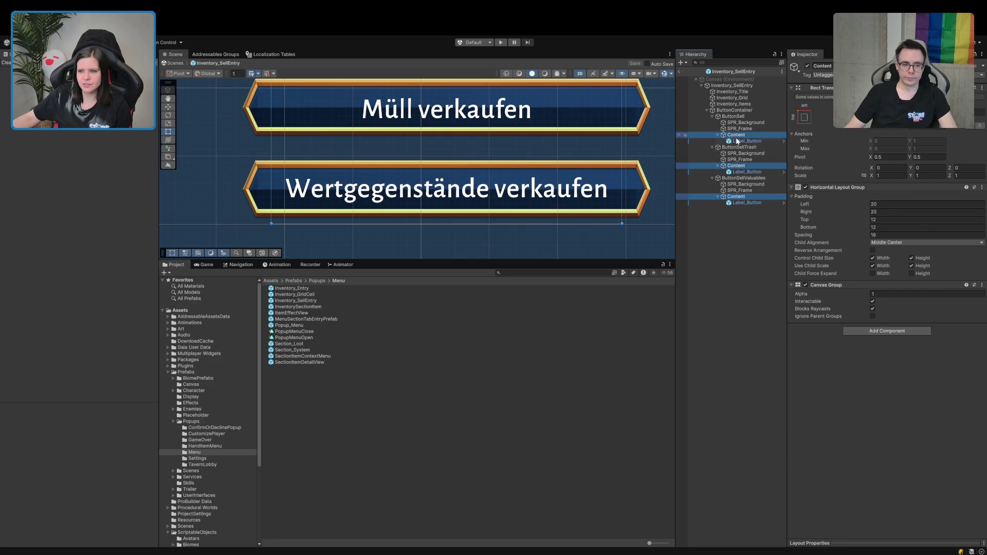
{"action": "left_click", "coordinate": [883, 234]}
{"action": "type", "text": "0"}
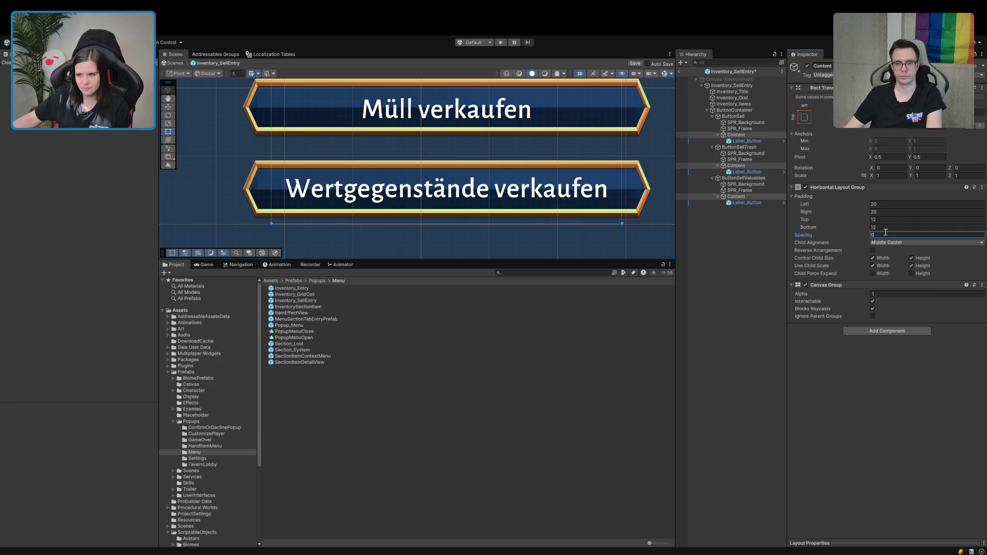
{"action": "left_click", "coordinate": [885, 219]}
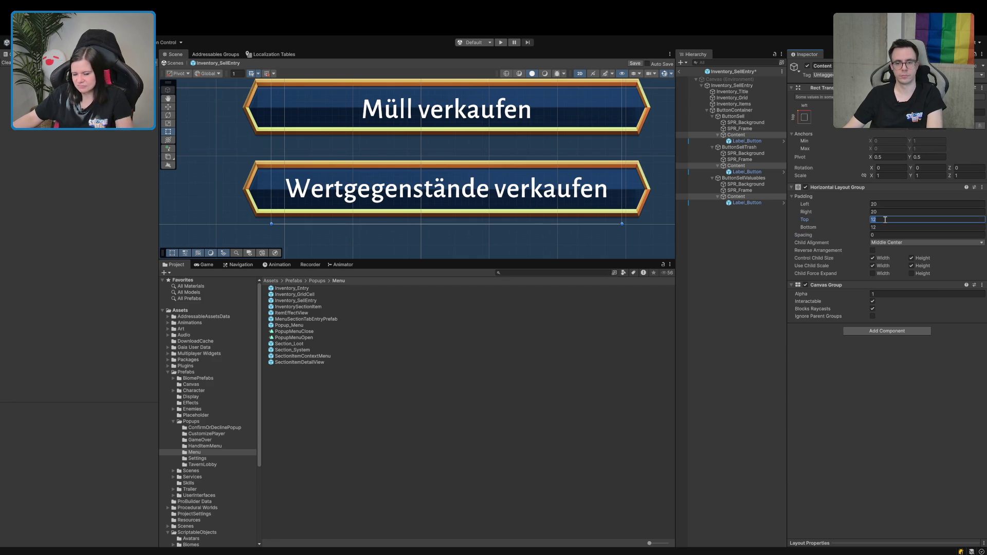
{"action": "key", "text": "Return"}
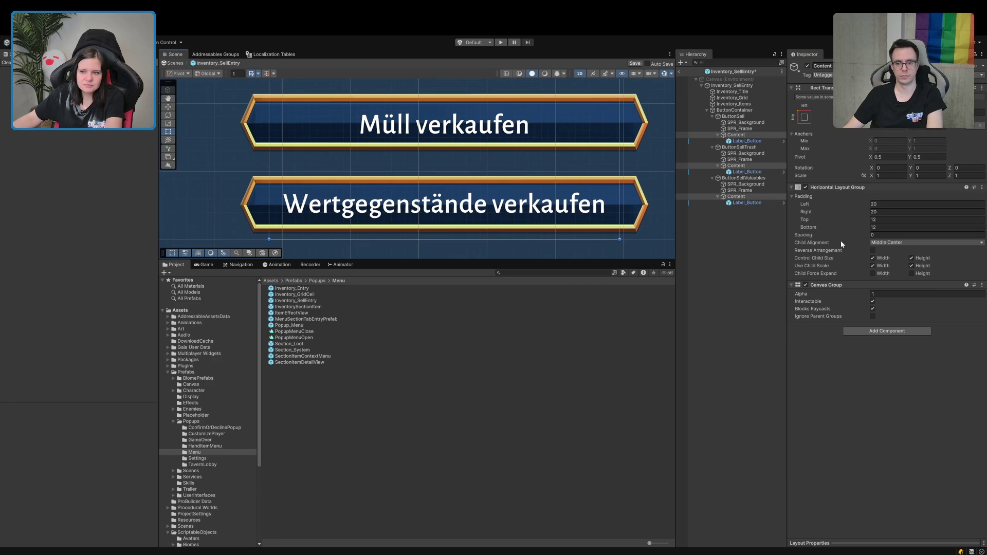
Set the shared layout padding to top 0 and bottom 12.
{"action": "left_click", "coordinate": [883, 218]}
{"action": "type", "text": "10"}
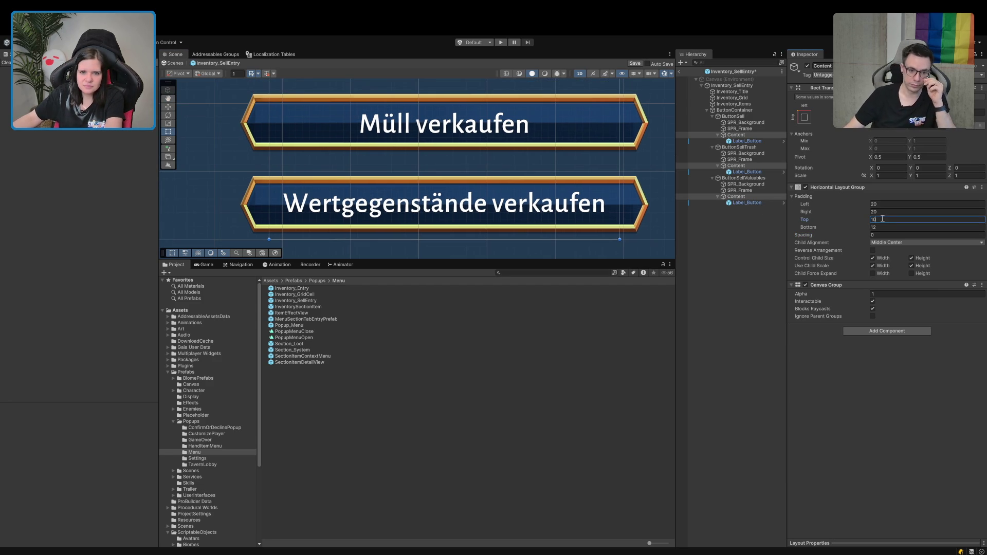
{"action": "left_click", "coordinate": [882, 227]}
{"action": "type", "text": "15"}
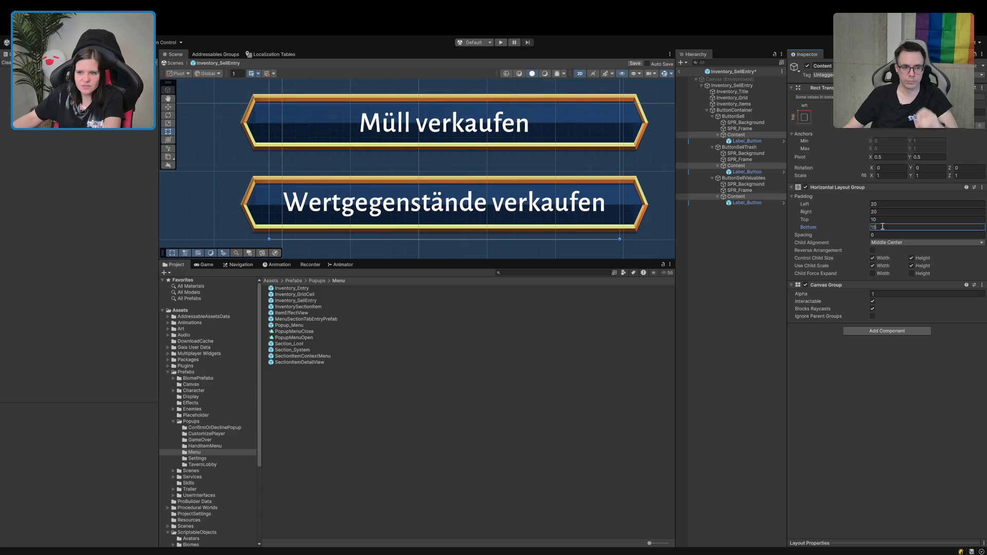
{"action": "key", "text": "BackSpace"}
{"action": "key", "text": "BackSpace"}
{"action": "type", "text": "0"}
{"action": "left_click", "coordinate": [882, 218]}
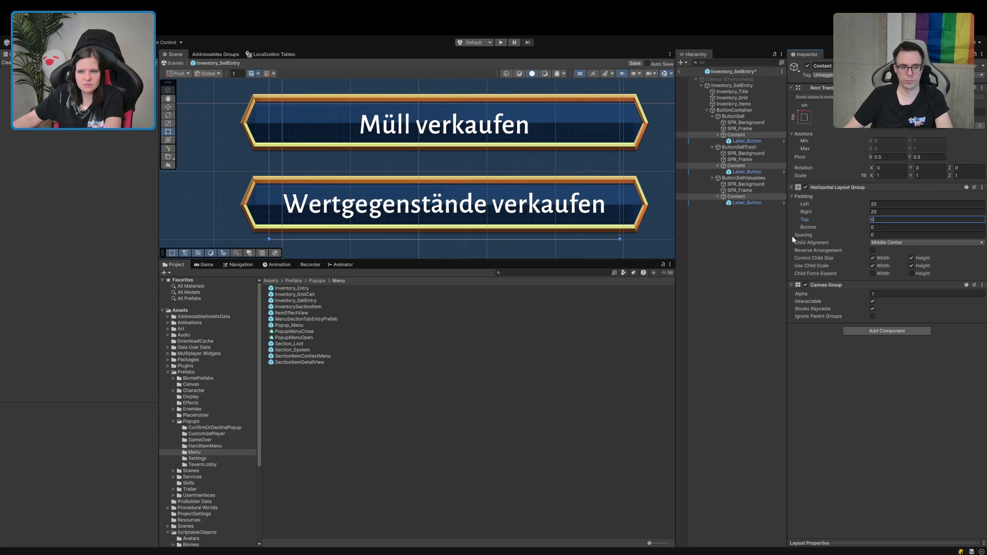
{"action": "left_click_drag", "start_coordinate": [806, 229], "coordinate": [810, 227]}
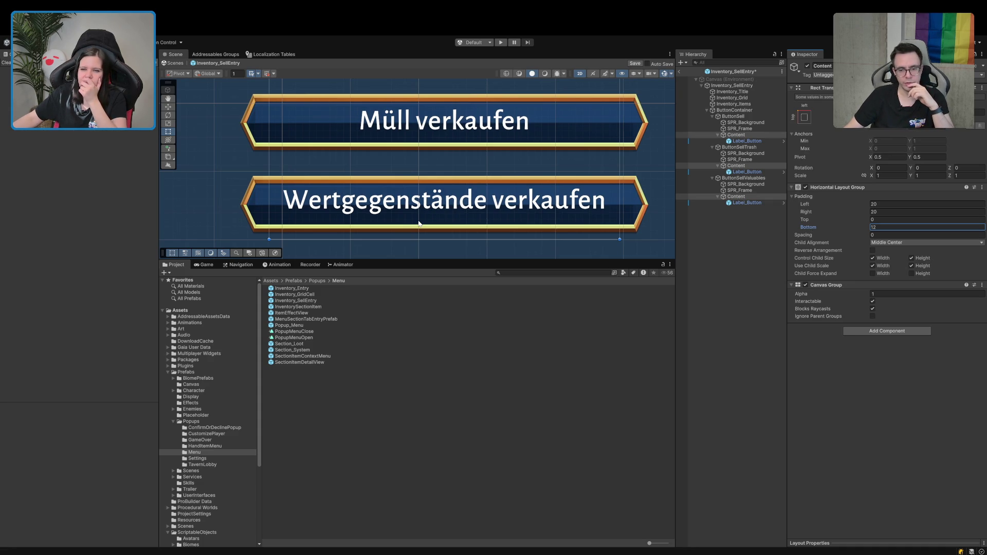
{"action": "left_click", "coordinate": [732, 202]}
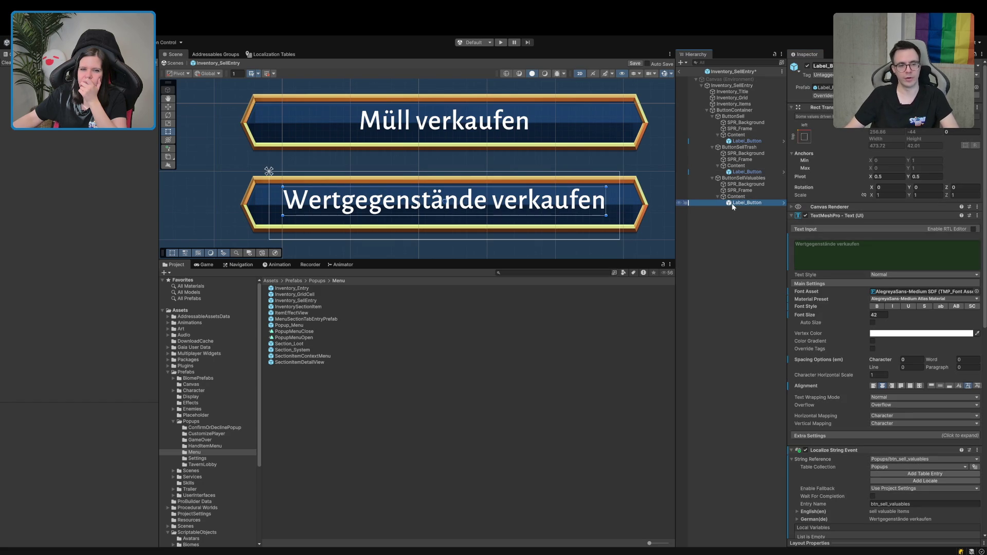
{"action": "left_click", "coordinate": [739, 172]}
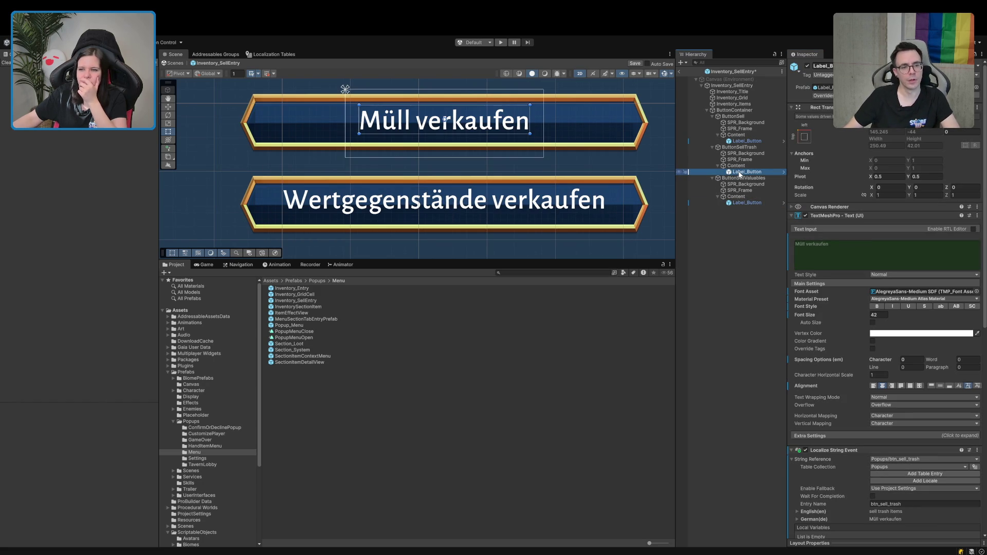
{"action": "scroll", "coordinate": [569, 211], "scroll_direction": "down", "scroll_amount": 2}
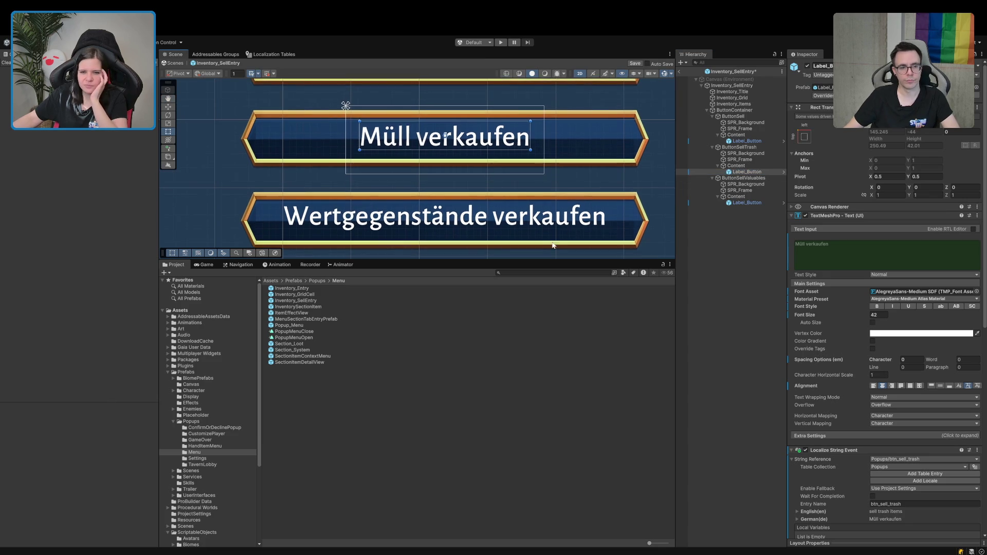
{"action": "scroll", "coordinate": [548, 247], "scroll_direction": "down", "scroll_amount": 2}
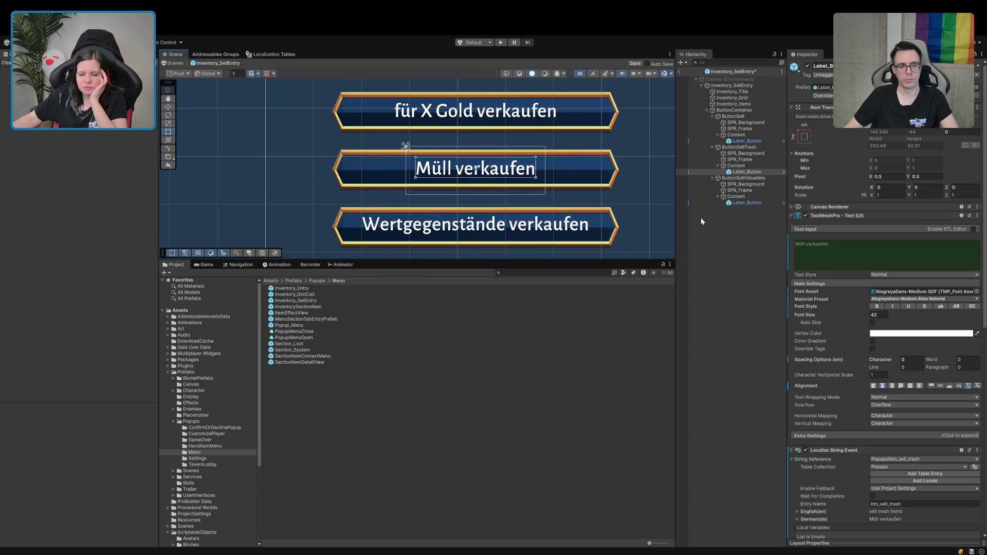
{"action": "left_click", "coordinate": [737, 202]}
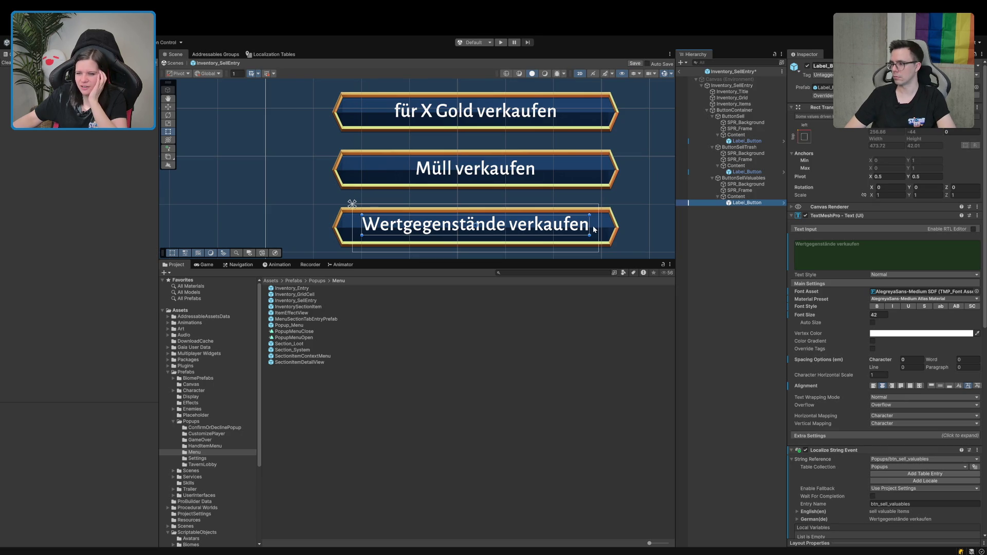
{"action": "left_click", "coordinate": [756, 172]}
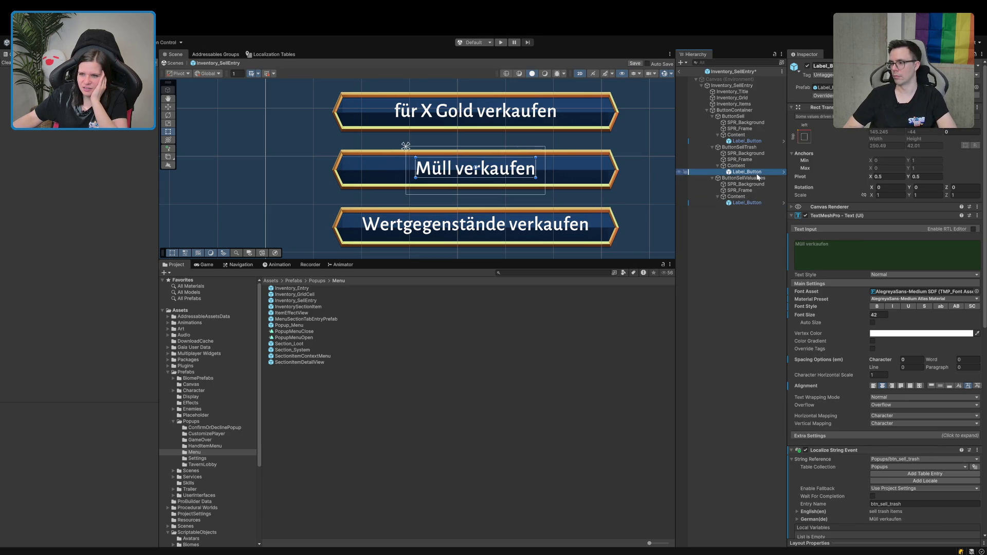
{"action": "left_click", "coordinate": [737, 203]}
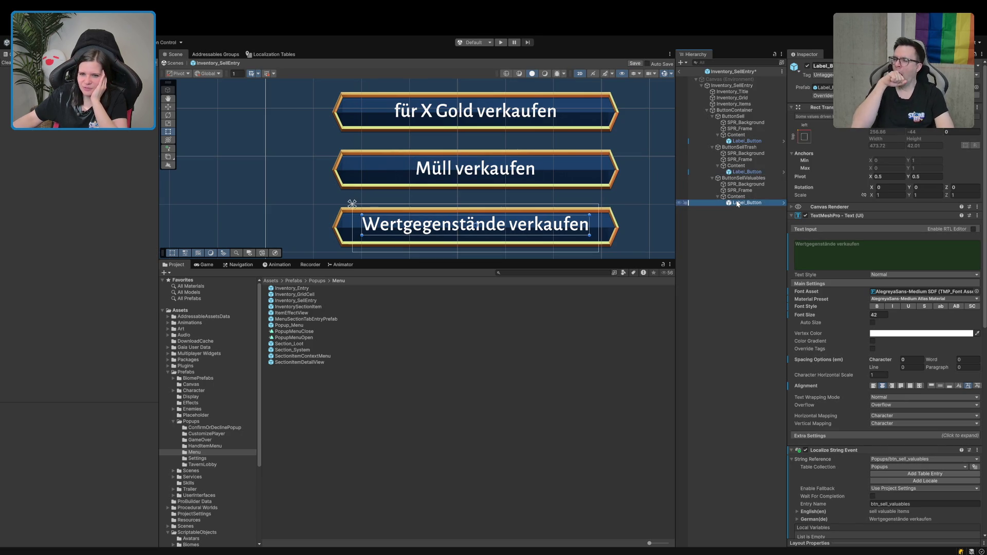
{"action": "left_click", "coordinate": [735, 173]}
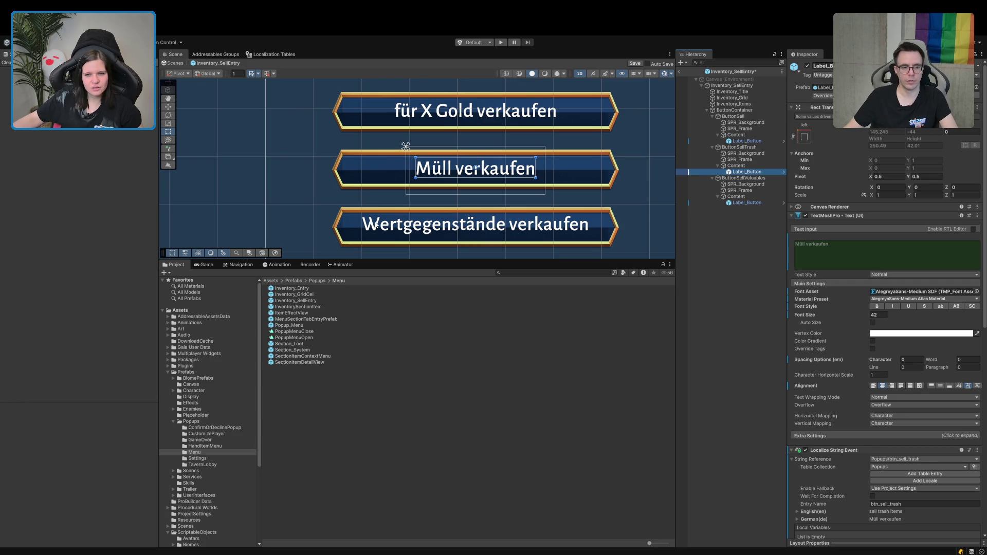
{"action": "left_click", "coordinate": [739, 203], "text": "ctrl"}
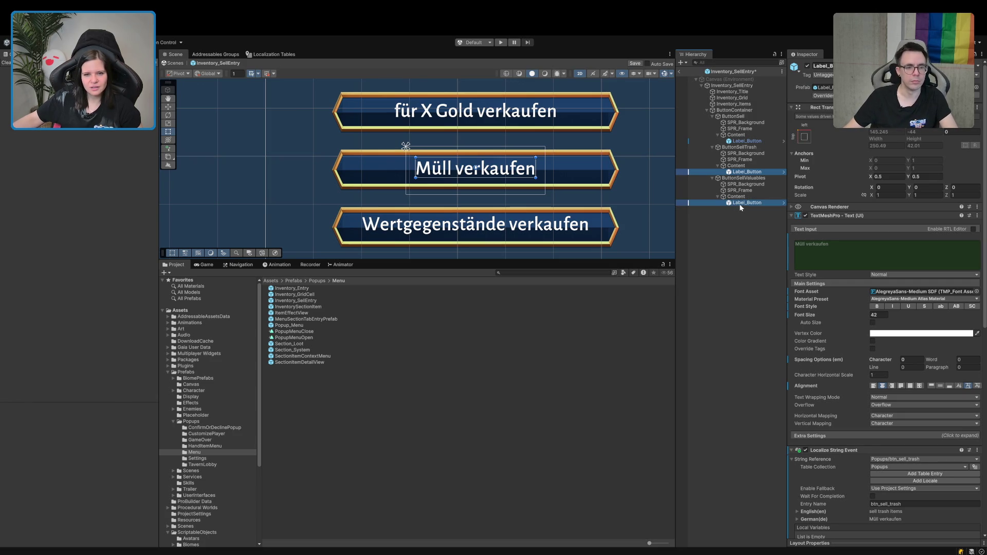
{"action": "left_click", "coordinate": [742, 142]}
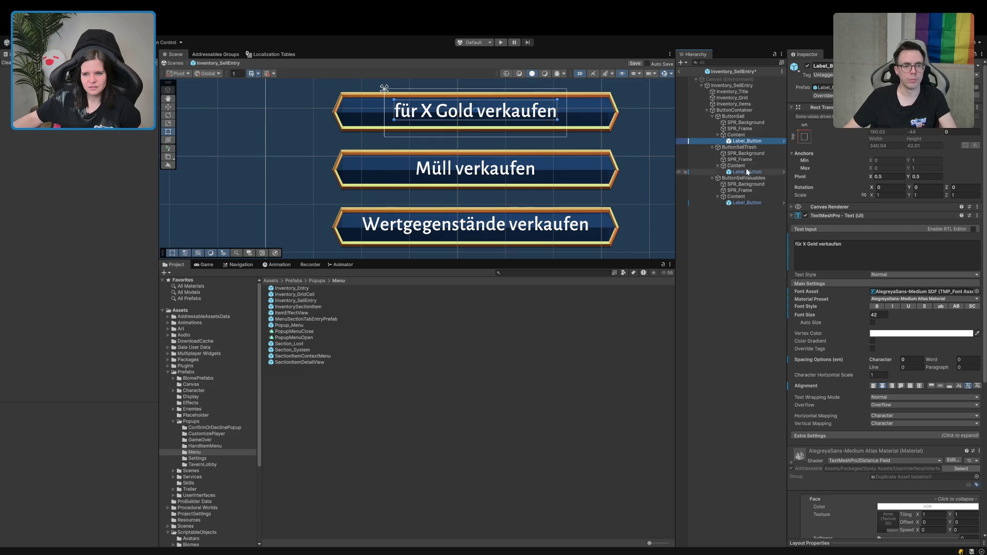
{"action": "left_click", "coordinate": [735, 134]}
{"action": "left_click", "coordinate": [736, 166], "text": "ctrl"}
Set bottom padding 10 on all three Content layouts and zoom in to check the labels.
{"action": "left_click", "coordinate": [736, 196], "text": "ctrl"}
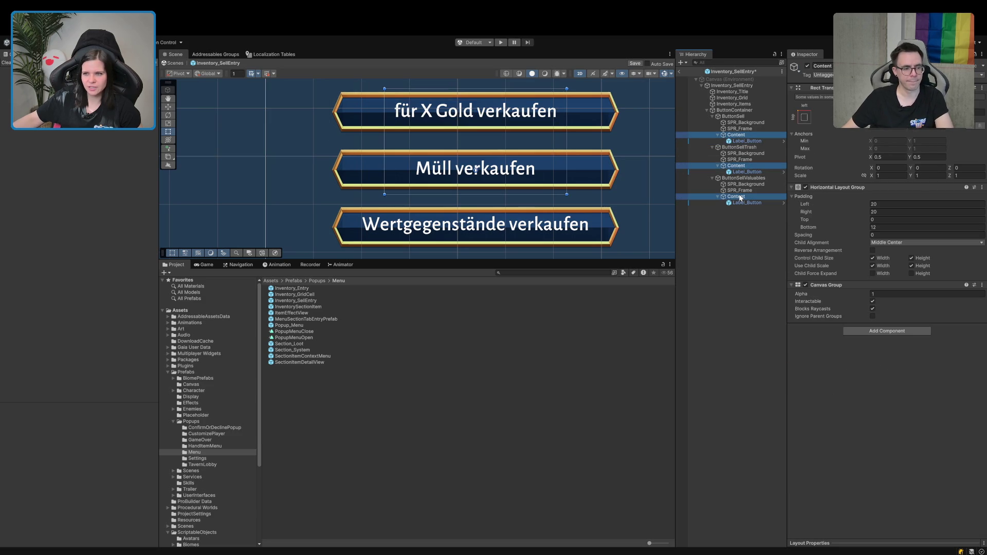
{"action": "left_click", "coordinate": [894, 227]}
{"action": "type", "text": "10"}
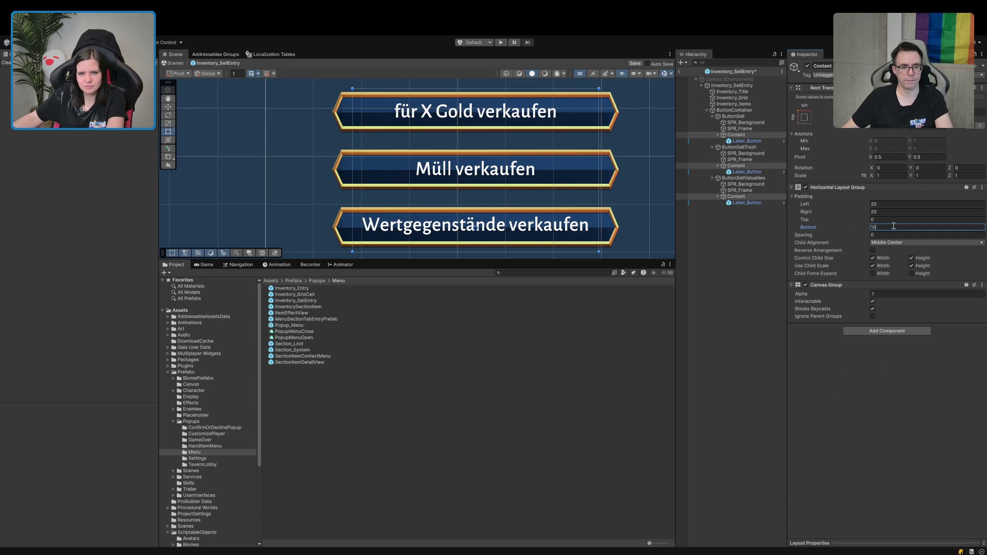
{"action": "scroll", "coordinate": [516, 200], "scroll_direction": "up", "scroll_amount": 5}
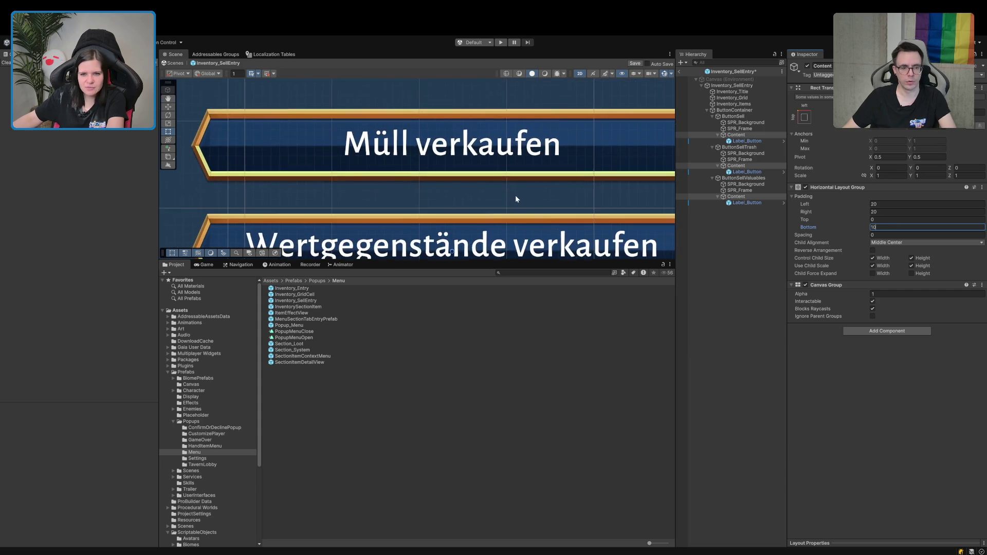
{"action": "left_click_drag", "start_coordinate": [517, 201], "coordinate": [463, 160]}
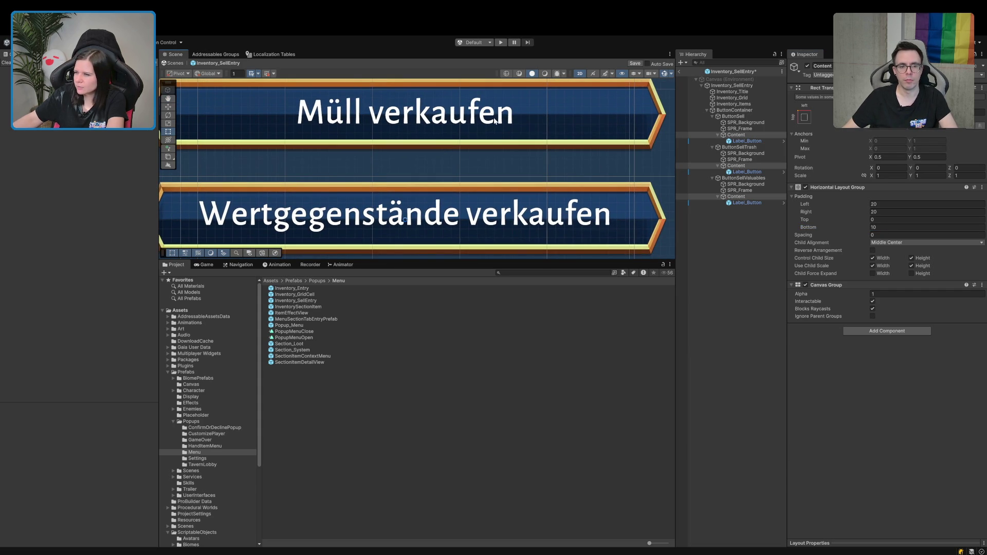
{"action": "scroll", "coordinate": [495, 120], "scroll_direction": "up", "scroll_amount": 5}
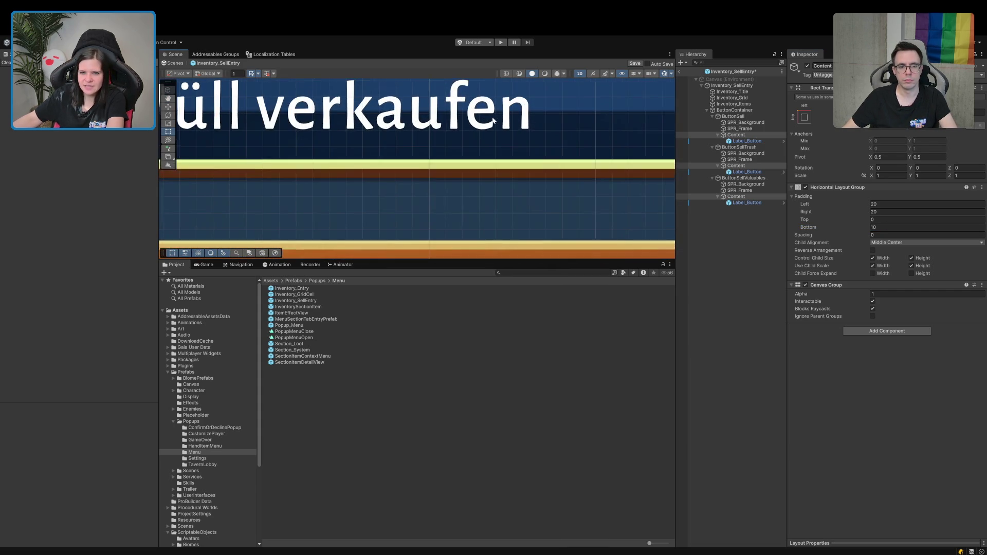
{"action": "left_click_drag", "start_coordinate": [430, 261], "coordinate": [411, 531]}
{"action": "scroll", "coordinate": [408, 488], "scroll_direction": "down", "scroll_amount": 2}
{"action": "scroll", "coordinate": [356, 350], "scroll_direction": "up", "scroll_amount": 2}
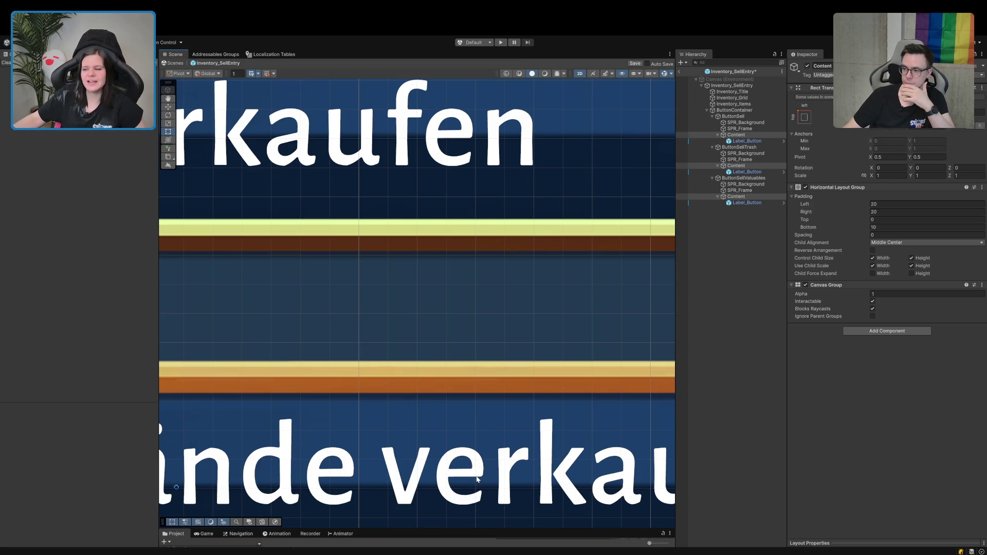
{"action": "scroll", "coordinate": [496, 429], "scroll_direction": "down", "scroll_amount": 5}
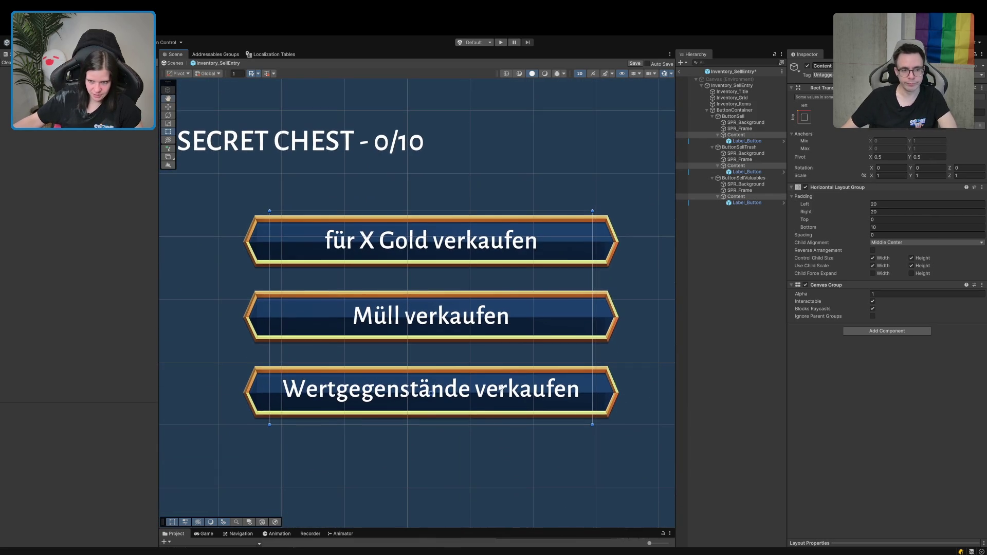
Compare the Wertgegenstände and Müll verkaufen Content and label settings.
{"action": "left_click", "coordinate": [749, 197]}
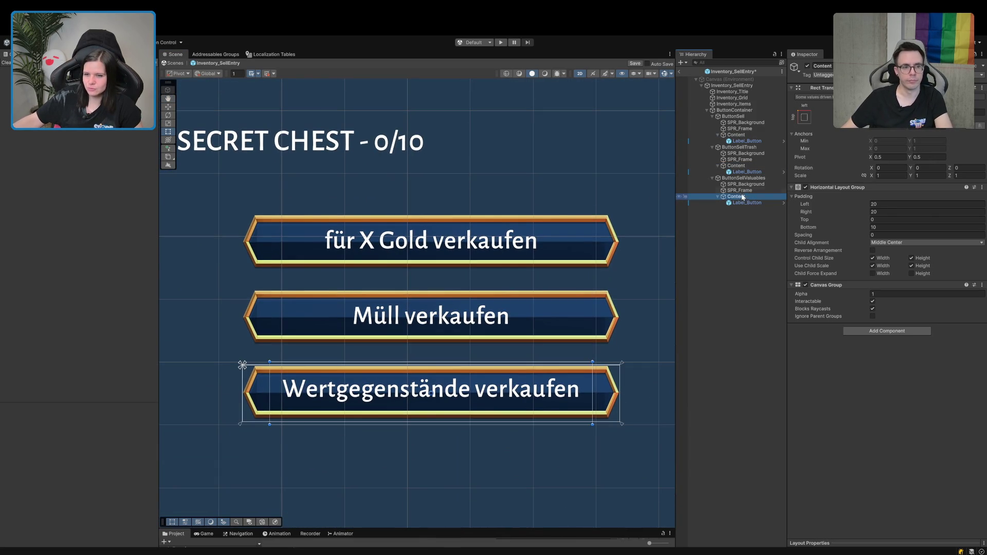
{"action": "left_click", "coordinate": [737, 166]}
{"action": "left_click", "coordinate": [737, 196]}
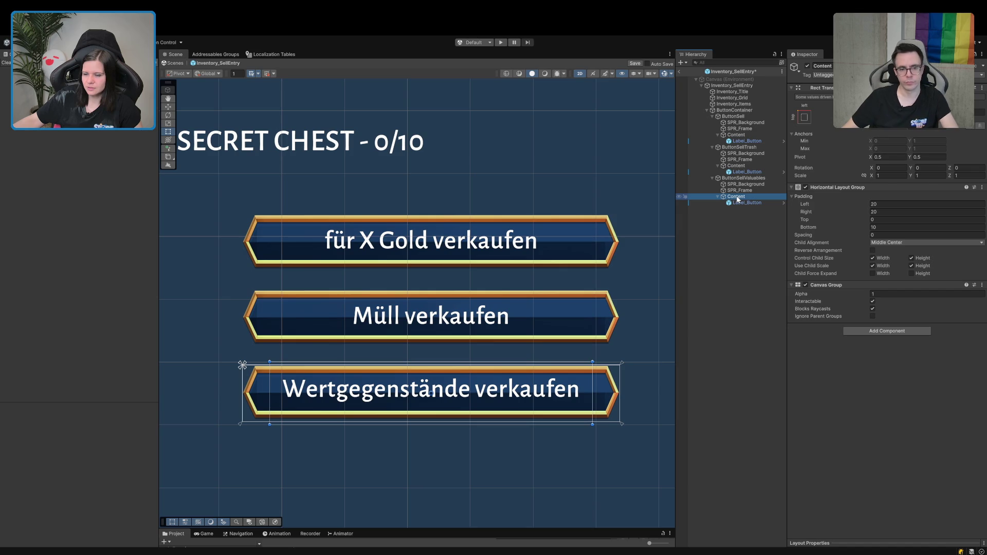
{"action": "left_click", "coordinate": [739, 166]}
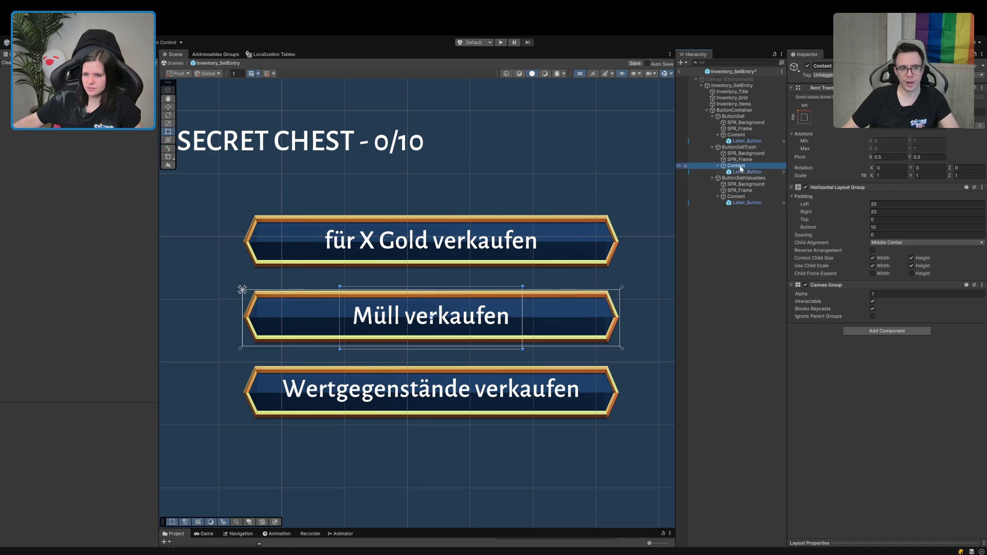
{"action": "left_click", "coordinate": [740, 203]}
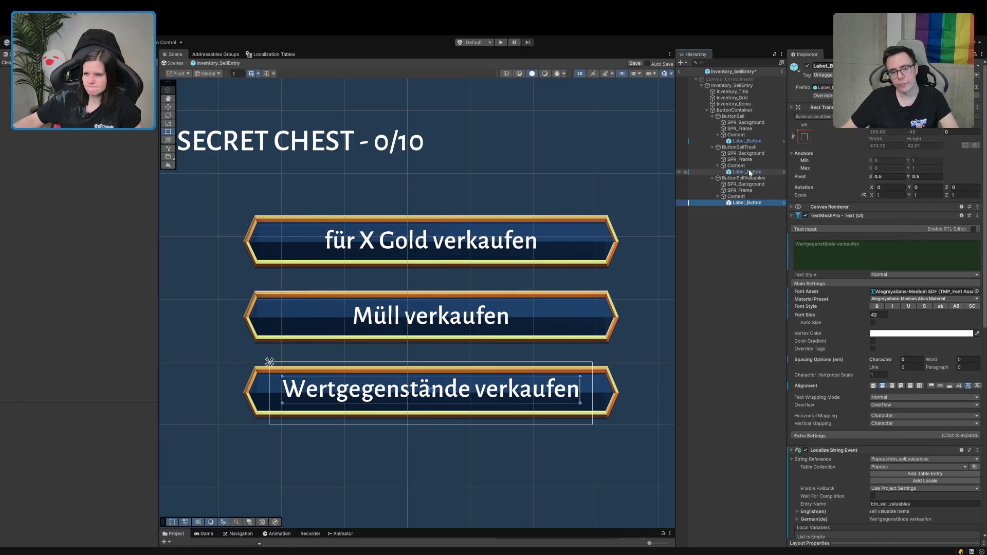
{"action": "left_click", "coordinate": [749, 172]}
{"action": "left_click", "coordinate": [751, 195]}
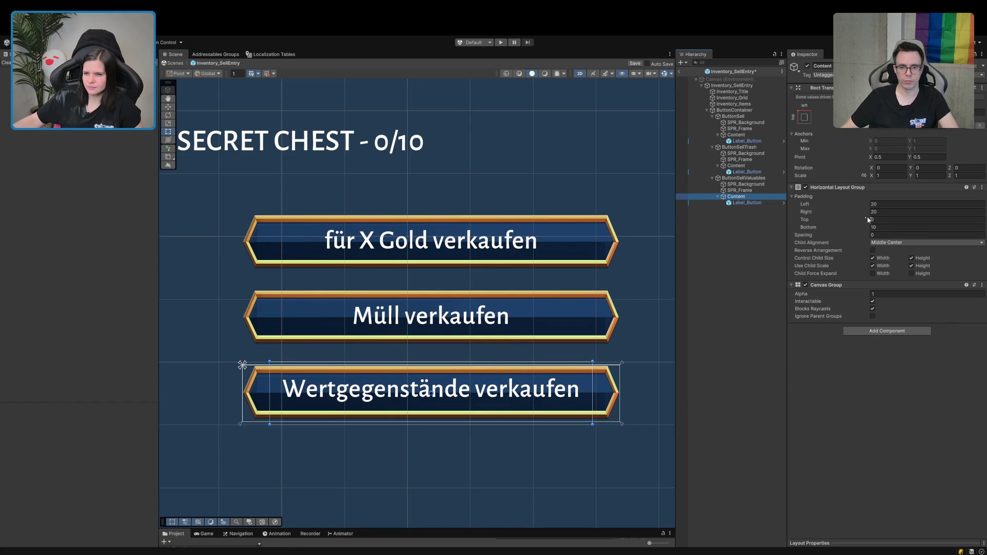
Set Wertgegenstände Content padding left and right 0, bottom 5, then exit the prefab.
{"action": "left_click", "coordinate": [884, 204]}
{"action": "type", "text": "0"}
{"action": "left_click", "coordinate": [885, 211]}
{"action": "type", "text": "0"}
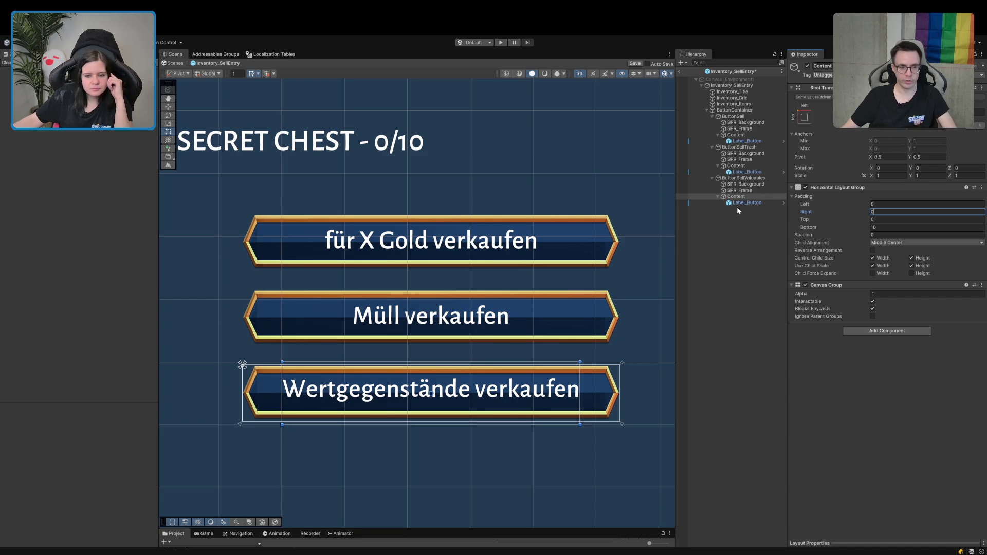
{"action": "left_click", "coordinate": [860, 228]}
{"action": "type", "text": "-3"}
{"action": "left_click_drag", "start_coordinate": [860, 229], "coordinate": [861, 229]}
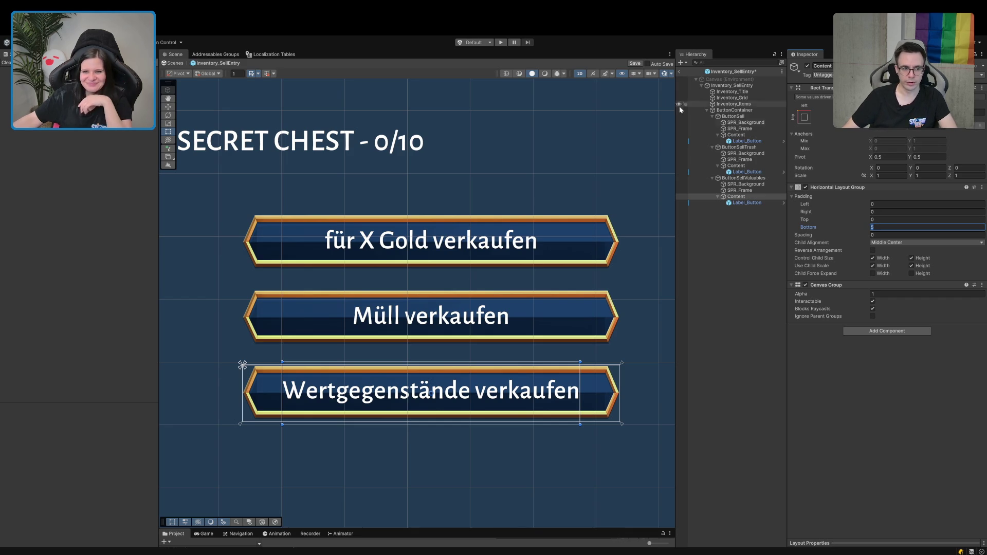
{"action": "left_click", "coordinate": [624, 75]}
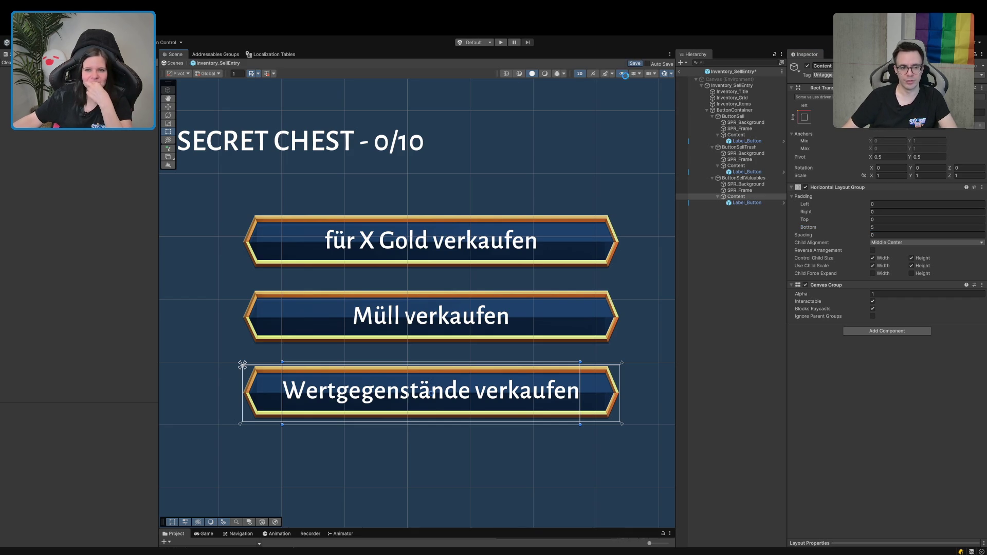
{"action": "left_click", "coordinate": [679, 72]}
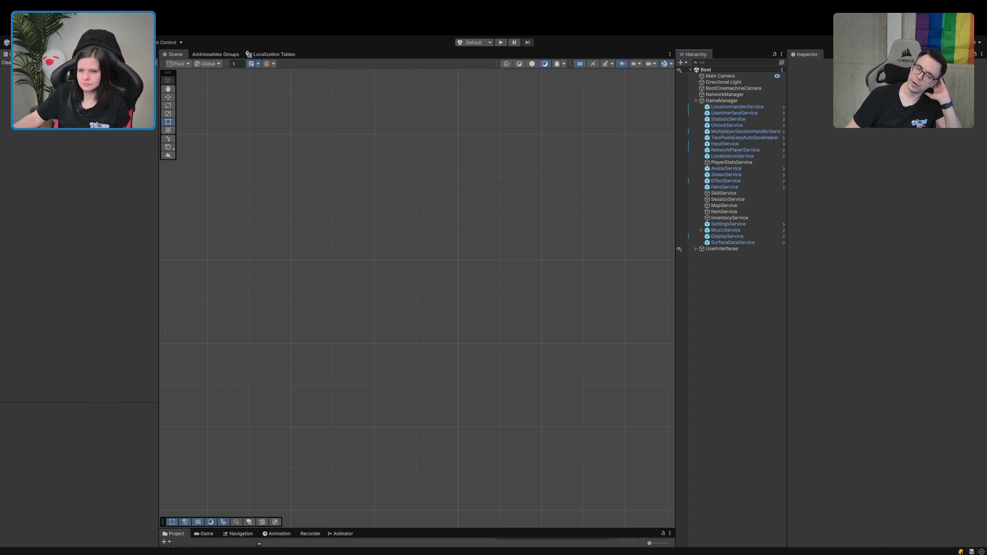
Enlarge the Project panel to browse for the forest small-village scene.
{"action": "left_click_drag", "start_coordinate": [390, 528], "coordinate": [390, 194]}
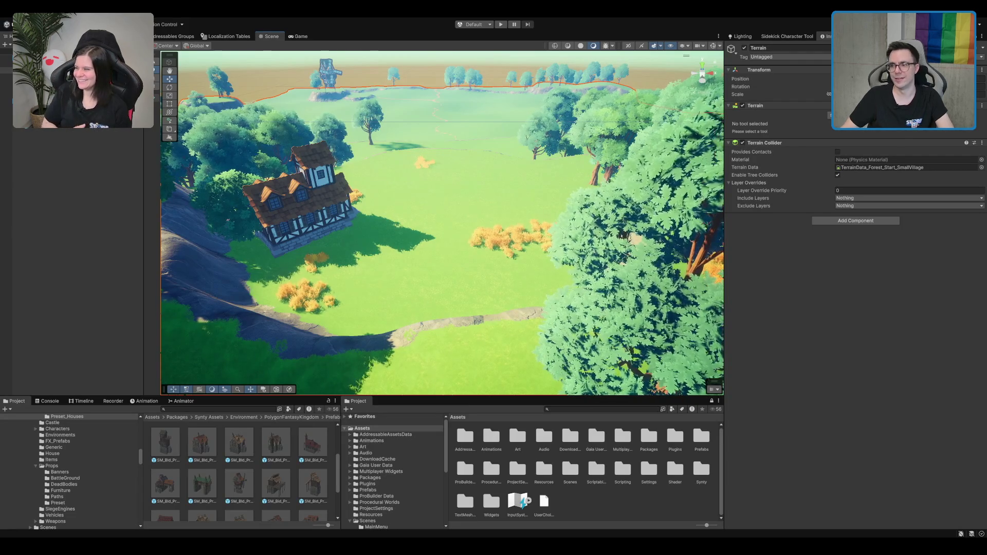
Fly over the forest island toward the windmill and select the Terrain beside the dirt path.
{"action": "left_click_drag", "start_coordinate": [544, 214], "coordinate": [552, 211]}
{"action": "key", "text": "f"}
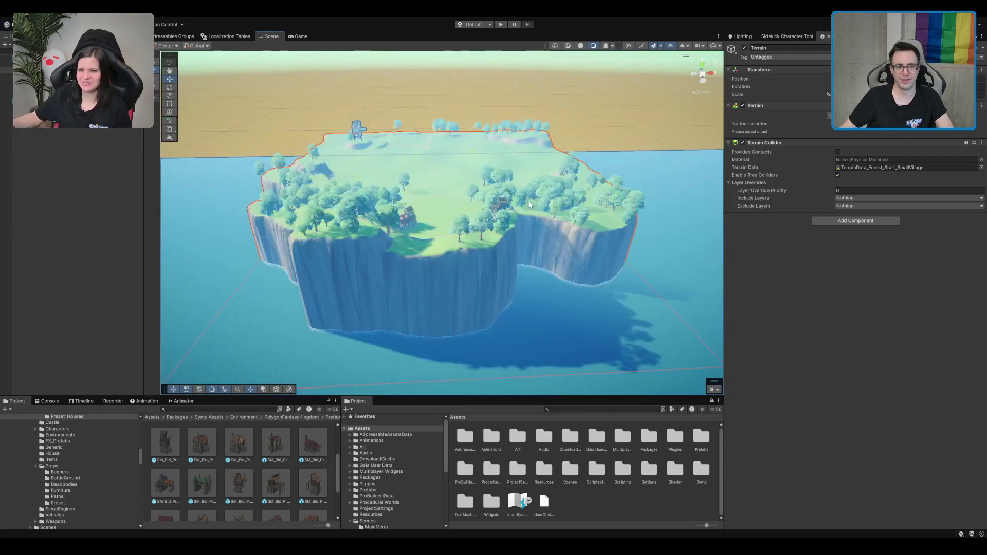
{"action": "left_click", "coordinate": [498, 127]}
{"action": "scroll", "coordinate": [496, 123], "scroll_direction": "up", "scroll_amount": 5}
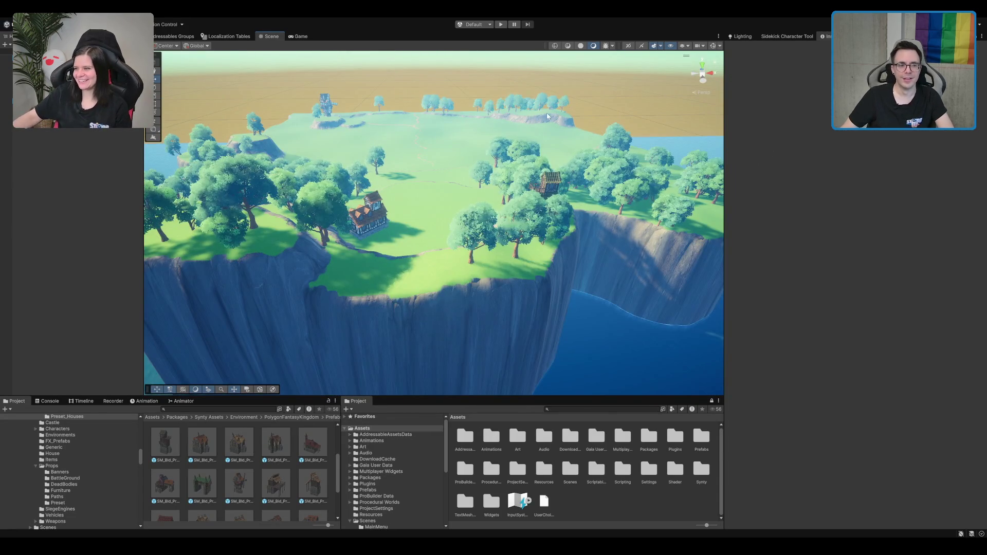
{"action": "scroll", "coordinate": [547, 113], "scroll_direction": "down", "scroll_amount": 5}
{"action": "scroll", "coordinate": [533, 189], "scroll_direction": "up", "scroll_amount": 10}
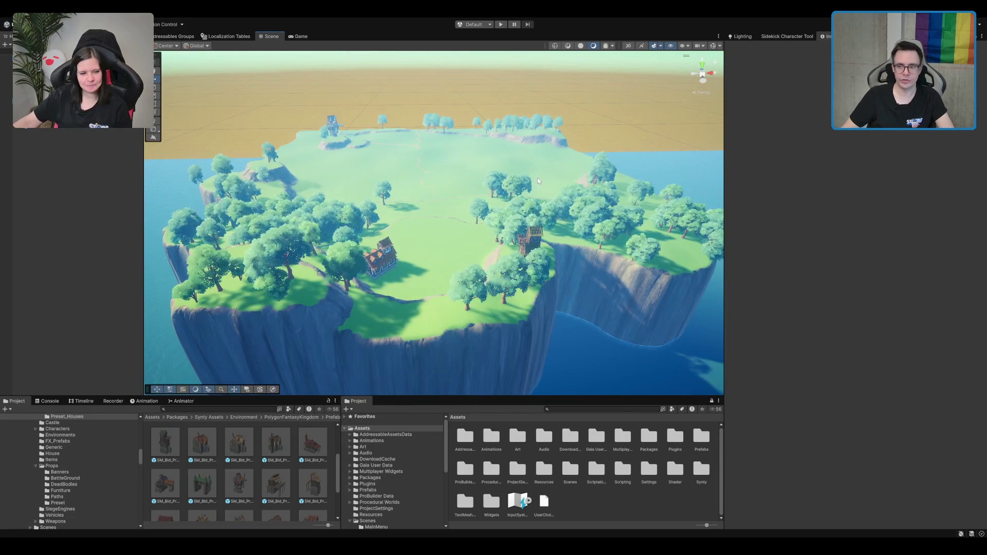
{"action": "left_click_drag", "start_coordinate": [461, 231], "coordinate": [363, 193]}
{"action": "mouse_move", "coordinate": [486, 145]}
{"action": "left_mouse_down"}
{"action": "mouse_move", "coordinate": [473, 140]}
{"action": "mouse_move", "coordinate": [517, 175]}
{"action": "mouse_move", "coordinate": [516, 156]}
{"action": "mouse_move", "coordinate": [485, 228]}
{"action": "mouse_move", "coordinate": [469, 229]}
{"action": "mouse_move", "coordinate": [535, 204]}
{"action": "mouse_move", "coordinate": [537, 237]}
{"action": "mouse_move", "coordinate": [515, 179]}
{"action": "mouse_move", "coordinate": [531, 255]}
{"action": "mouse_move", "coordinate": [536, 170]}
{"action": "mouse_move", "coordinate": [535, 293]}
{"action": "mouse_move", "coordinate": [549, 55]}
{"action": "mouse_move", "coordinate": [537, 205]}
{"action": "mouse_move", "coordinate": [532, 134]}
{"action": "mouse_move", "coordinate": [522, 249]}
{"action": "mouse_move", "coordinate": [507, 213]}
{"action": "mouse_move", "coordinate": [592, 220]}
{"action": "mouse_move", "coordinate": [598, 241]}
{"action": "mouse_move", "coordinate": [348, 293]}
{"action": "mouse_move", "coordinate": [348, 283]}
{"action": "mouse_move", "coordinate": [547, 254]}
{"action": "left_mouse_up"}
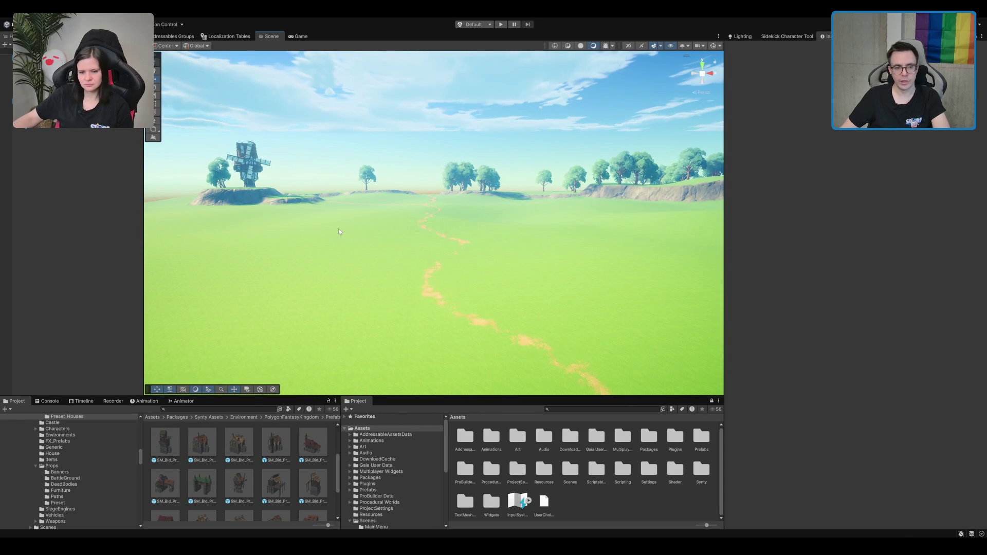
{"action": "mouse_move", "coordinate": [412, 248]}
{"action": "left_mouse_down"}
{"action": "mouse_move", "coordinate": [547, 237]}
{"action": "mouse_move", "coordinate": [507, 211]}
{"action": "left_mouse_up"}
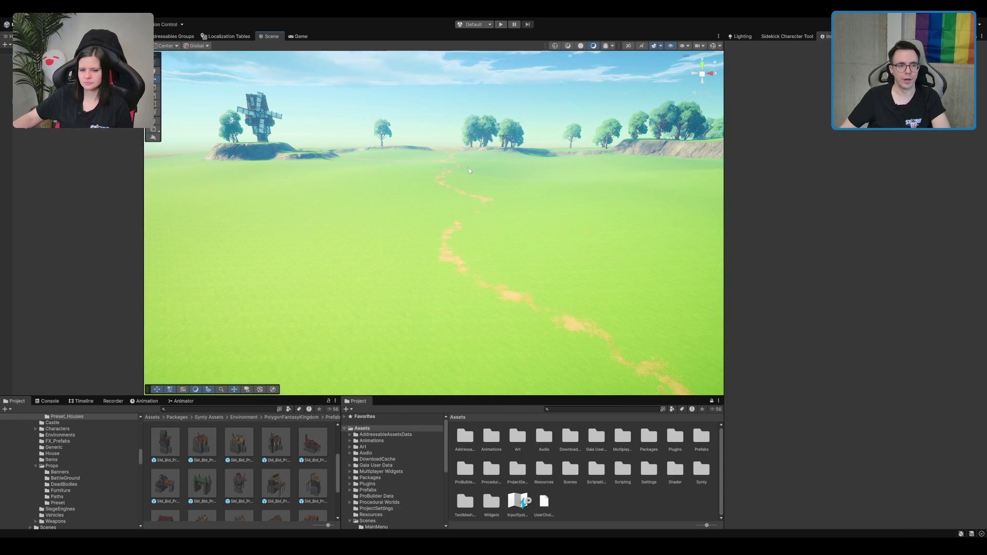
{"action": "left_click", "coordinate": [484, 223]}
{"action": "scroll", "coordinate": [496, 211], "scroll_direction": "down", "scroll_amount": 5}
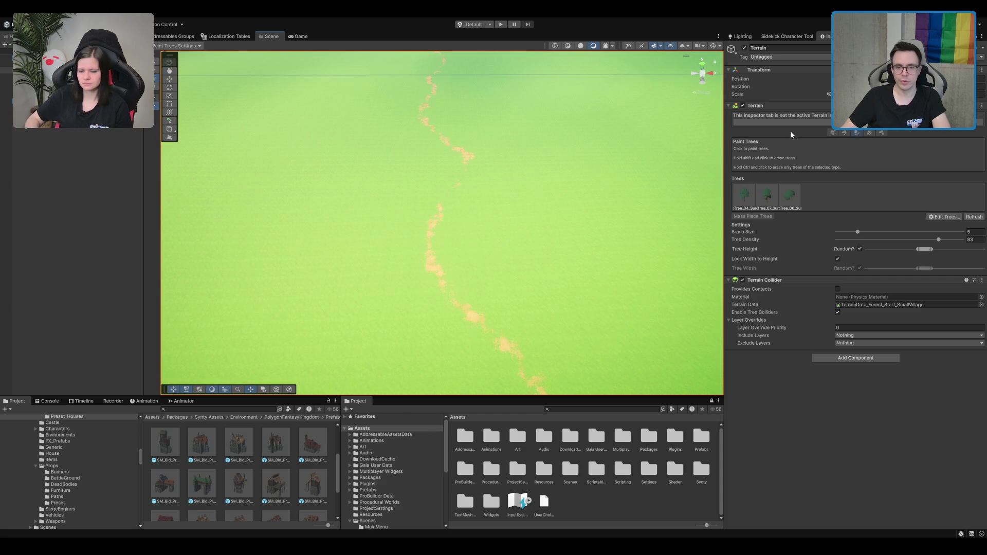
Paint four mud strips on the grass using the Mud layer and a scatter brush.
{"action": "left_click", "coordinate": [844, 132]}
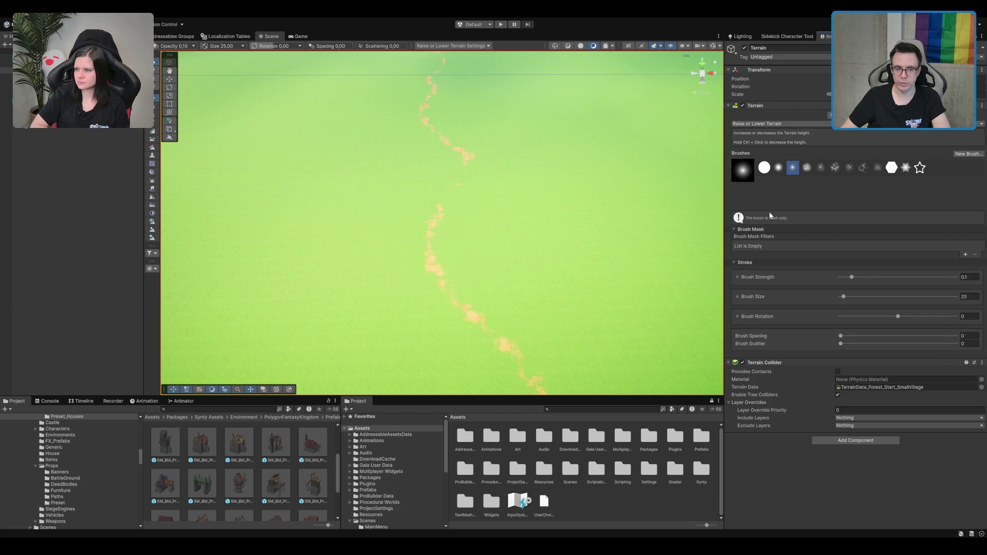
{"action": "left_click", "coordinate": [818, 447]}
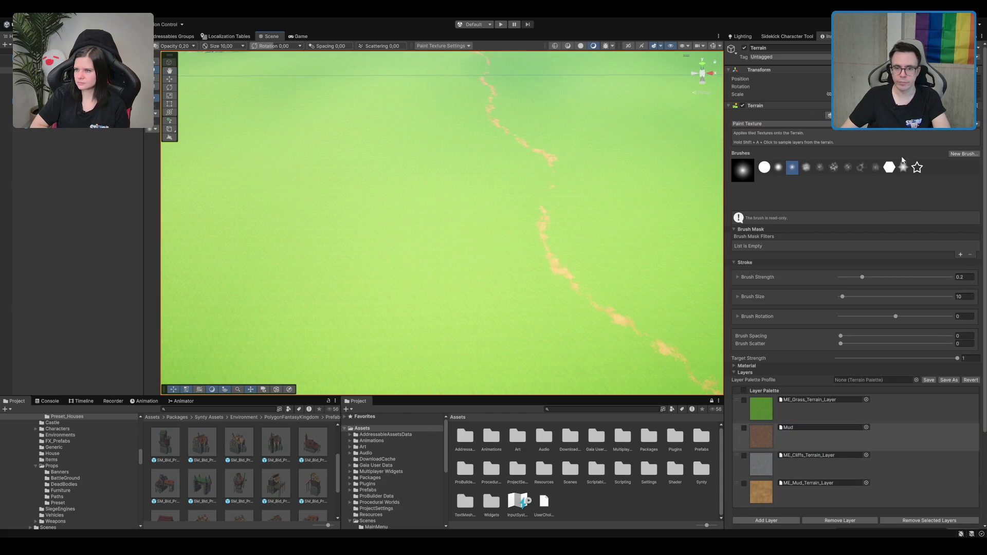
{"action": "left_click", "coordinate": [820, 168]}
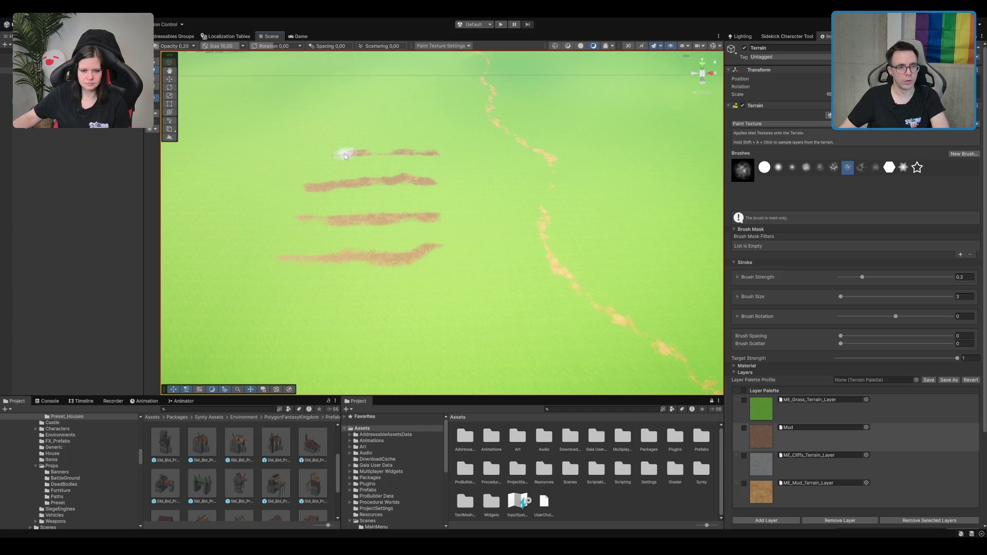
{"action": "left_click", "coordinate": [871, 115]}
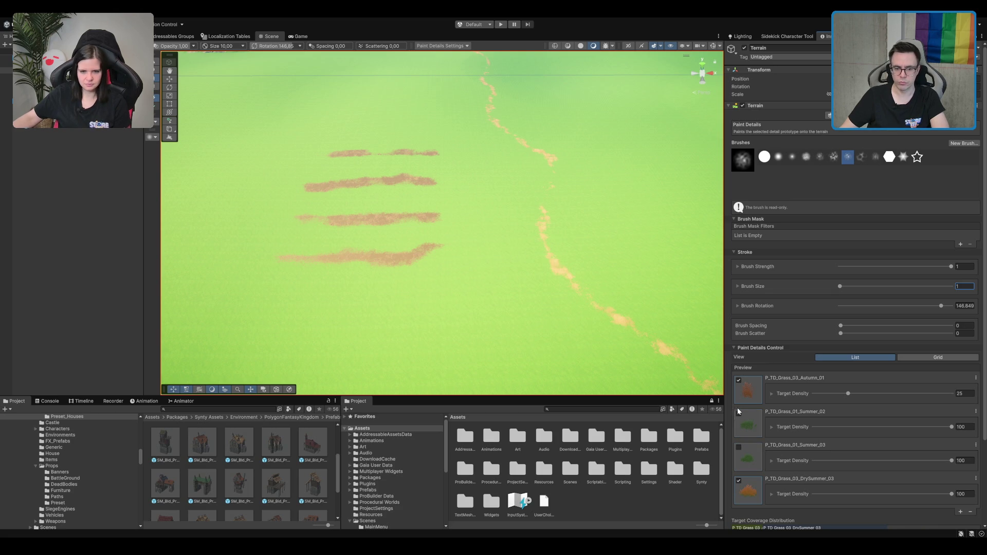
Paint a P_TD_Grass_03_Autumn_01 strip across the mud, undoing the failed strokes.
{"action": "scroll", "coordinate": [738, 482], "scroll_direction": "down", "scroll_amount": 2}
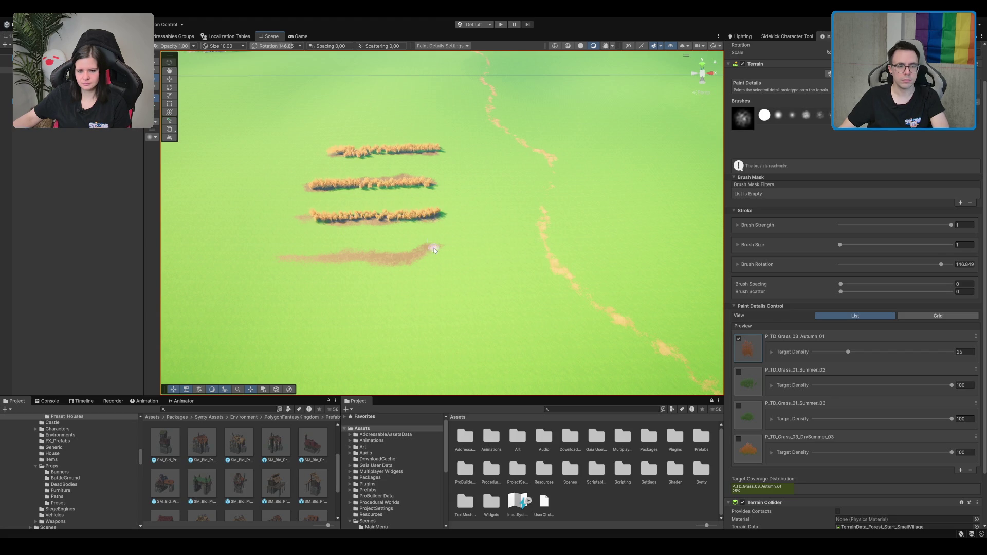
{"action": "key", "text": "ctrl+z"}
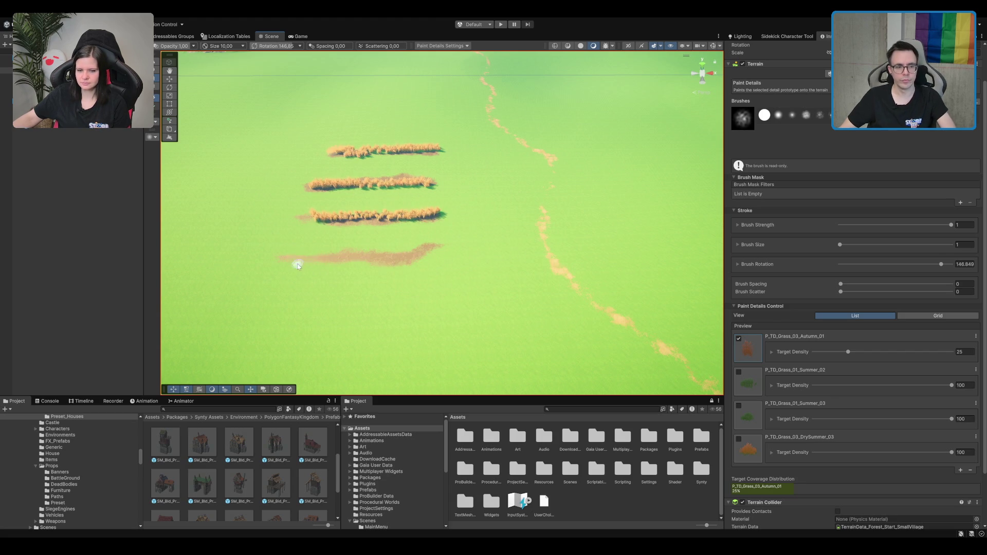
{"action": "scroll", "coordinate": [431, 255], "scroll_direction": "down", "scroll_amount": 3}
{"action": "mouse_move", "coordinate": [458, 253]}
{"action": "left_mouse_down"}
{"action": "mouse_move", "coordinate": [555, 194]}
{"action": "mouse_move", "coordinate": [584, 220]}
{"action": "mouse_move", "coordinate": [518, 225]}
{"action": "mouse_move", "coordinate": [535, 257]}
{"action": "mouse_move", "coordinate": [540, 222]}
{"action": "mouse_move", "coordinate": [560, 223]}
{"action": "mouse_move", "coordinate": [507, 254]}
{"action": "mouse_move", "coordinate": [533, 220]}
{"action": "mouse_move", "coordinate": [507, 242]}
{"action": "left_mouse_up"}
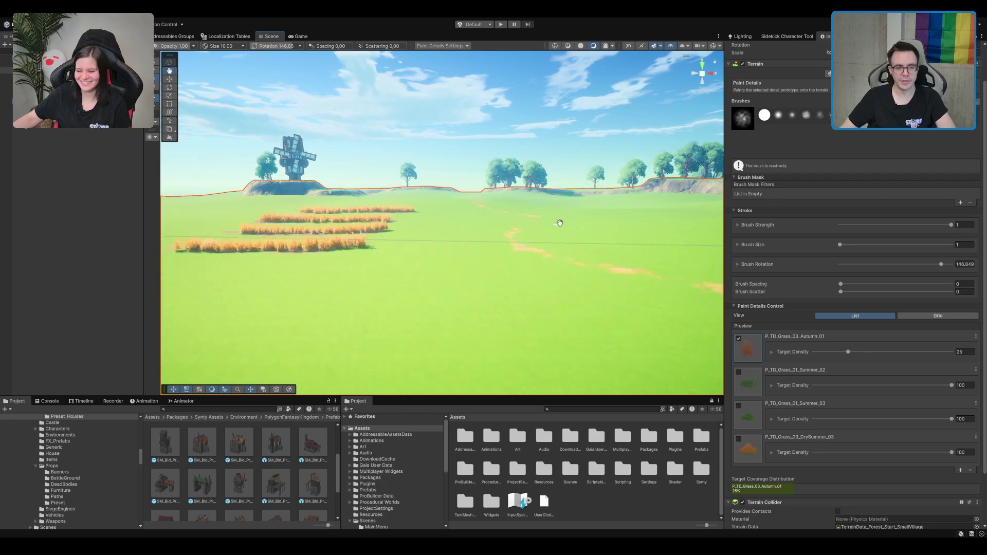
{"action": "scroll", "coordinate": [559, 222], "scroll_direction": "up", "scroll_amount": 5}
{"action": "mouse_move", "coordinate": [234, 149]}
{"action": "left_mouse_down"}
{"action": "mouse_move", "coordinate": [360, 149]}
{"action": "mouse_move", "coordinate": [613, 176]}
{"action": "left_mouse_up"}
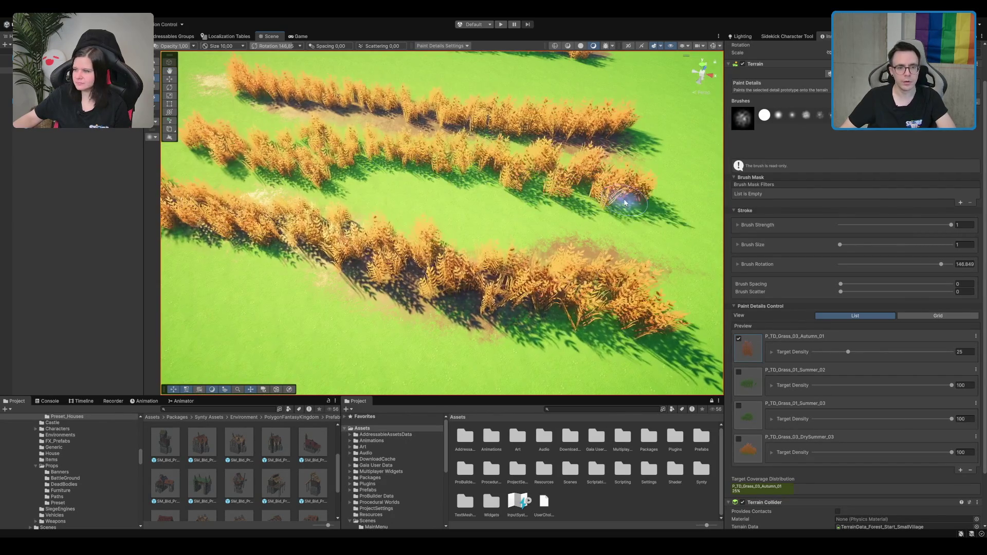
{"action": "scroll", "coordinate": [554, 144], "scroll_direction": "down", "scroll_amount": 4}
{"action": "mouse_move", "coordinate": [554, 144]}
{"action": "left_mouse_down"}
{"action": "mouse_move", "coordinate": [596, 199]}
{"action": "mouse_move", "coordinate": [555, 125]}
{"action": "mouse_move", "coordinate": [553, 311]}
{"action": "left_mouse_up"}
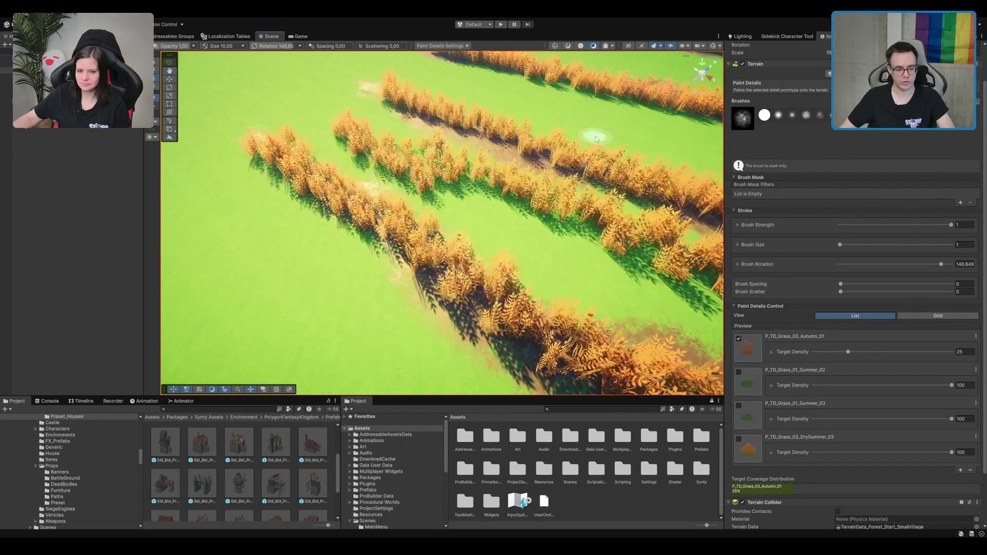
{"action": "key", "text": "ctrl+z"}
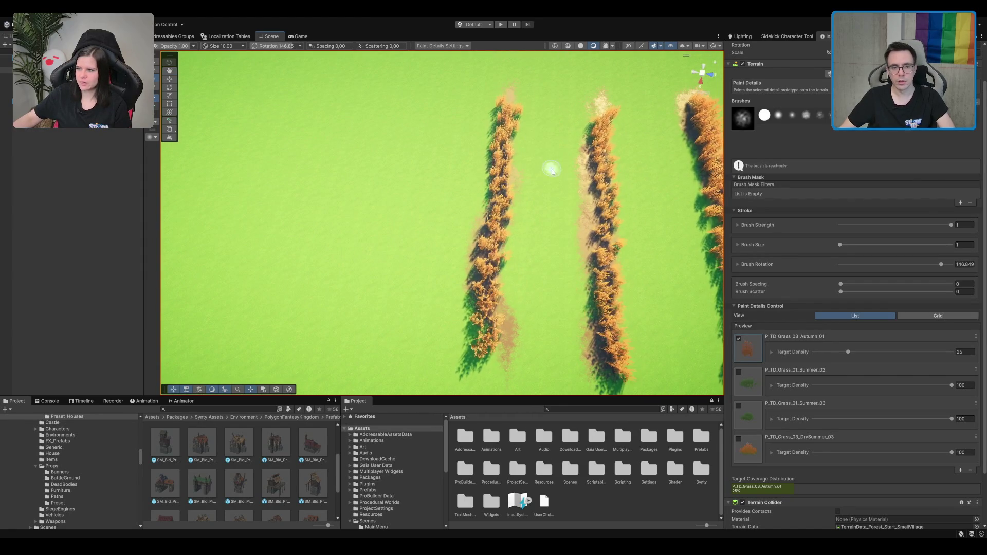
Paint three more vertical autumn grass strips down the field.
{"action": "mouse_move", "coordinate": [549, 112]}
{"action": "left_mouse_down"}
{"action": "mouse_move", "coordinate": [546, 349]}
{"action": "mouse_move", "coordinate": [557, 293]}
{"action": "left_mouse_up"}
{"action": "mouse_move", "coordinate": [560, 119]}
{"action": "left_mouse_down"}
{"action": "mouse_move", "coordinate": [575, 289]}
{"action": "mouse_move", "coordinate": [568, 331]}
{"action": "left_mouse_up"}
{"action": "scroll", "coordinate": [589, 281], "scroll_direction": "up", "scroll_amount": 2}
{"action": "scroll", "coordinate": [588, 281], "scroll_direction": "down", "scroll_amount": 2}
{"action": "mouse_move", "coordinate": [577, 107]}
{"action": "left_mouse_down"}
{"action": "mouse_move", "coordinate": [595, 367]}
{"action": "mouse_move", "coordinate": [593, 176]}
{"action": "mouse_move", "coordinate": [562, 147]}
{"action": "mouse_move", "coordinate": [633, 394]}
{"action": "left_mouse_up"}
{"action": "key", "text": "w"}
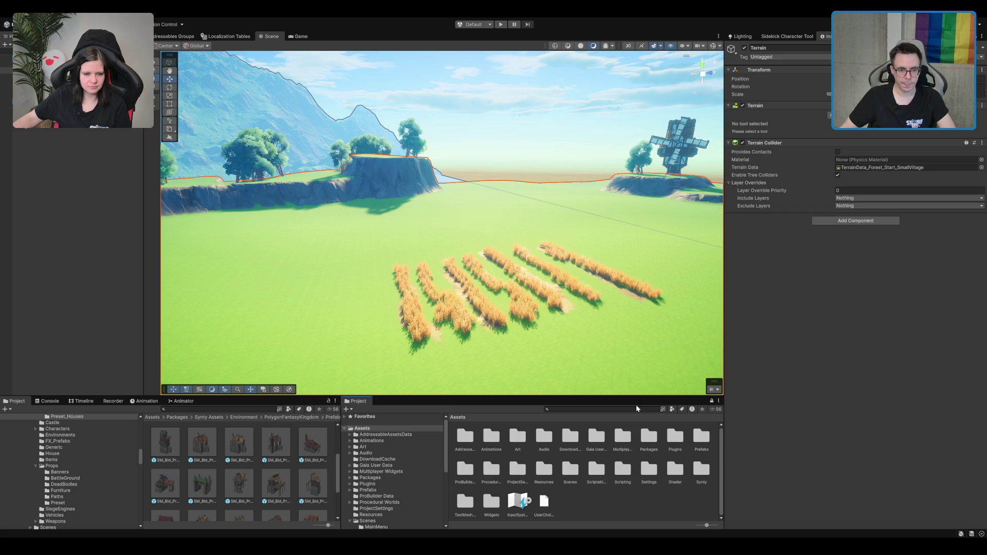
Search 'fence' and place a P_Fence_02_Summer fence section in the field beside the path.
{"action": "type", "text": "fence"}
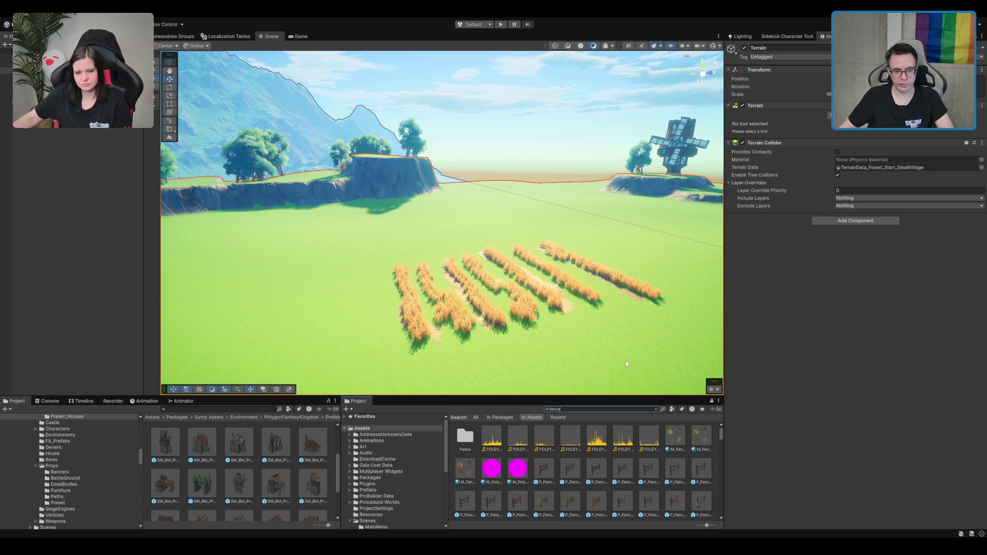
{"action": "scroll", "coordinate": [575, 338], "scroll_direction": "down", "scroll_amount": 3}
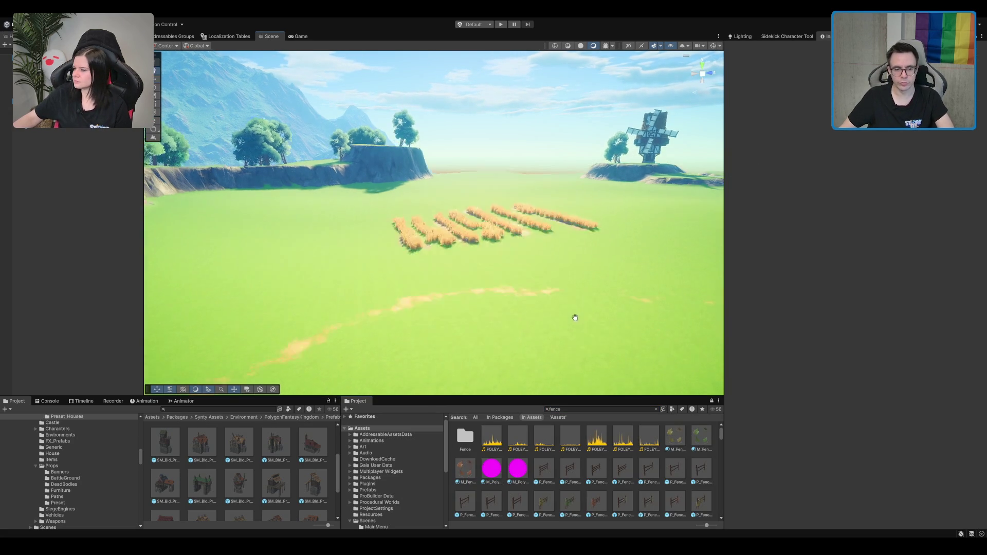
{"action": "left_click_drag", "start_coordinate": [584, 465], "coordinate": [506, 339]}
{"action": "key", "text": "f"}
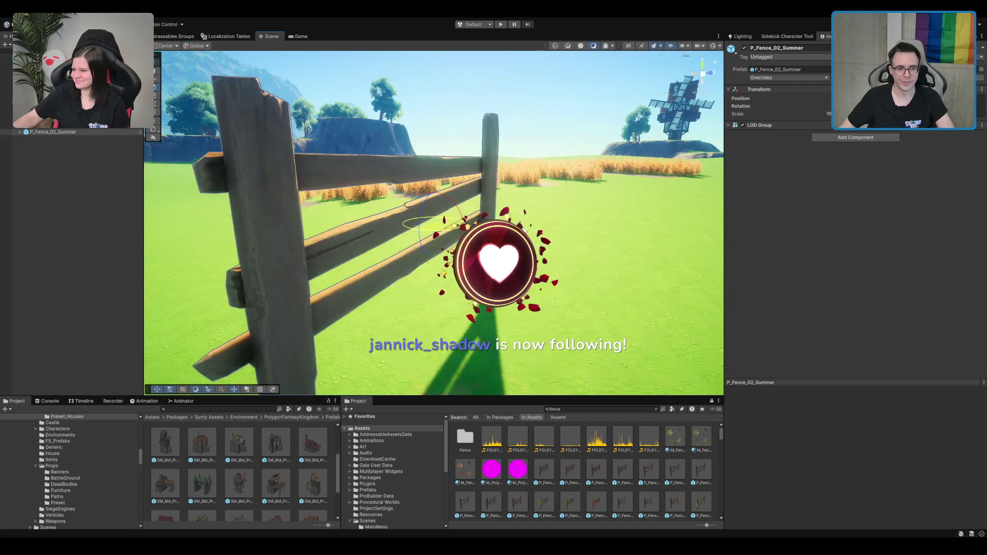
{"action": "scroll", "coordinate": [434, 221], "scroll_direction": "down", "scroll_amount": 5}
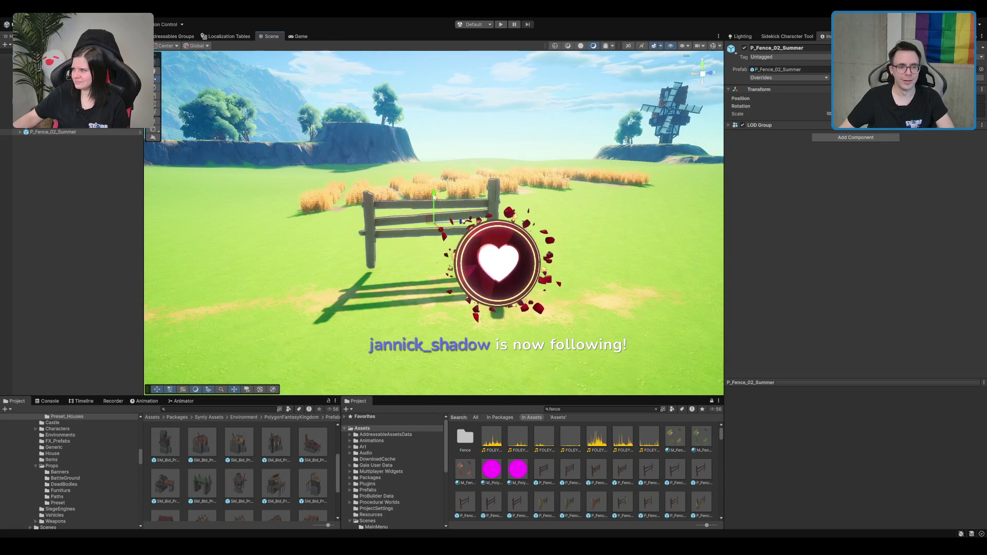
Duplicate the fence and move the copy to the right, leaving a small gap.
{"action": "key", "text": "ctrl+d"}
{"action": "mouse_move", "coordinate": [435, 221]}
{"action": "left_mouse_down"}
{"action": "mouse_move", "coordinate": [623, 252]}
{"action": "mouse_move", "coordinate": [598, 251]}
{"action": "left_mouse_up"}
{"action": "key", "text": "w"}
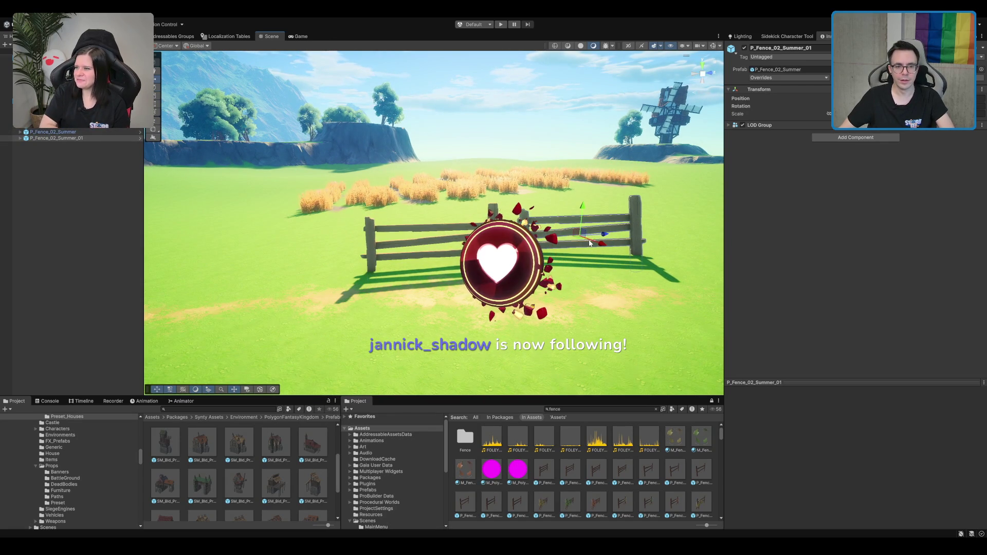
{"action": "mouse_move", "coordinate": [581, 240]}
{"action": "left_mouse_down"}
{"action": "mouse_move", "coordinate": [596, 241]}
{"action": "mouse_move", "coordinate": [540, 185]}
{"action": "mouse_move", "coordinate": [476, 158]}
{"action": "mouse_move", "coordinate": [475, 199]}
{"action": "mouse_move", "coordinate": [559, 189]}
{"action": "mouse_move", "coordinate": [530, 207]}
{"action": "mouse_move", "coordinate": [568, 198]}
{"action": "mouse_move", "coordinate": [488, 214]}
{"action": "mouse_move", "coordinate": [536, 197]}
{"action": "mouse_move", "coordinate": [493, 226]}
{"action": "mouse_move", "coordinate": [509, 270]}
{"action": "left_mouse_up"}
{"action": "mouse_move", "coordinate": [872, 316]}
{"action": "left_mouse_down"}
{"action": "mouse_move", "coordinate": [903, 283]}
{"action": "mouse_move", "coordinate": [1, 286]}
{"action": "left_mouse_up"}
{"action": "left_click_drag", "start_coordinate": [456, 226], "coordinate": [573, 418]}
{"action": "left_click", "coordinate": [555, 408]}
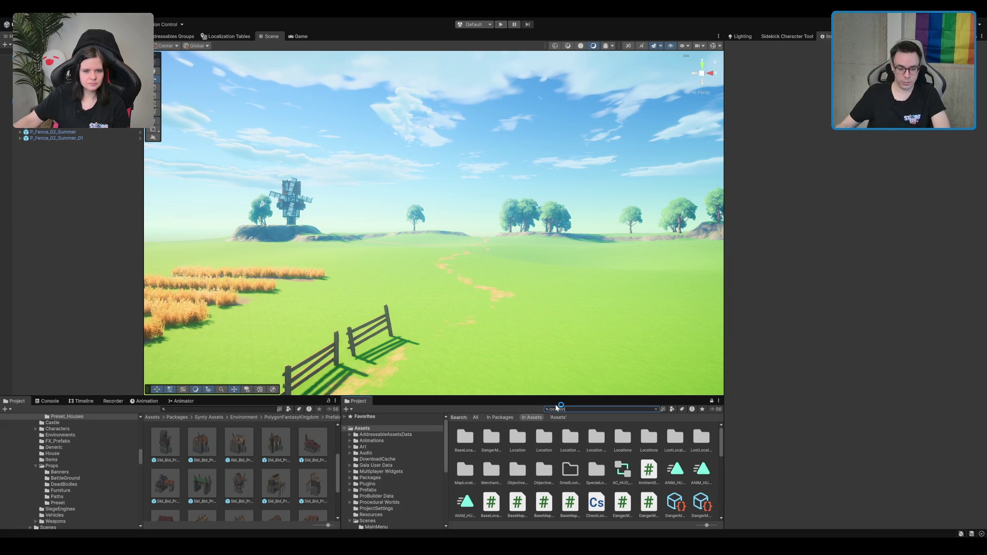
Browse the Desert location folders (Service, Safe, Desert Tiles) in the Project tree.
{"action": "scroll", "coordinate": [591, 452], "scroll_direction": "down", "scroll_amount": 3}
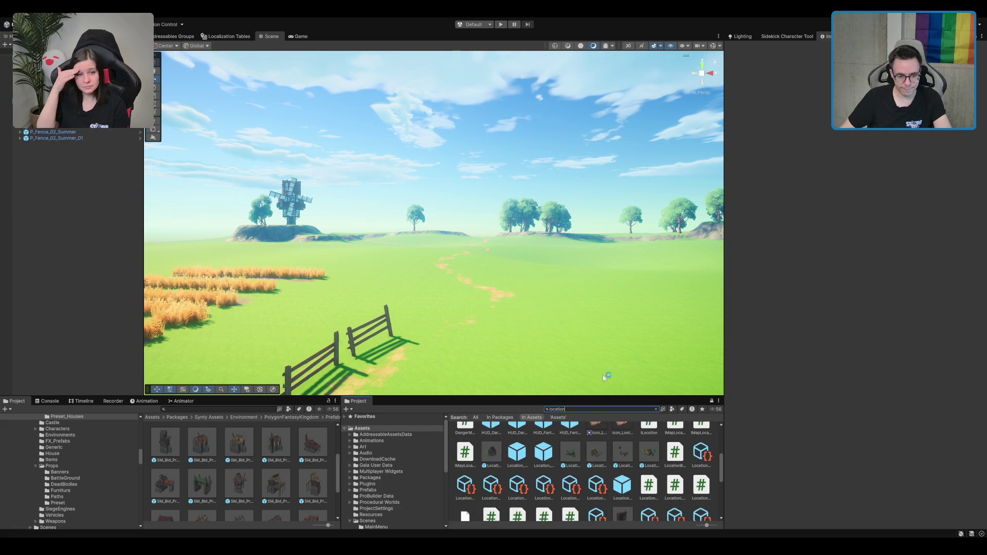
{"action": "scroll", "coordinate": [645, 426], "scroll_direction": "up", "scroll_amount": 2}
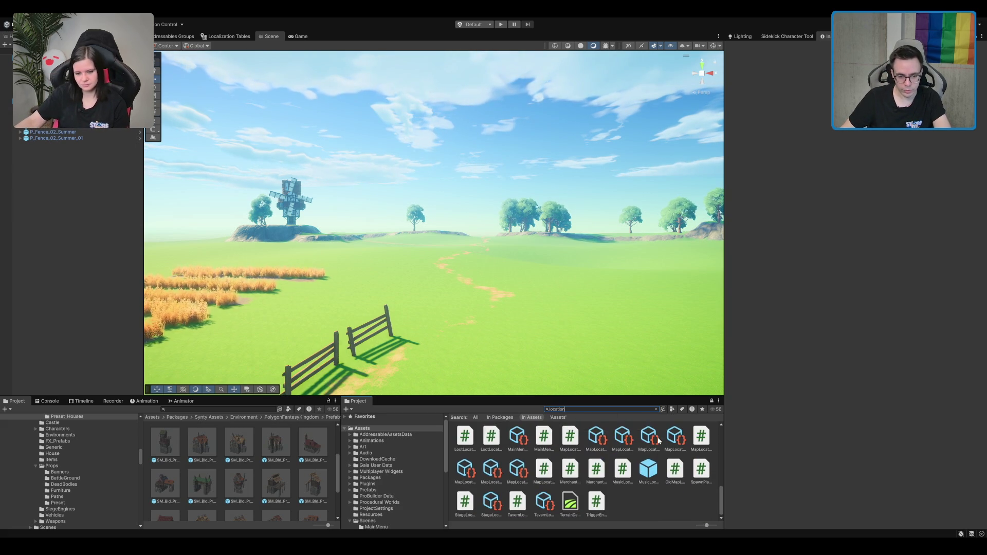
{"action": "scroll", "coordinate": [654, 459], "scroll_direction": "up", "scroll_amount": 2}
{"action": "scroll", "coordinate": [622, 426], "scroll_direction": "down", "scroll_amount": 3}
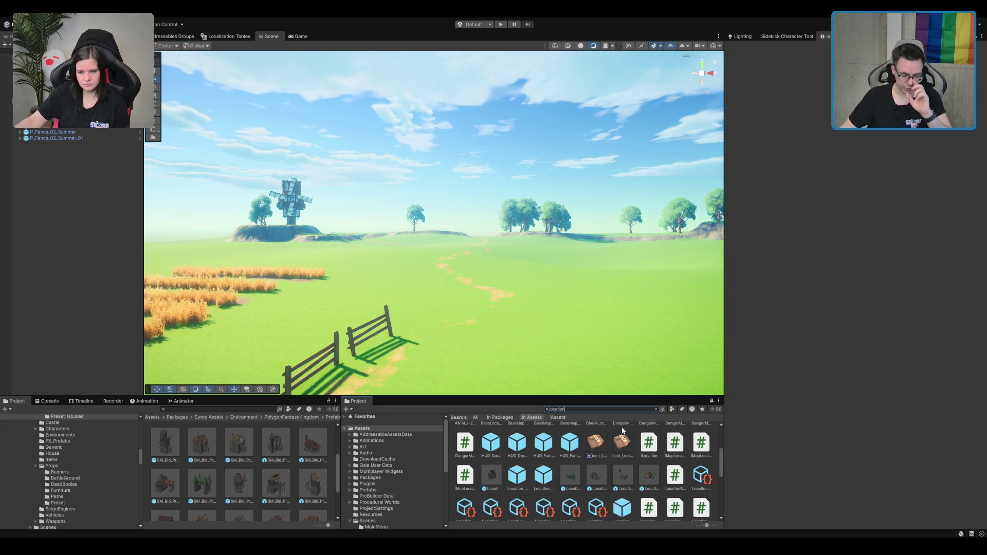
{"action": "left_click", "coordinate": [617, 469]}
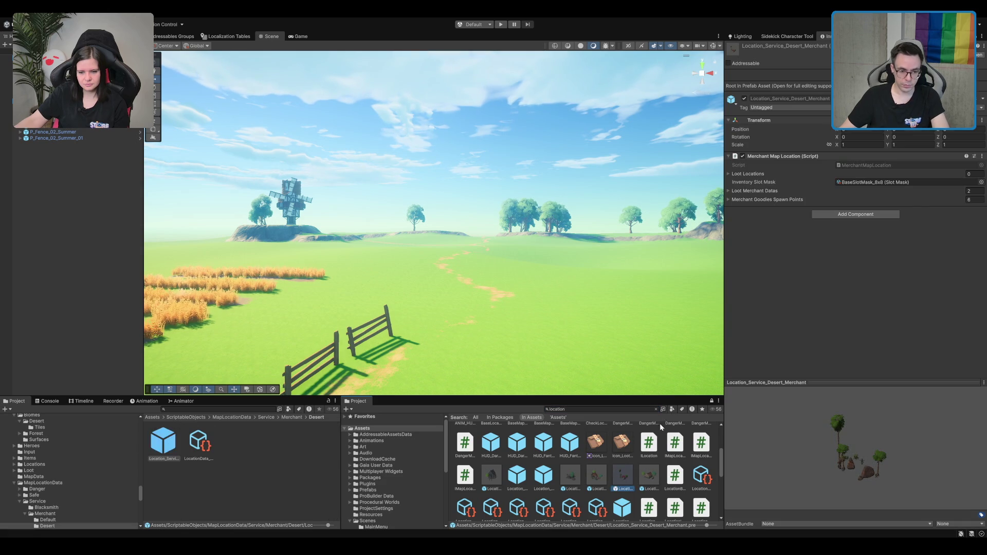
{"action": "left_click", "coordinate": [60, 500]}
{"action": "left_click", "coordinate": [85, 494]}
{"action": "scroll", "coordinate": [75, 472], "scroll_direction": "up", "scroll_amount": 2}
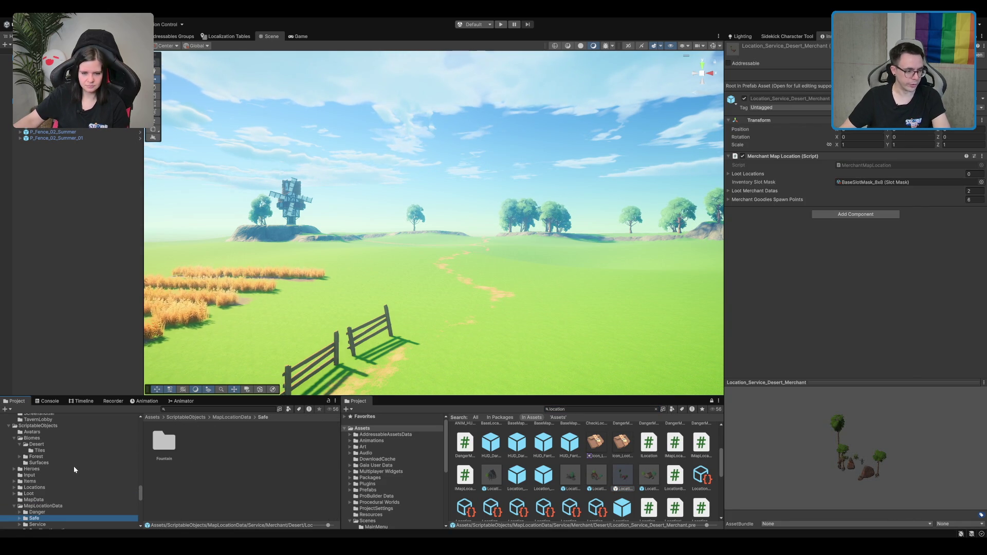
{"action": "left_click", "coordinate": [84, 448]}
{"action": "scroll", "coordinate": [84, 447], "scroll_direction": "up", "scroll_amount": 5}
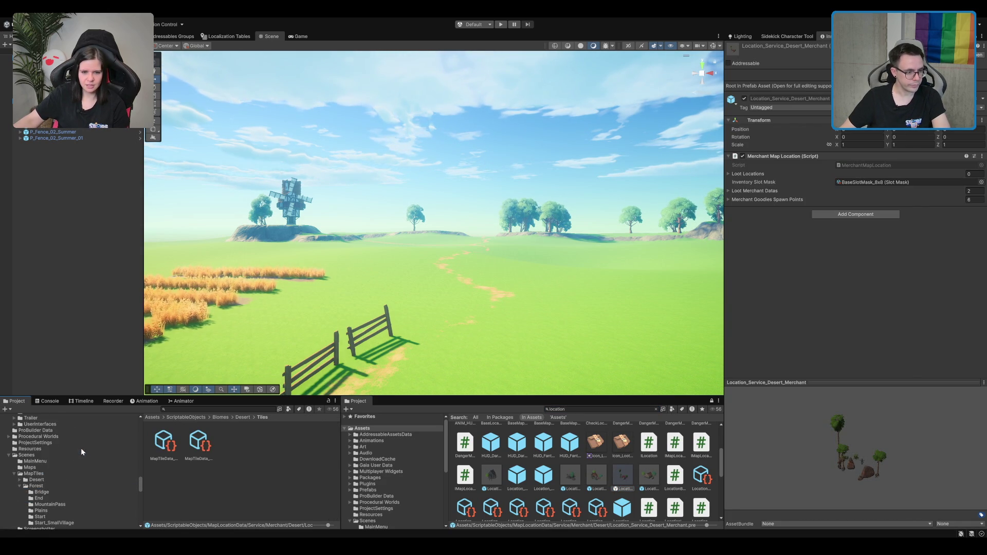
{"action": "scroll", "coordinate": [42, 475], "scroll_direction": "down", "scroll_amount": 2}
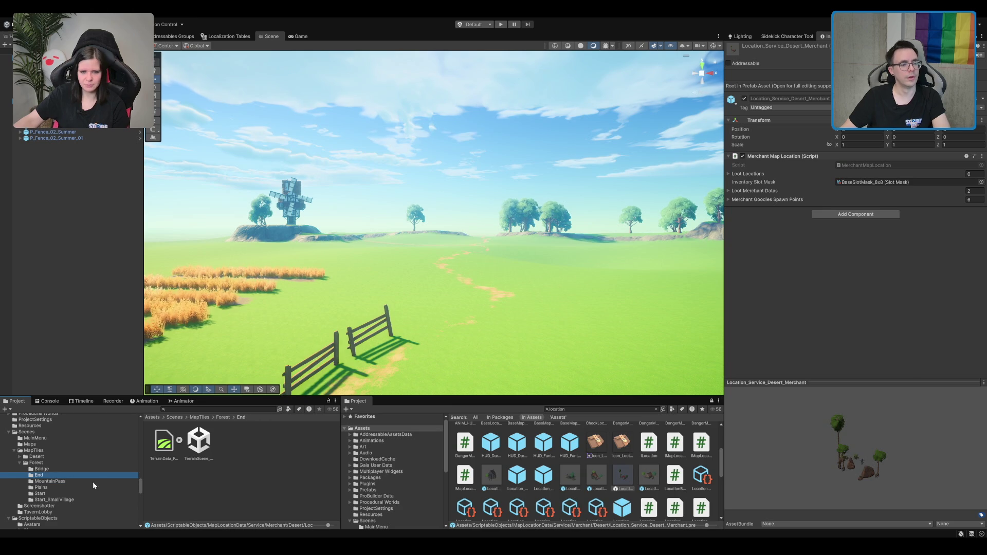
Open Forest > LootLocations > Decorations and drop the Forest_DecorationObject_03 wagon beside the path.
{"action": "left_click", "coordinate": [68, 456]}
{"action": "left_click", "coordinate": [76, 450]}
{"action": "scroll", "coordinate": [66, 459], "scroll_direction": "down", "scroll_amount": 5}
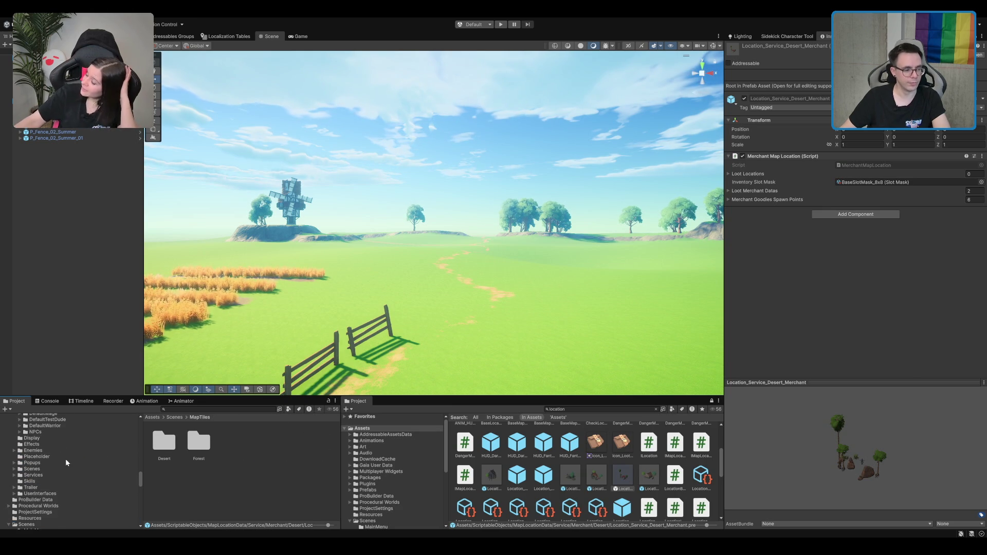
{"action": "scroll", "coordinate": [65, 459], "scroll_direction": "down", "scroll_amount": 4}
{"action": "scroll", "coordinate": [47, 488], "scroll_direction": "up", "scroll_amount": 10}
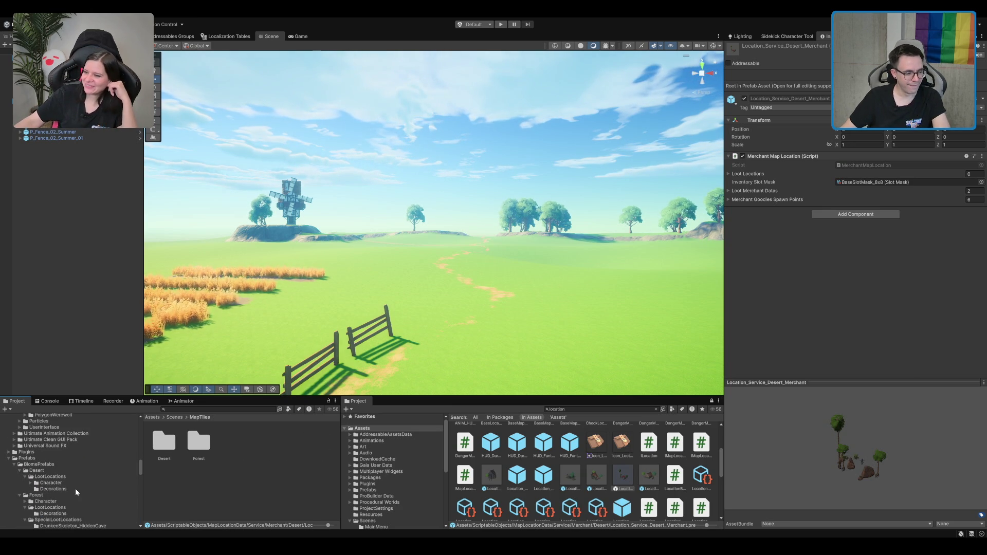
{"action": "left_click", "coordinate": [75, 489]}
{"action": "scroll", "coordinate": [75, 488], "scroll_direction": "down", "scroll_amount": 2}
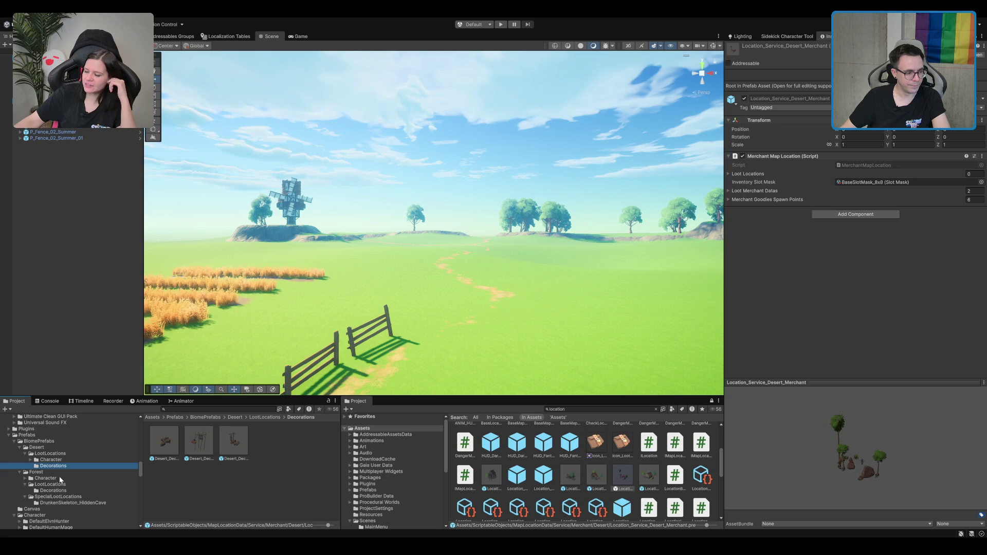
{"action": "double_click", "coordinate": [46, 478]}
{"action": "scroll", "coordinate": [68, 474], "scroll_direction": "down", "scroll_amount": 2}
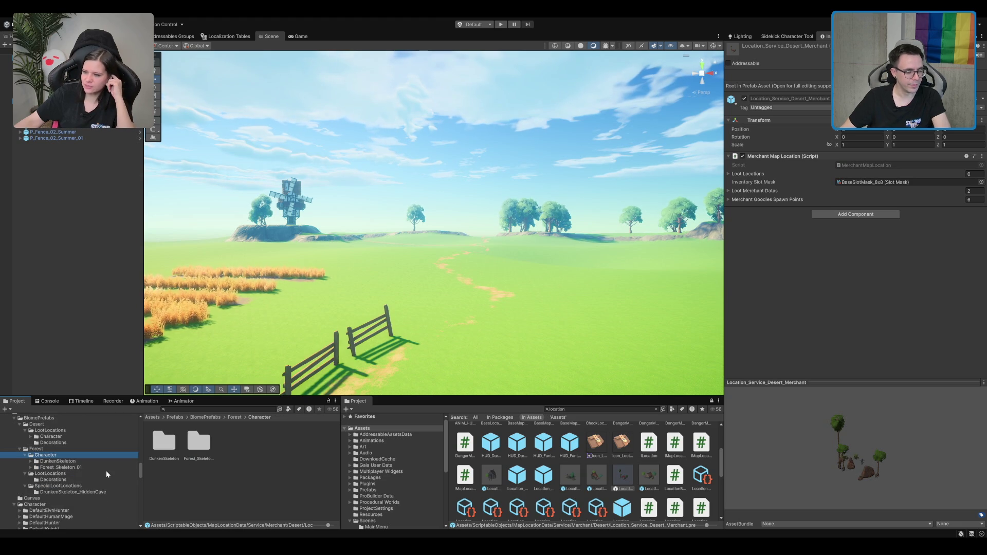
{"action": "left_click", "coordinate": [50, 468]}
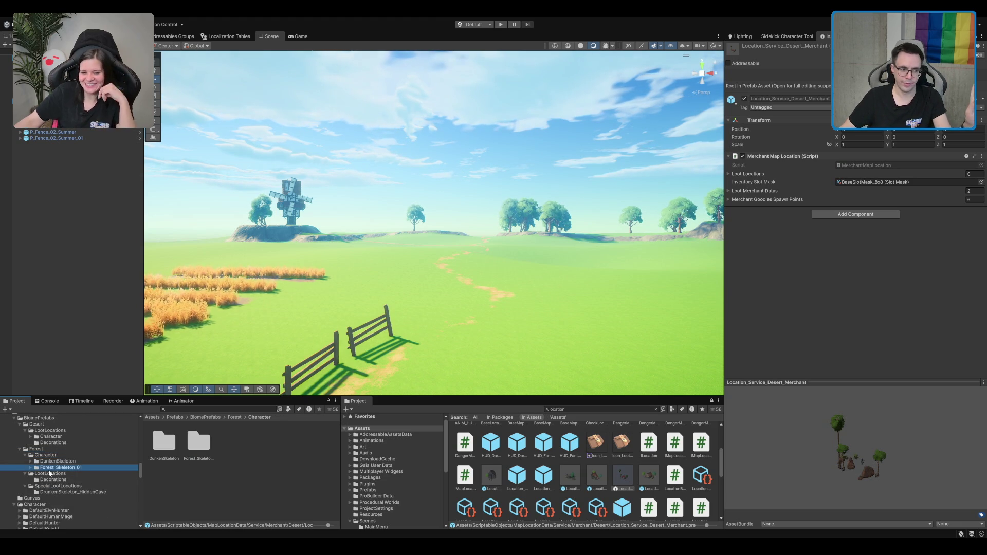
{"action": "left_click", "coordinate": [85, 480]}
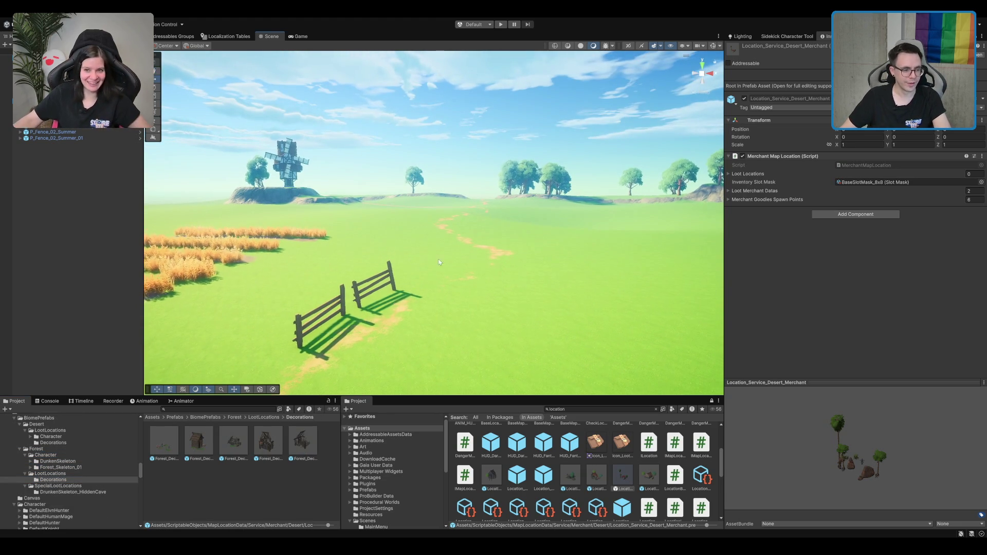
{"action": "mouse_move", "coordinate": [286, 329]}
{"action": "left_mouse_down"}
{"action": "mouse_move", "coordinate": [481, 267]}
{"action": "mouse_move", "coordinate": [411, 246]}
{"action": "mouse_move", "coordinate": [428, 230]}
{"action": "mouse_move", "coordinate": [455, 230]}
{"action": "left_mouse_up"}
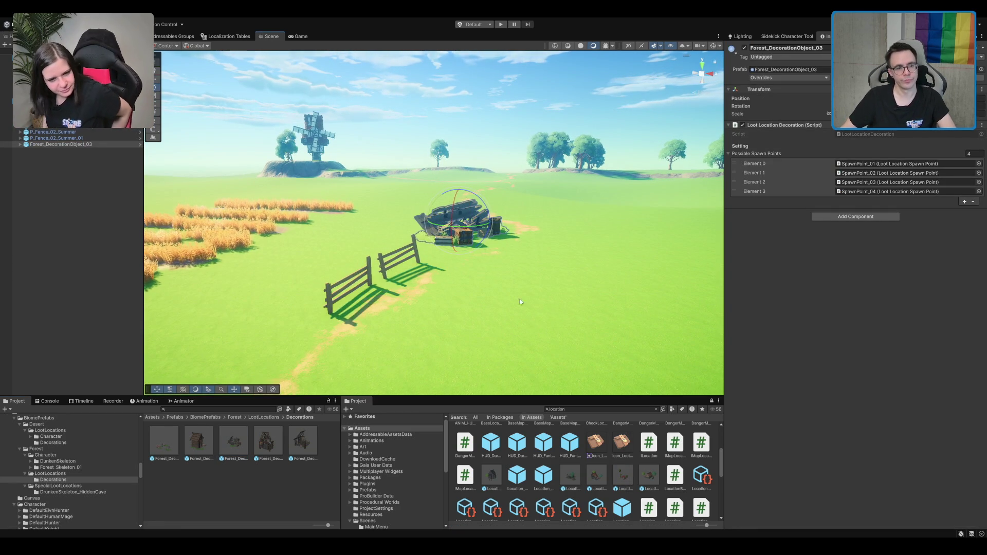
Frame the wagon decoration and return to the Forest LootLocations folder.
{"action": "scroll", "coordinate": [510, 183], "scroll_direction": "up", "scroll_amount": 3}
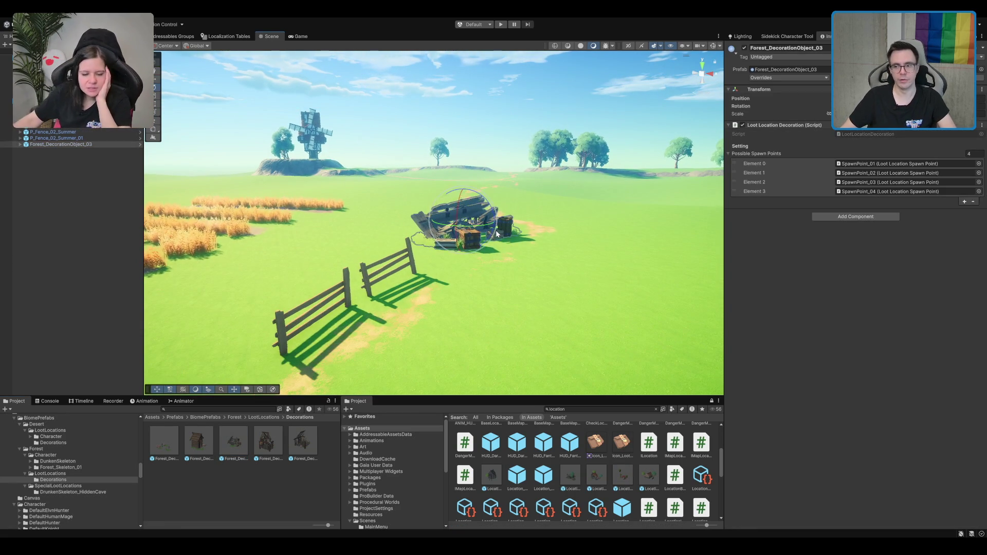
{"action": "scroll", "coordinate": [497, 234], "scroll_direction": "up", "scroll_amount": 8}
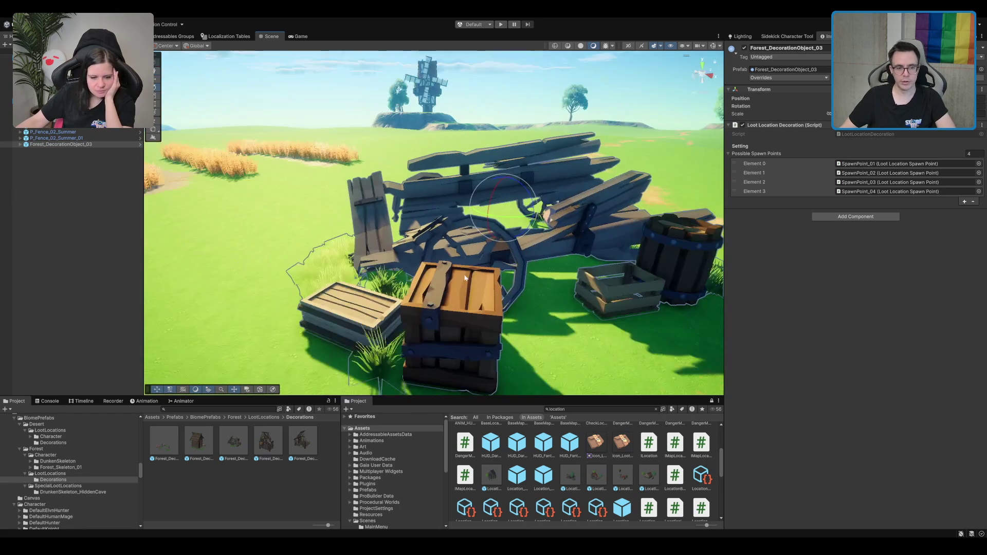
{"action": "key", "text": "f"}
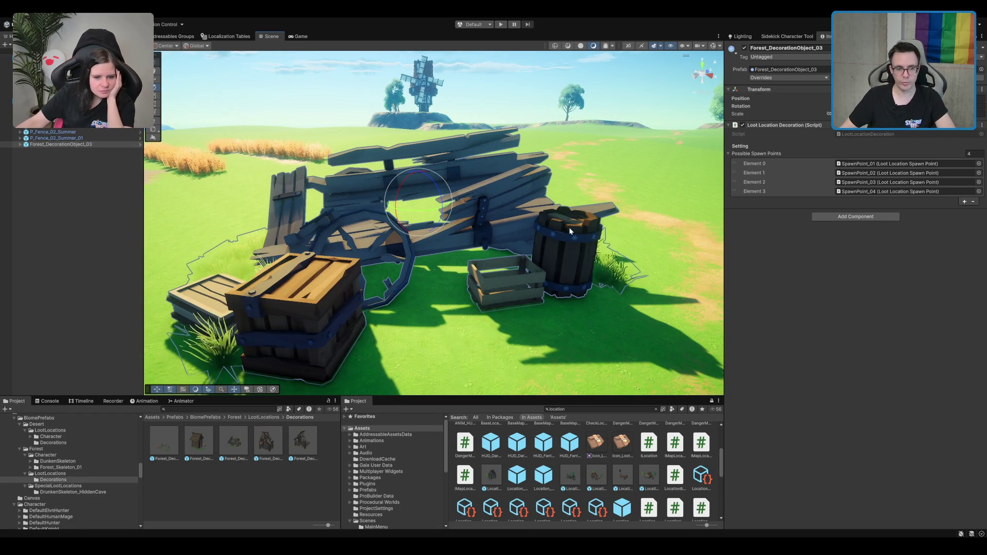
{"action": "left_click", "coordinate": [656, 409]}
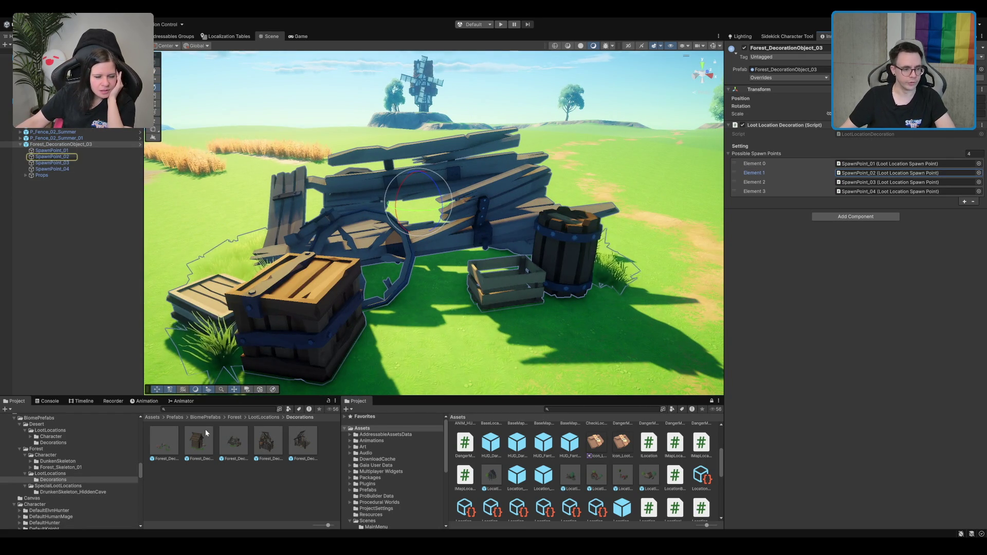
{"action": "left_click", "coordinate": [87, 476]}
{"action": "left_click", "coordinate": [86, 473]}
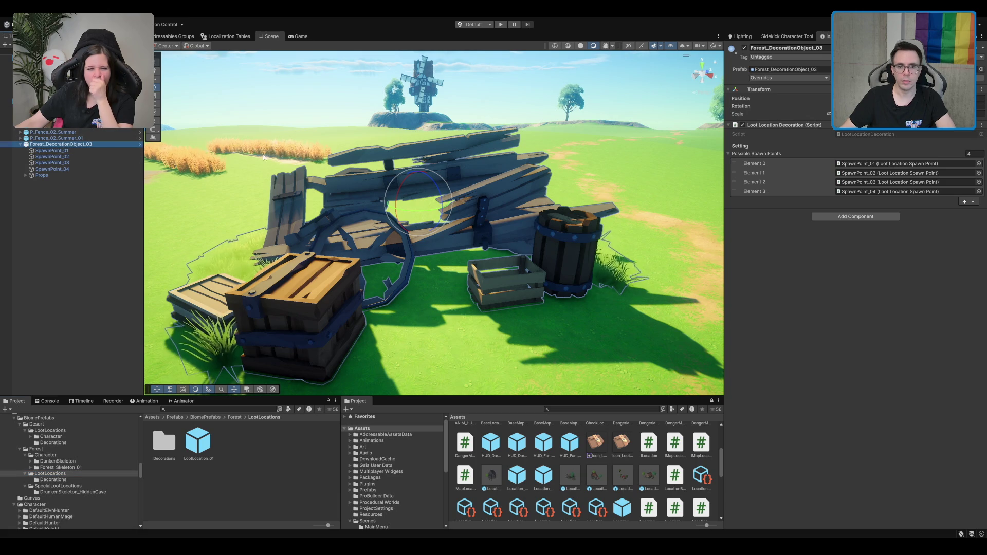
Check SpawnPoint_03's loot data and place the LootChestData_LootLocation_Desert_Item pouch on the crate.
{"action": "left_click", "coordinate": [52, 163]}
{"action": "left_click", "coordinate": [900, 157]}
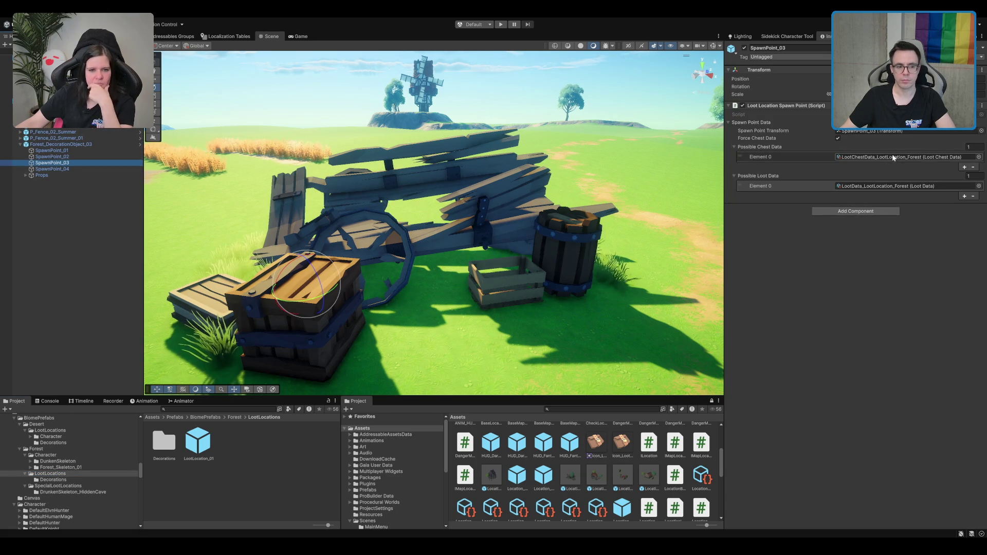
{"action": "left_click", "coordinate": [164, 441]}
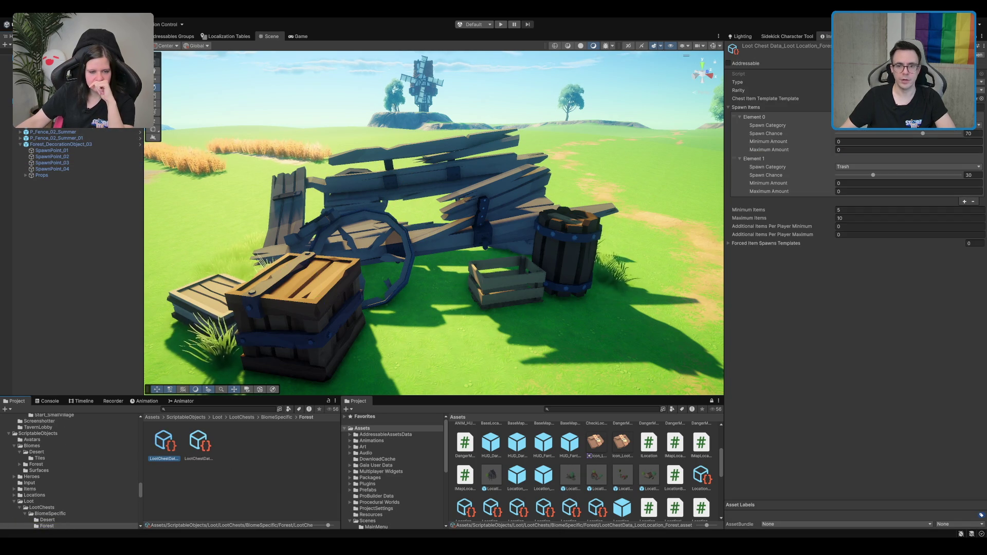
{"action": "left_click_drag", "start_coordinate": [279, 313], "coordinate": [311, 262]}
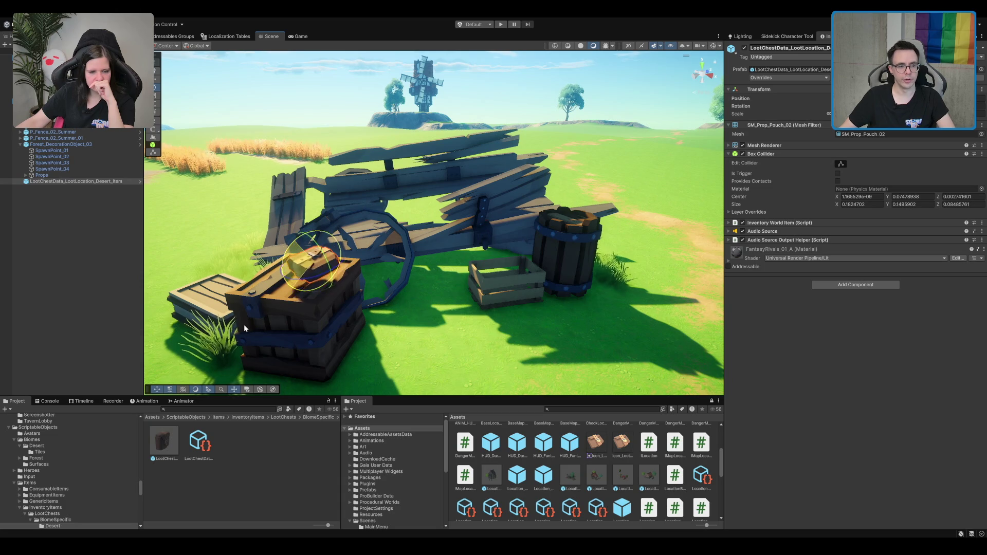
{"action": "scroll", "coordinate": [244, 324], "scroll_direction": "down", "scroll_amount": 6}
{"action": "left_click", "coordinate": [477, 127]}
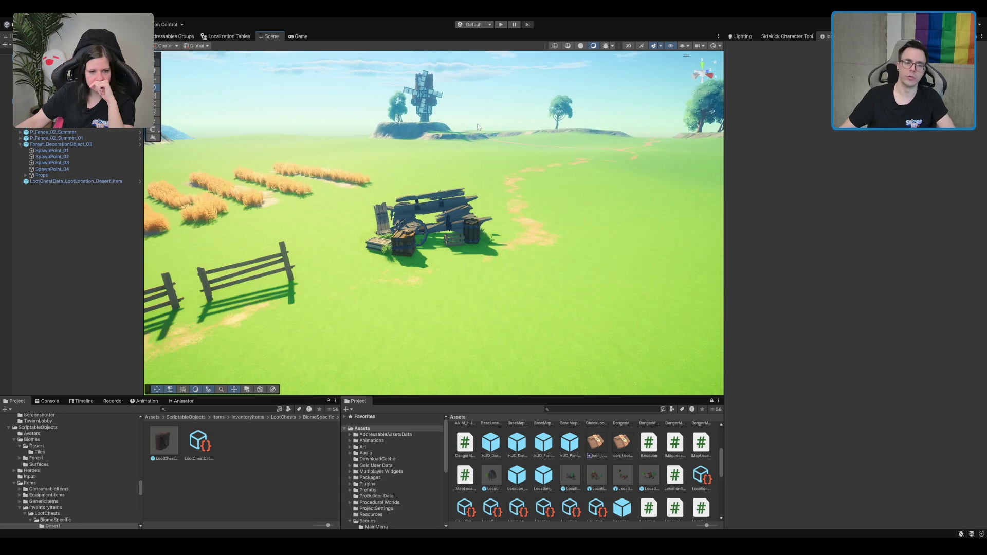
{"action": "scroll", "coordinate": [478, 127], "scroll_direction": "down", "scroll_amount": 8}
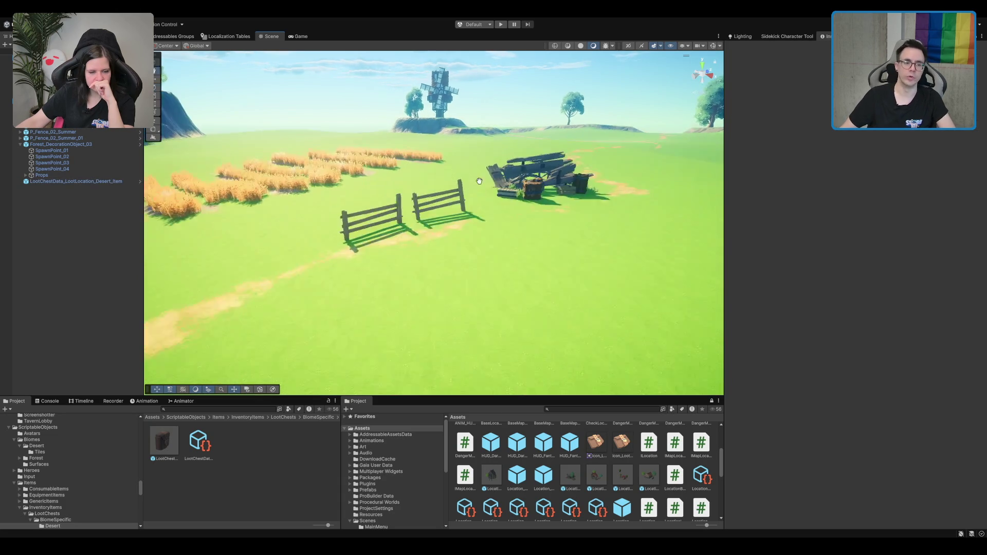
Select the LootChestData_LootLocation_Desert_Item pouch prefab in the Project window to view it in the Inspector.
{"action": "mouse_move", "coordinate": [430, 194]}
{"action": "left_mouse_down"}
{"action": "mouse_move", "coordinate": [493, 200]}
{"action": "mouse_move", "coordinate": [478, 214]}
{"action": "mouse_move", "coordinate": [658, 237]}
{"action": "mouse_move", "coordinate": [610, 242]}
{"action": "mouse_move", "coordinate": [571, 265]}
{"action": "mouse_move", "coordinate": [563, 253]}
{"action": "mouse_move", "coordinate": [507, 327]}
{"action": "left_mouse_up"}
{"action": "scroll", "coordinate": [585, 470], "scroll_direction": "down", "scroll_amount": 2}
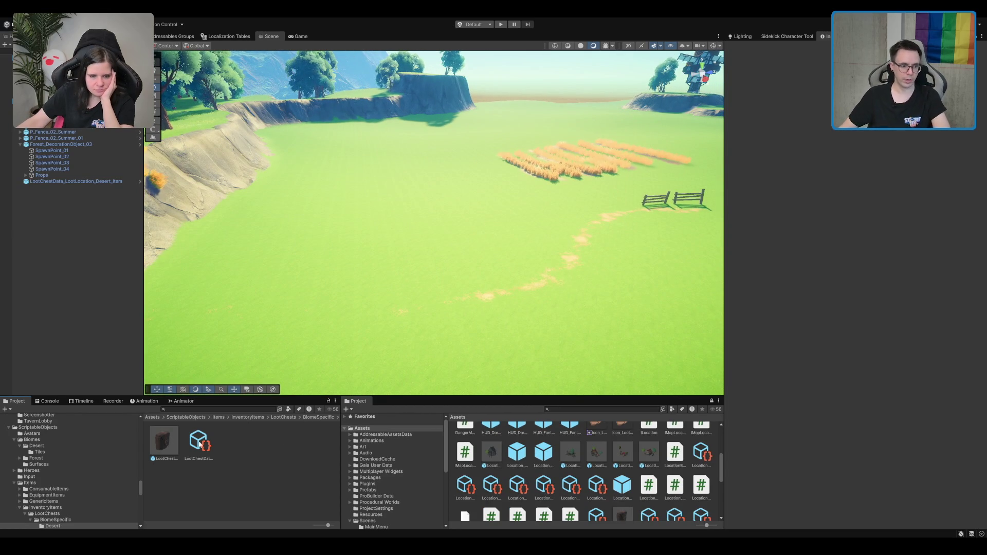
{"action": "left_click", "coordinate": [178, 443]}
{"action": "scroll", "coordinate": [600, 470], "scroll_direction": "down", "scroll_amount": 3}
{"action": "mouse_move", "coordinate": [643, 257]}
{"action": "left_mouse_down"}
{"action": "mouse_move", "coordinate": [643, 194]}
{"action": "mouse_move", "coordinate": [601, 320]}
{"action": "left_mouse_up"}
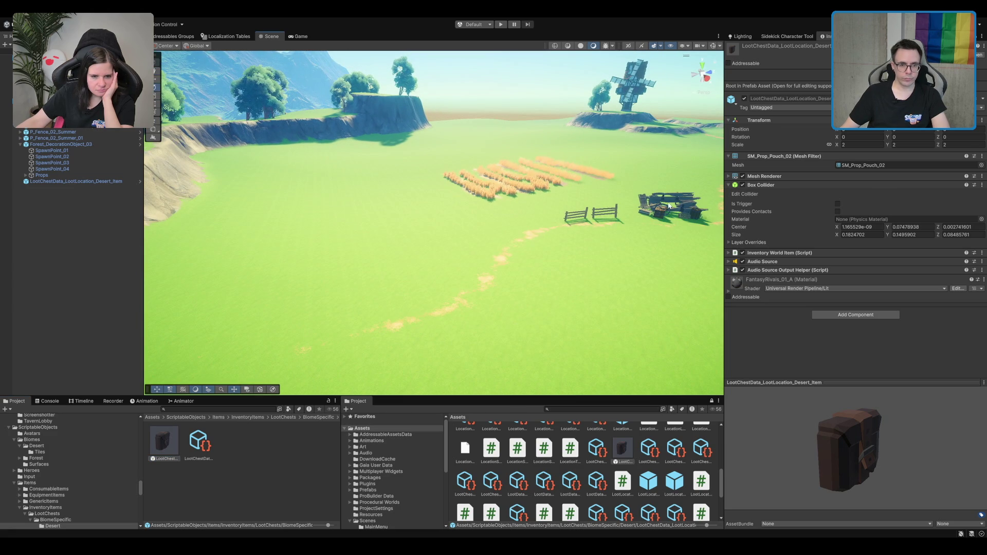
Place the Forest_DecorationObject_02 shed into the scene and frame it.
{"action": "left_click", "coordinate": [669, 206]}
{"action": "double_click", "coordinate": [786, 69]}
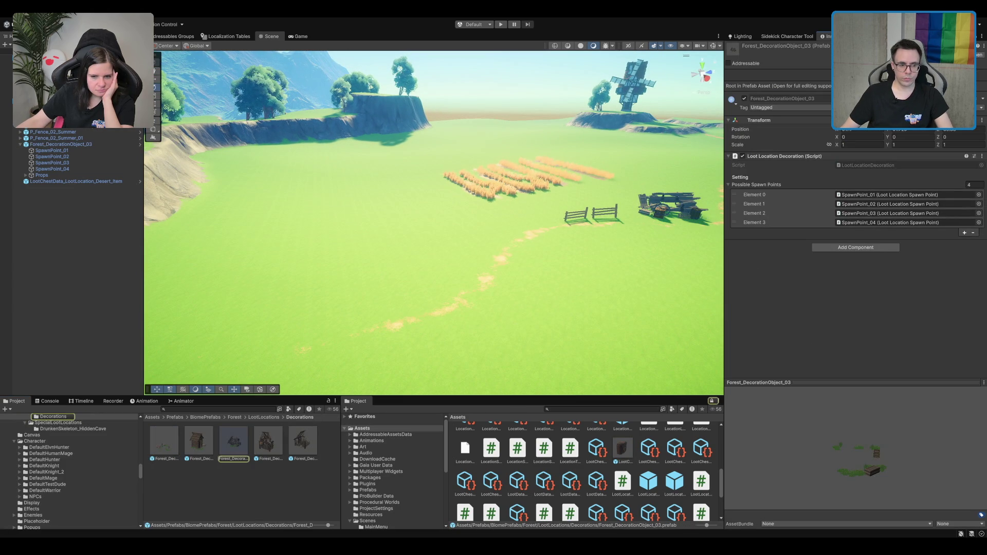
{"action": "mouse_move", "coordinate": [181, 450]}
{"action": "left_mouse_down"}
{"action": "mouse_move", "coordinate": [474, 264]}
{"action": "mouse_move", "coordinate": [326, 286]}
{"action": "mouse_move", "coordinate": [352, 286]}
{"action": "left_mouse_up"}
{"action": "key", "text": "f"}
{"action": "scroll", "coordinate": [468, 212], "scroll_direction": "down", "scroll_amount": 5}
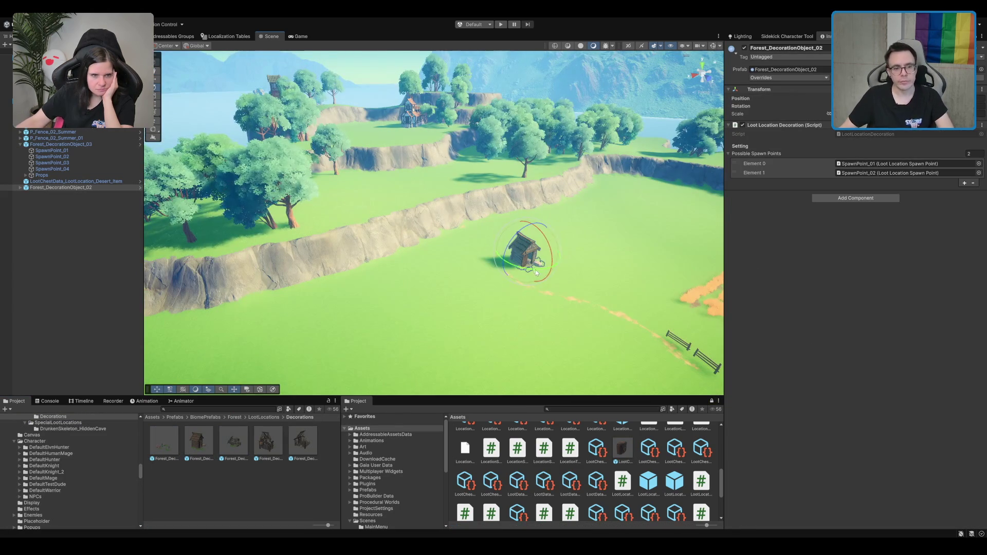
Move the shed onto the grassy cliff top near the edge.
{"action": "mouse_move", "coordinate": [521, 249]}
{"action": "left_mouse_down"}
{"action": "mouse_move", "coordinate": [413, 169]}
{"action": "mouse_move", "coordinate": [411, 103]}
{"action": "left_mouse_up"}
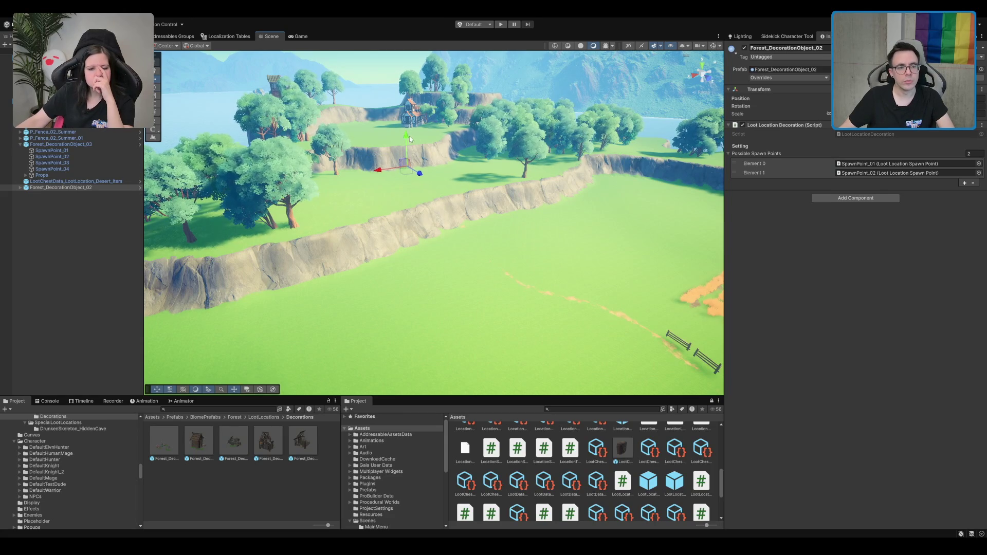
{"action": "key", "text": "f"}
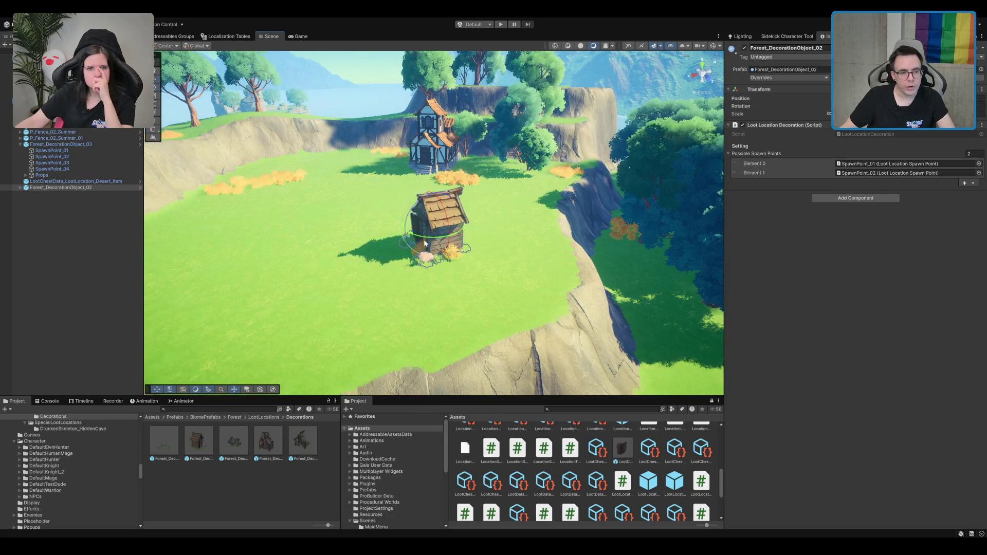
{"action": "mouse_move", "coordinate": [453, 240]}
{"action": "left_mouse_down"}
{"action": "mouse_move", "coordinate": [521, 240]}
{"action": "mouse_move", "coordinate": [520, 264]}
{"action": "left_mouse_up"}
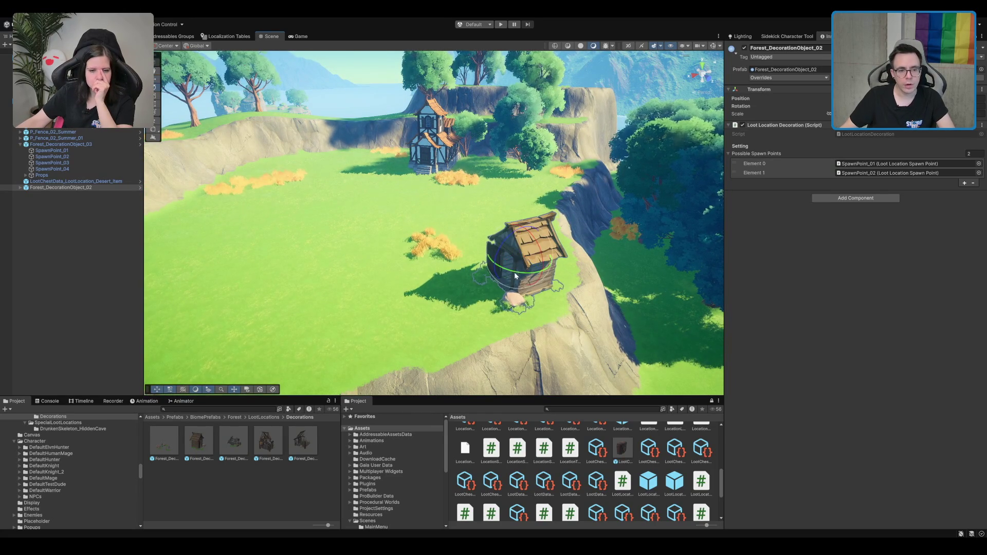
{"action": "key", "text": "f"}
{"action": "left_click_drag", "start_coordinate": [489, 293], "coordinate": [620, 207]}
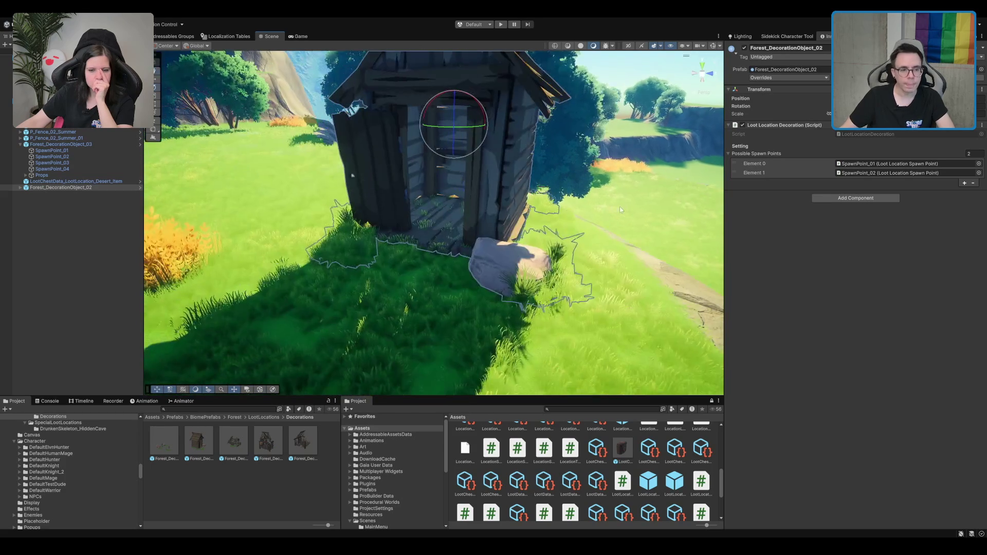
{"action": "key", "text": "w"}
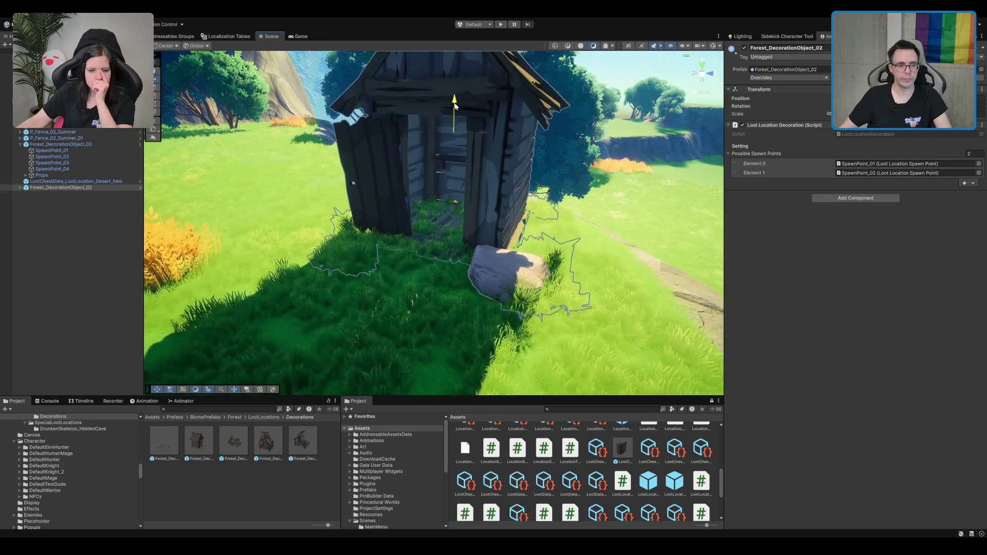
{"action": "left_click_drag", "start_coordinate": [437, 119], "coordinate": [339, 217]}
{"action": "left_click", "coordinate": [368, 211]}
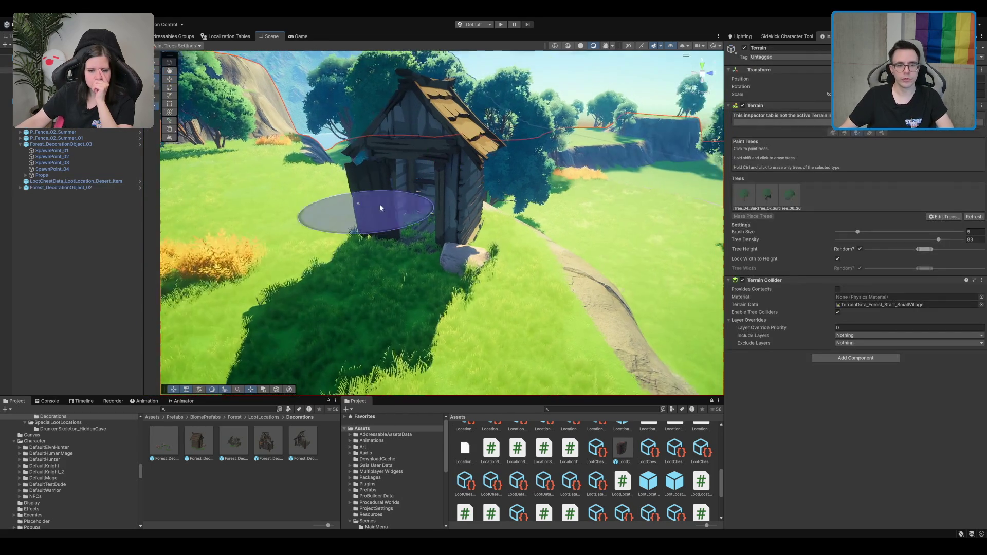
Erase the grass from the shed's doorway and the ground in front with the Paint Details brush.
{"action": "left_click", "coordinate": [866, 132]}
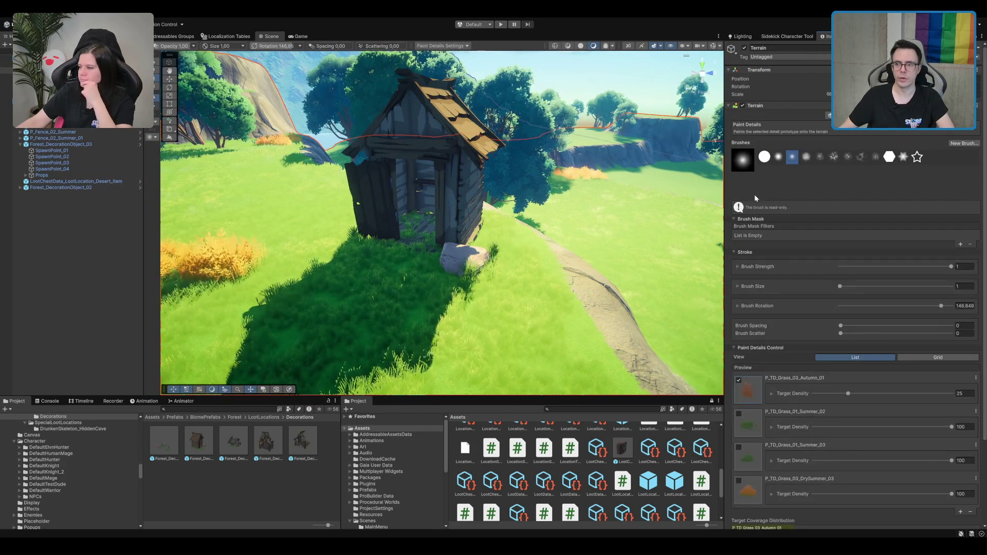
{"action": "scroll", "coordinate": [429, 211], "scroll_direction": "up", "scroll_amount": 3}
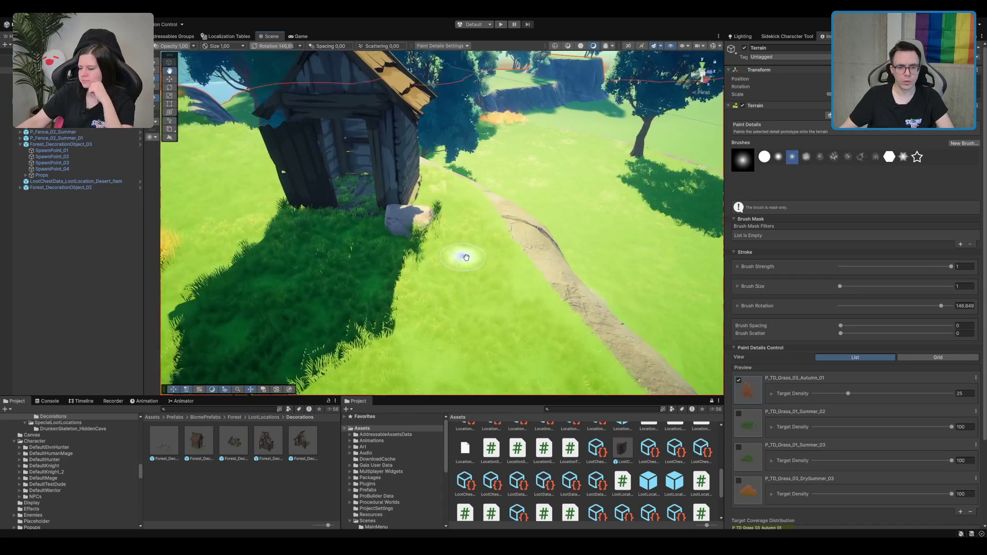
{"action": "mouse_move", "coordinate": [433, 196]}
{"action": "left_mouse_down"}
{"action": "mouse_move", "coordinate": [319, 231]}
{"action": "mouse_move", "coordinate": [331, 255]}
{"action": "left_mouse_up"}
{"action": "mouse_move", "coordinate": [385, 194]}
{"action": "left_mouse_down"}
{"action": "mouse_move", "coordinate": [478, 170]}
{"action": "mouse_move", "coordinate": [565, 201]}
{"action": "mouse_move", "coordinate": [515, 205]}
{"action": "mouse_move", "coordinate": [543, 178]}
{"action": "mouse_move", "coordinate": [497, 211]}
{"action": "mouse_move", "coordinate": [578, 165]}
{"action": "mouse_move", "coordinate": [497, 244]}
{"action": "mouse_move", "coordinate": [461, 250]}
{"action": "left_mouse_up"}
{"action": "key", "text": "w"}
{"action": "left_click", "coordinate": [461, 250]}
Fly the view over to centre the wheat field, then select the terrain to show its settings.
{"action": "key", "text": "f"}
{"action": "key", "text": "Down"}
{"action": "key", "text": "Left"}
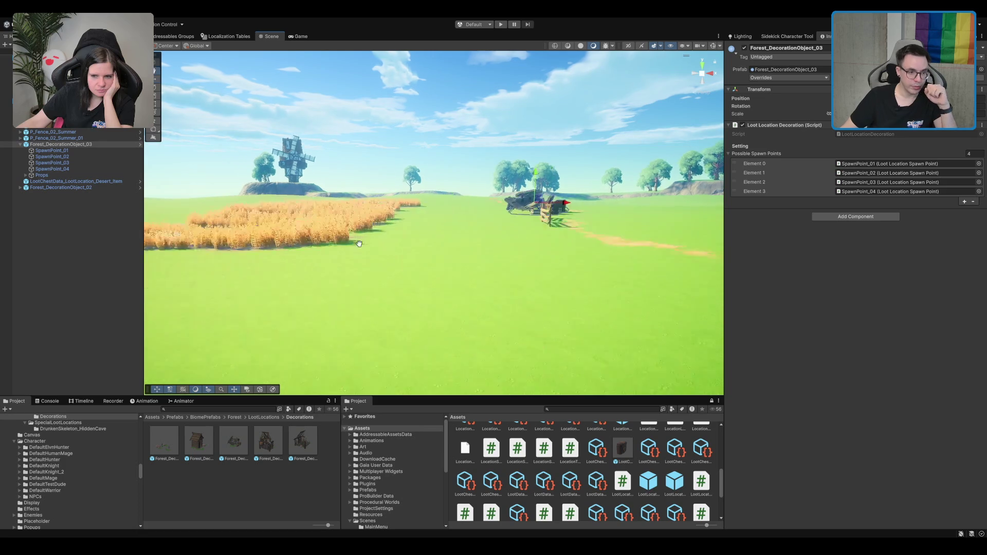
{"action": "key", "text": "Up"}
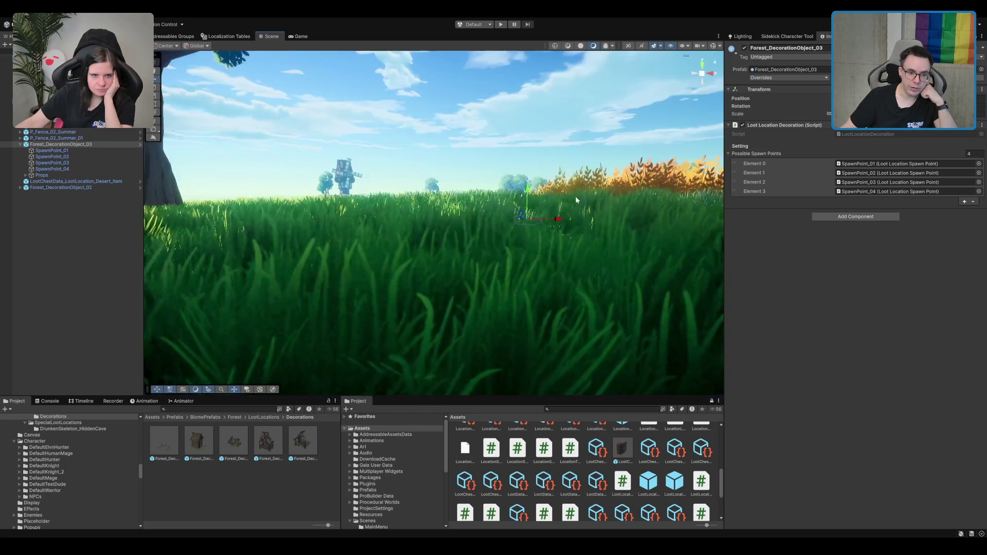
{"action": "key", "text": "Up"}
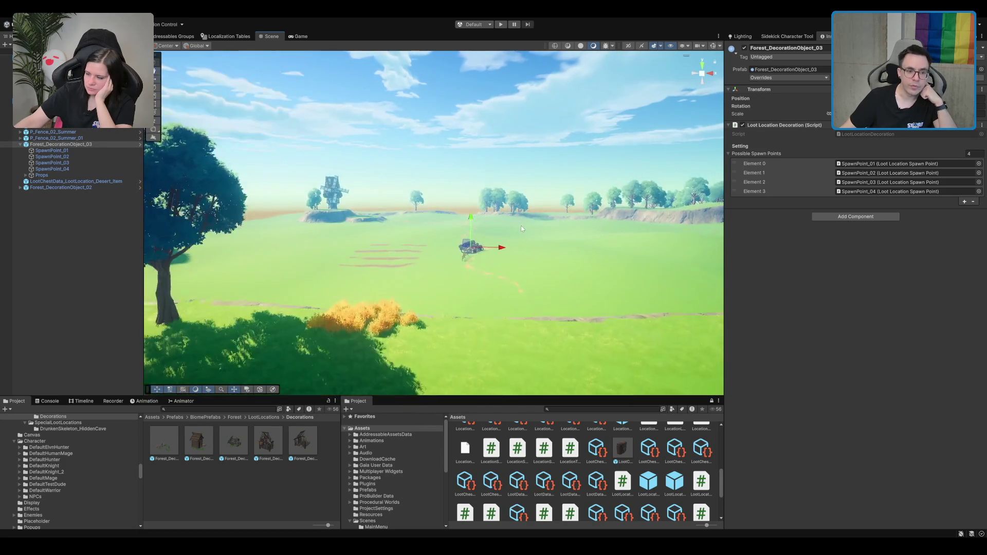
{"action": "key", "text": "Up"}
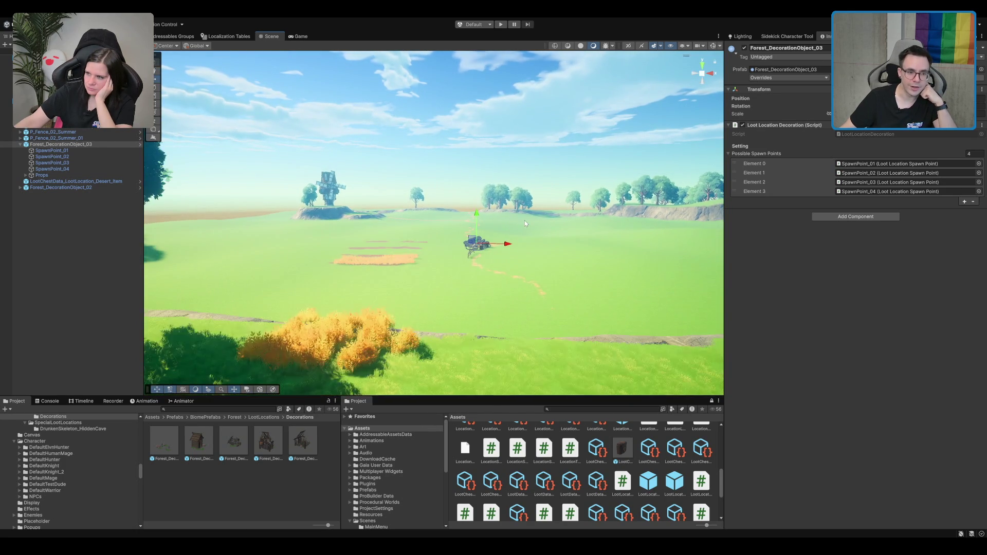
{"action": "left_click_drag", "start_coordinate": [523, 224], "coordinate": [593, 219]}
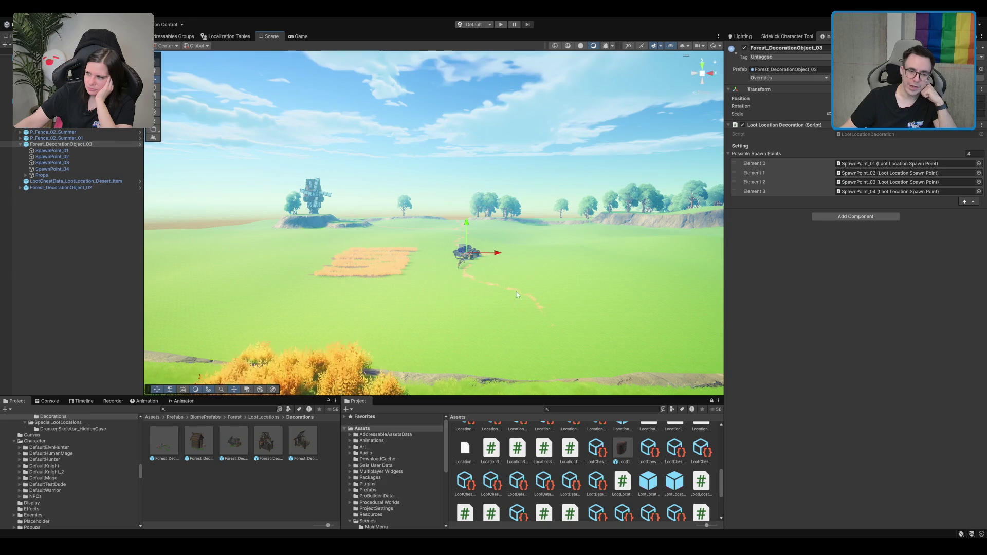
{"action": "left_click", "coordinate": [517, 274]}
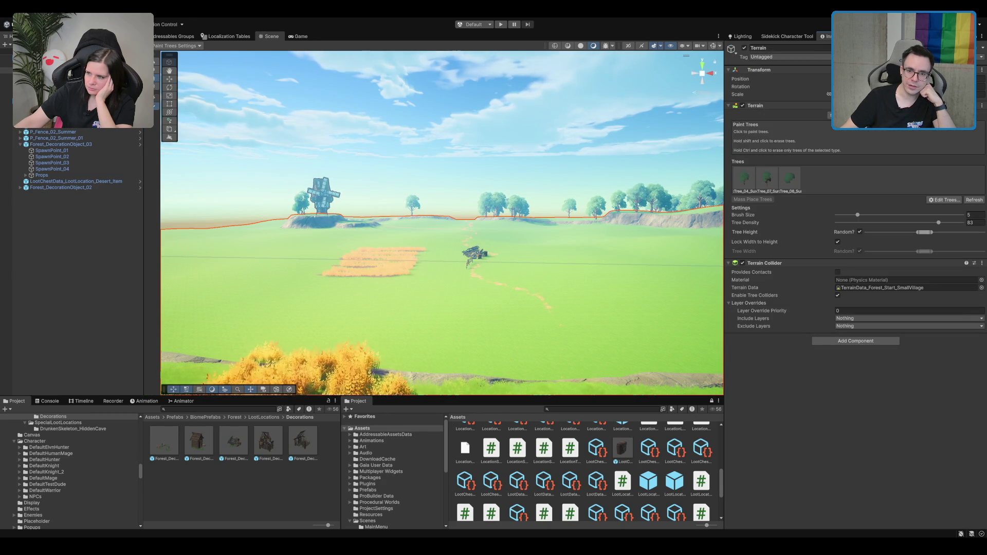
{"action": "key", "text": "w"}
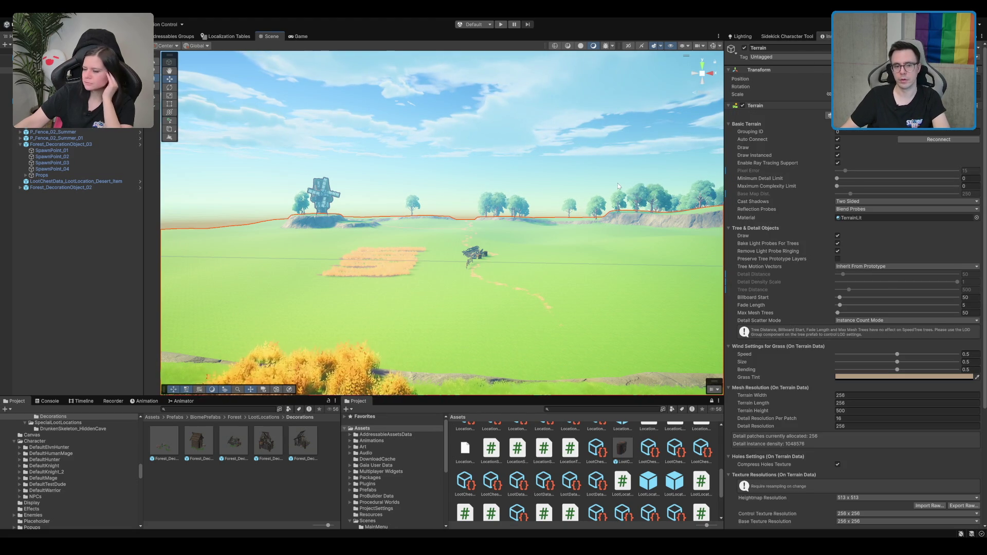
{"action": "scroll", "coordinate": [618, 182], "scroll_direction": "up", "scroll_amount": 2}
{"action": "scroll", "coordinate": [623, 183], "scroll_direction": "up", "scroll_amount": 5}
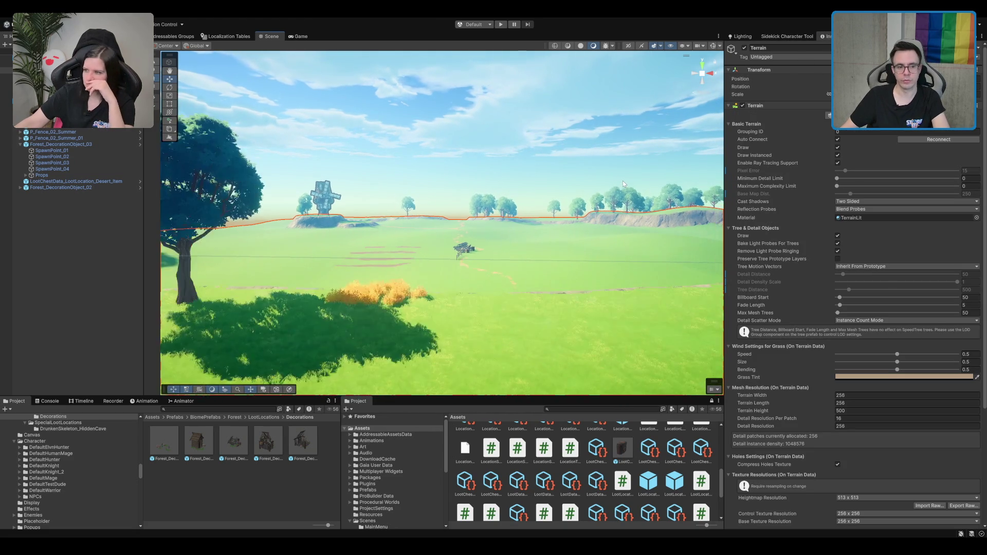
{"action": "scroll", "coordinate": [553, 230], "scroll_direction": "down", "scroll_amount": 3}
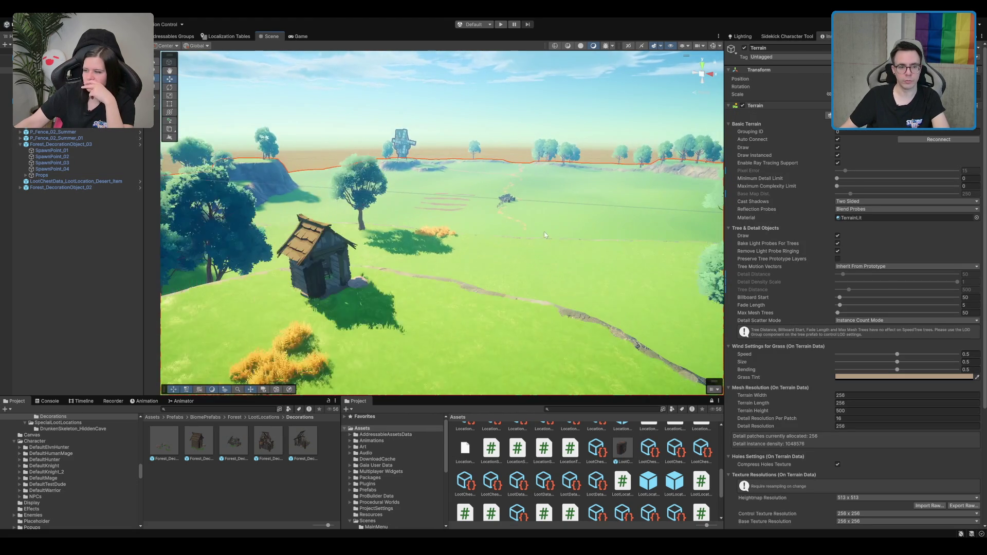
{"action": "scroll", "coordinate": [493, 234], "scroll_direction": "down", "scroll_amount": 2}
{"action": "scroll", "coordinate": [434, 237], "scroll_direction": "up", "scroll_amount": 2}
{"action": "scroll", "coordinate": [434, 238], "scroll_direction": "up", "scroll_amount": 6}
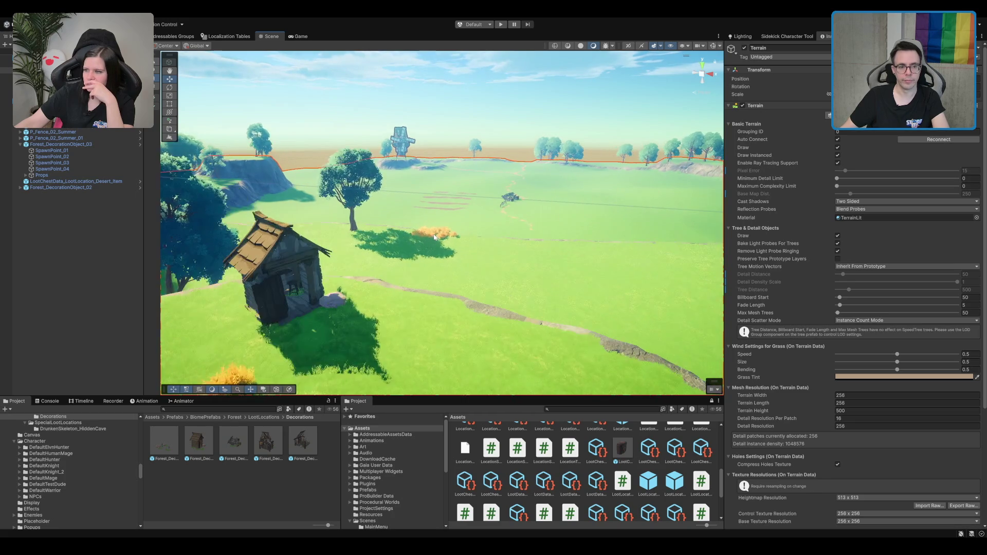
{"action": "scroll", "coordinate": [433, 236], "scroll_direction": "down", "scroll_amount": 6}
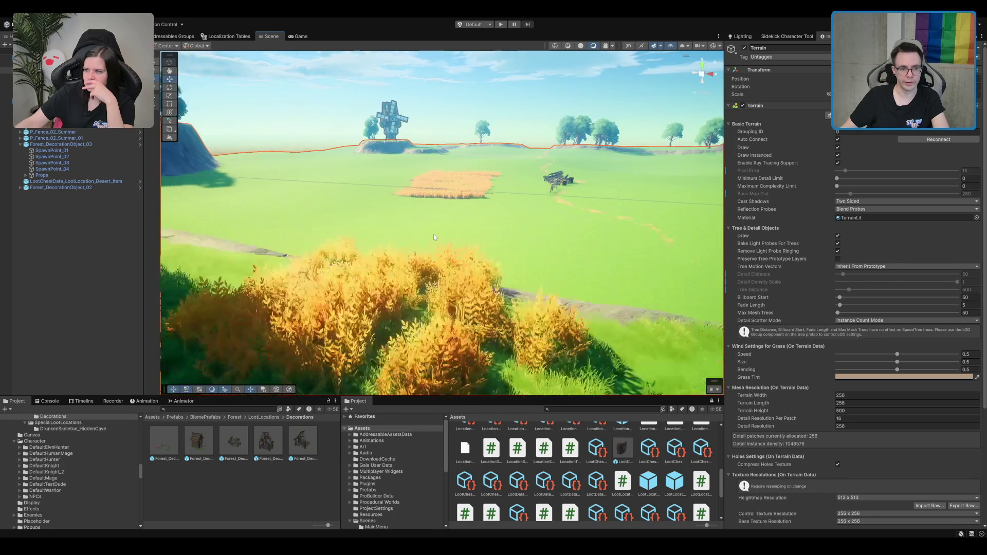
{"action": "mouse_move", "coordinate": [435, 237]}
{"action": "left_mouse_down"}
{"action": "mouse_move", "coordinate": [462, 215]}
{"action": "mouse_move", "coordinate": [598, 224]}
{"action": "left_mouse_up"}
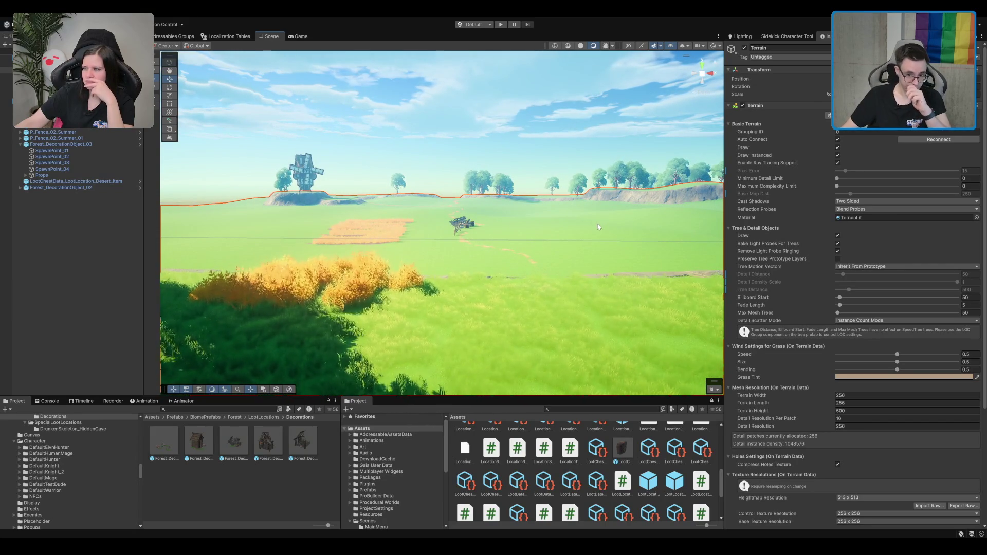
{"action": "left_click", "coordinate": [973, 304]}
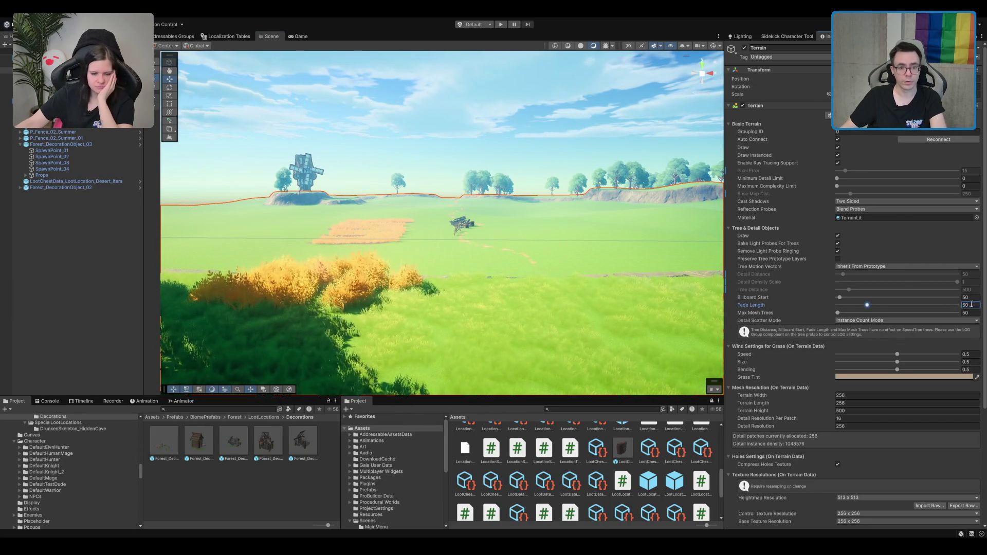
{"action": "left_click_drag", "start_coordinate": [647, 248], "coordinate": [596, 246]}
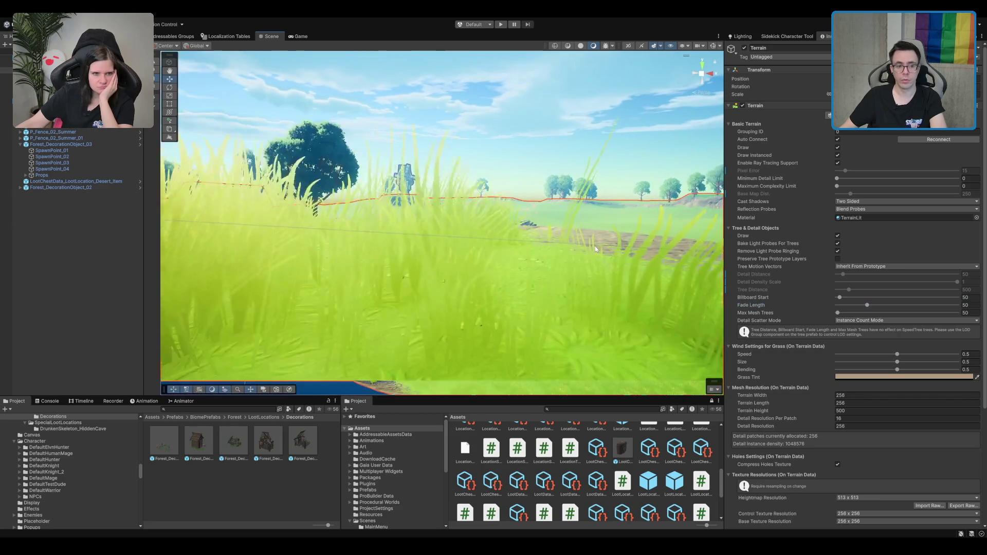
{"action": "scroll", "coordinate": [594, 246], "scroll_direction": "up", "scroll_amount": 5}
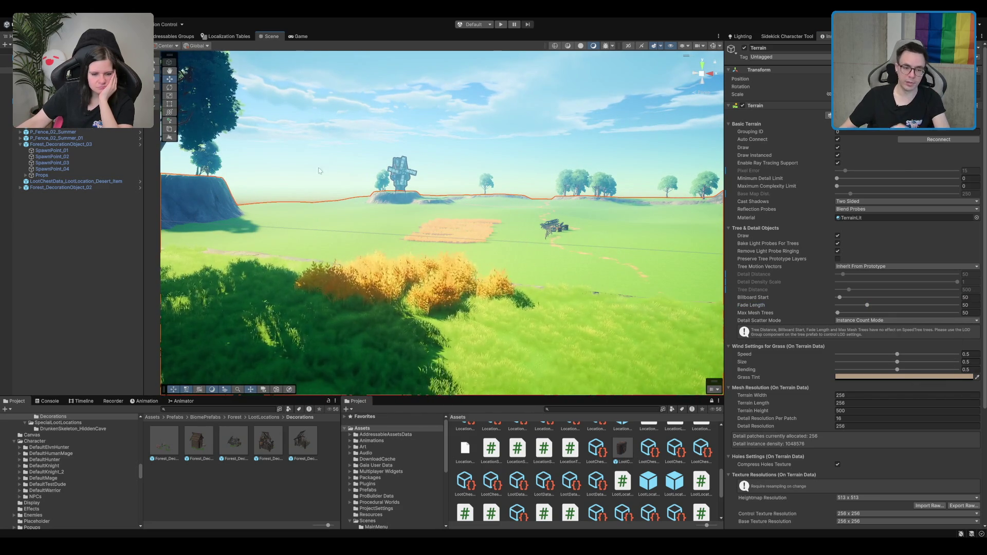
{"action": "mouse_move", "coordinate": [407, 216]}
{"action": "left_mouse_down"}
{"action": "mouse_move", "coordinate": [519, 211]}
{"action": "mouse_move", "coordinate": [491, 202]}
{"action": "left_mouse_up"}
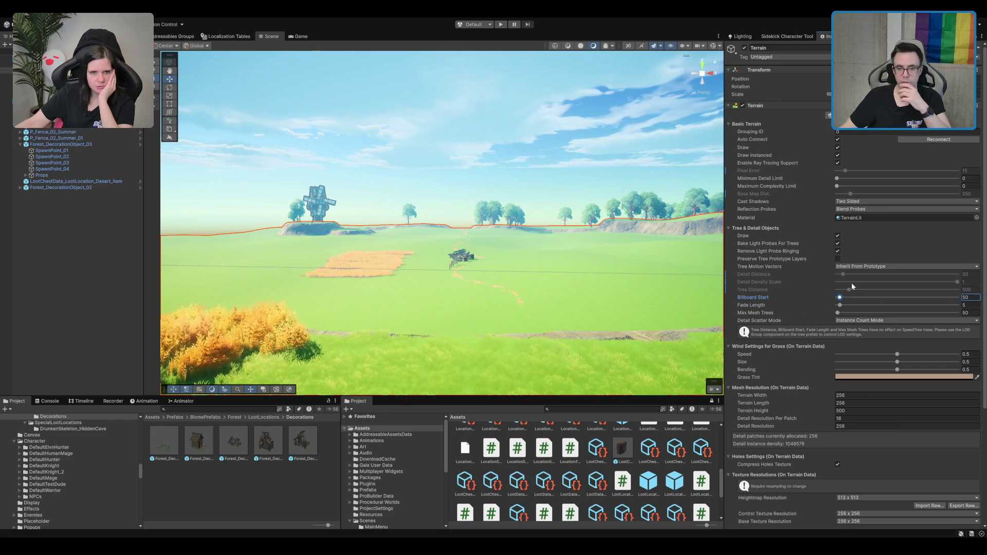
{"action": "left_click", "coordinate": [782, 37]}
Inspect PC_RPAsset and PC_Renderer in Settings > URP > QualitySettings, then open Project Settings.
{"action": "left_click", "coordinate": [826, 37]}
{"action": "scroll", "coordinate": [38, 489], "scroll_direction": "down", "scroll_amount": 10}
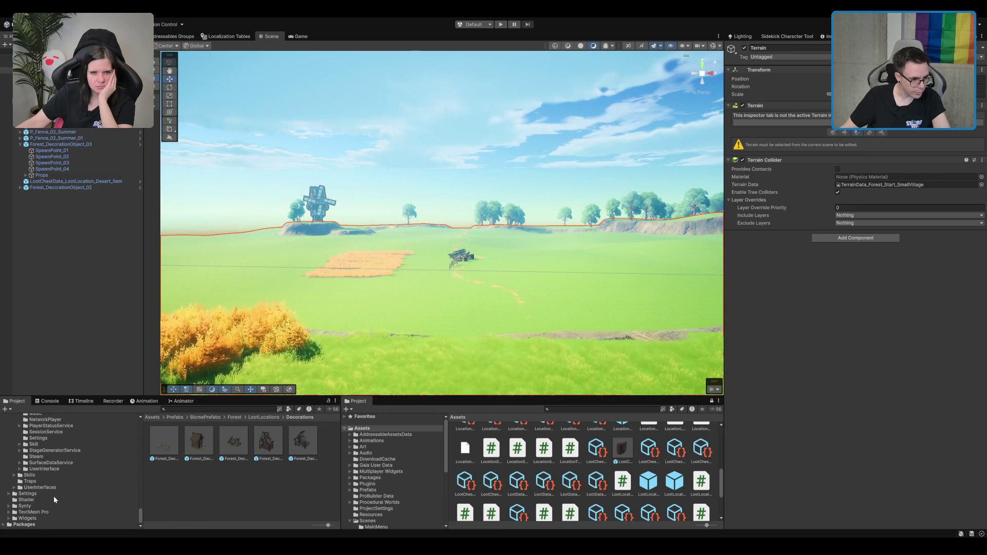
{"action": "left_click", "coordinate": [57, 493]}
{"action": "double_click", "coordinate": [63, 488]}
{"action": "double_click", "coordinate": [163, 441]}
{"action": "left_click", "coordinate": [209, 450]}
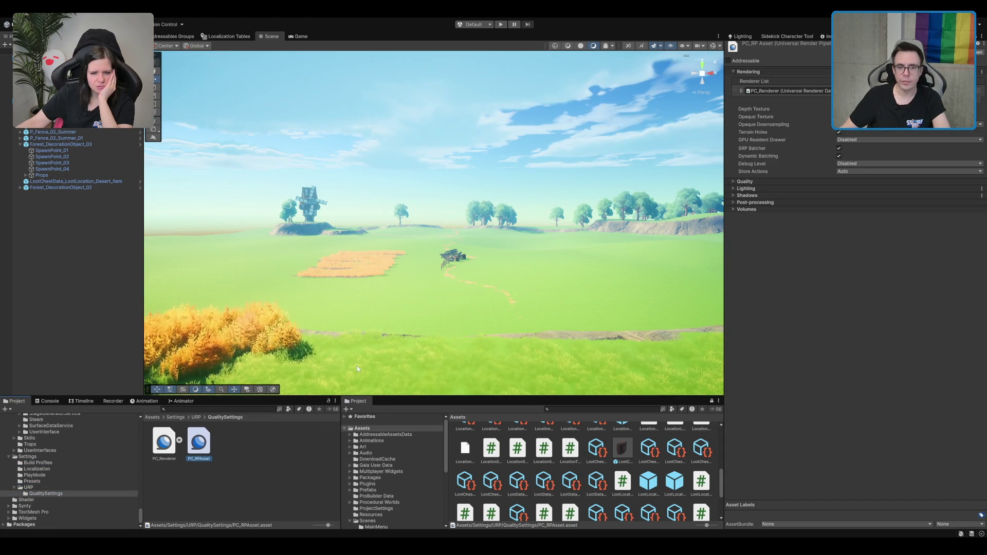
{"action": "double_click", "coordinate": [786, 91]}
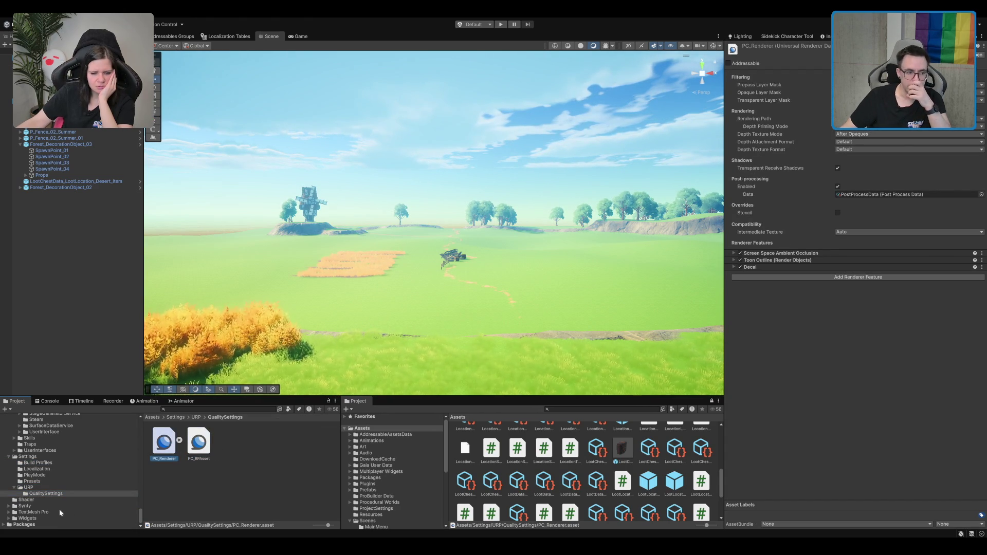
{"action": "left_click", "coordinate": [49, 486]}
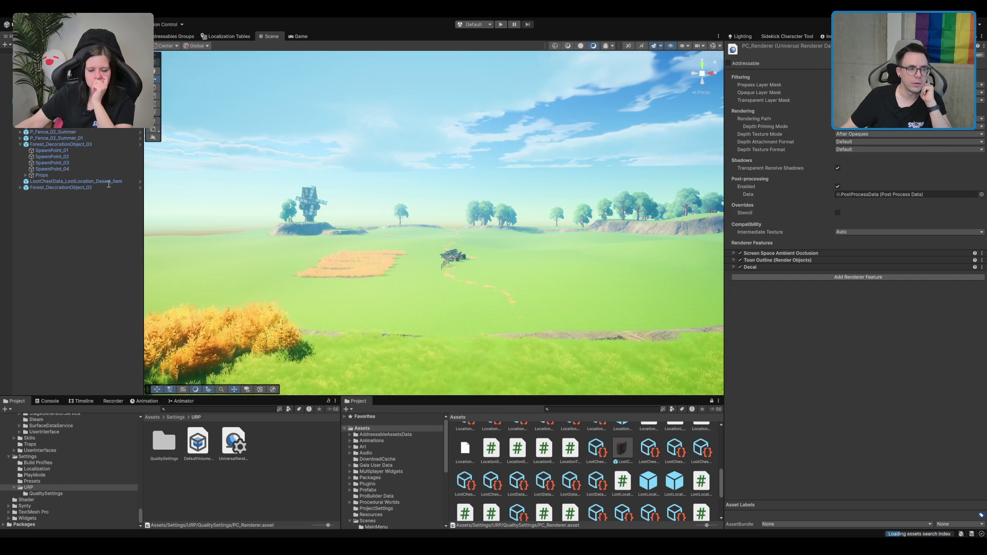
{"action": "left_click", "coordinate": [805, 171]}
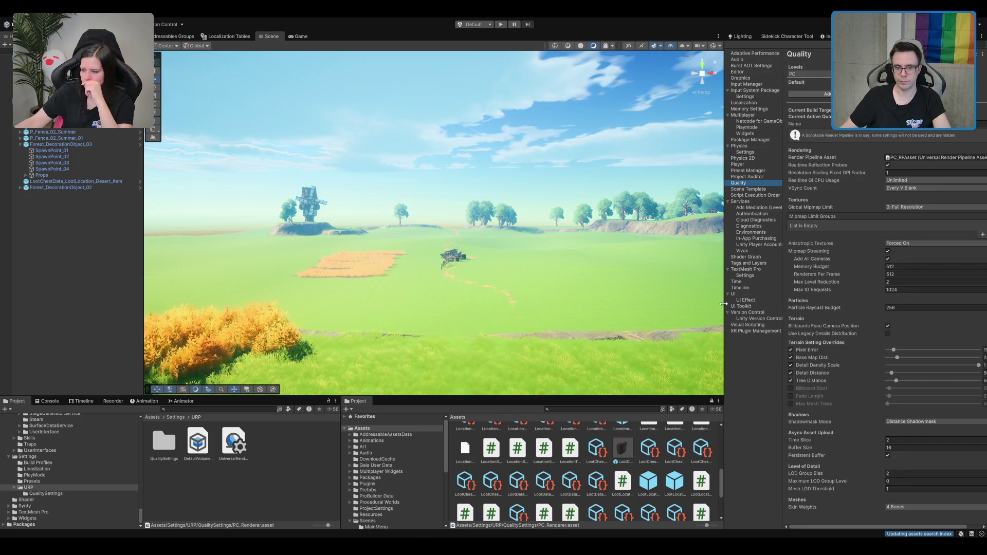
Enable the Quality page's terrain Detail Distance override and enter 150.
{"action": "left_click_drag", "start_coordinate": [723, 304], "coordinate": [676, 304]}
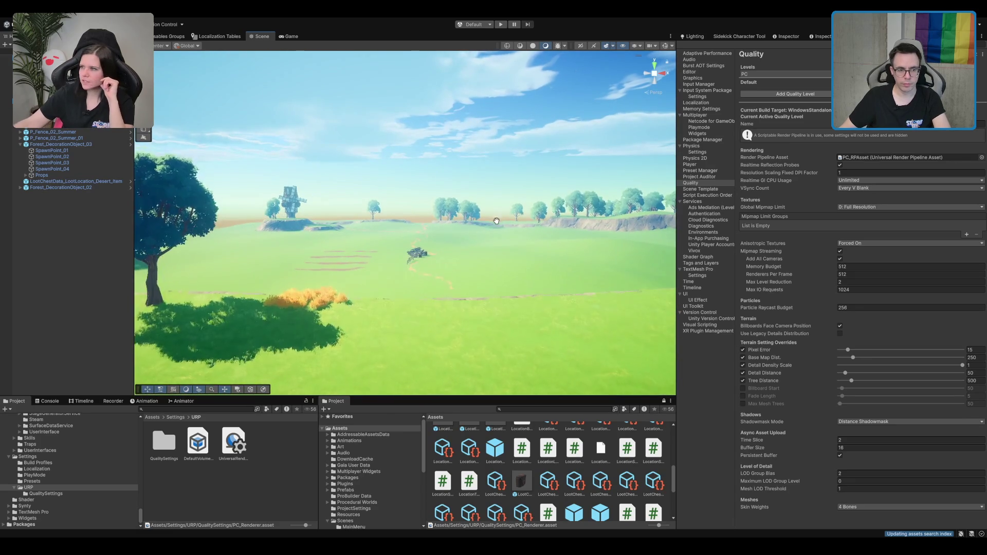
{"action": "left_click_drag", "start_coordinate": [496, 221], "coordinate": [497, 224]}
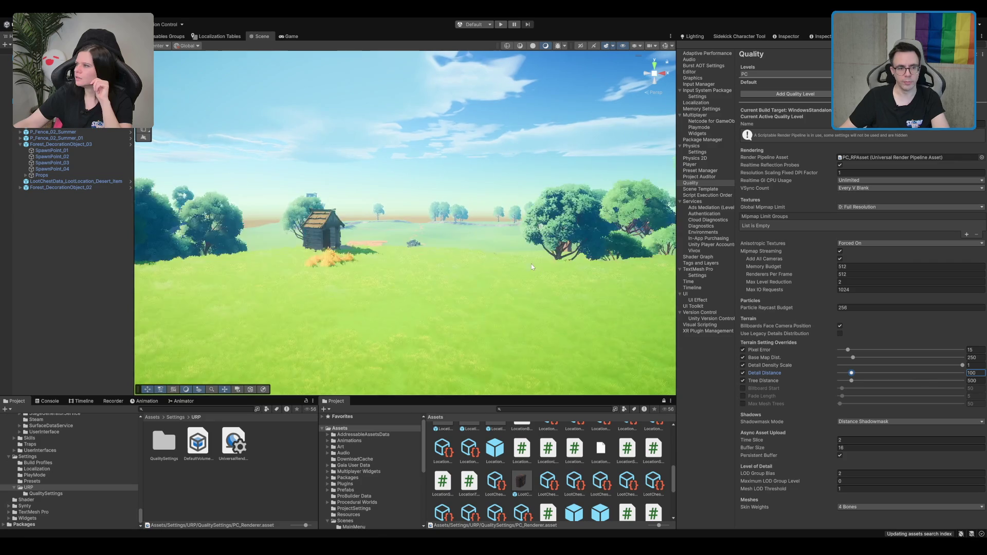
{"action": "key", "text": "Right"}
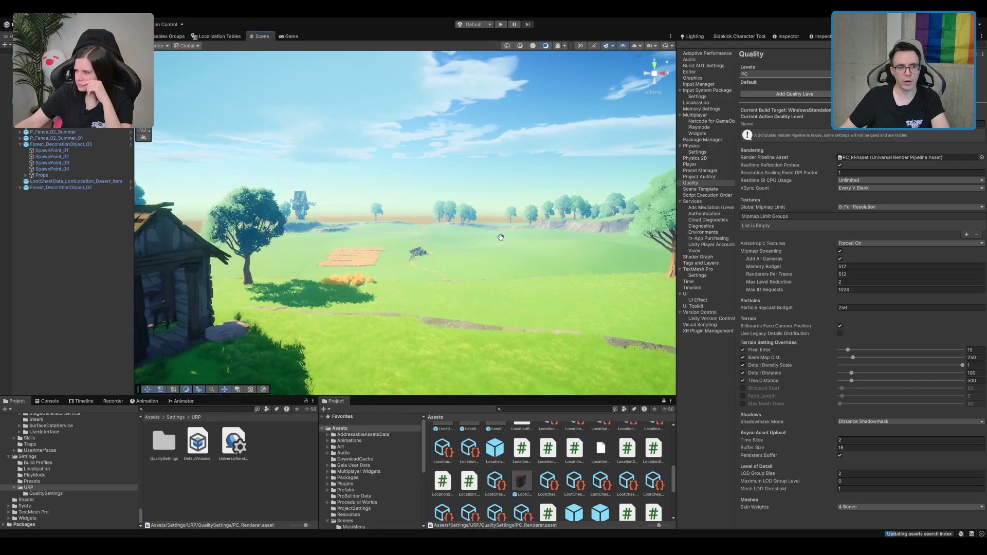
{"action": "key", "text": "Down"}
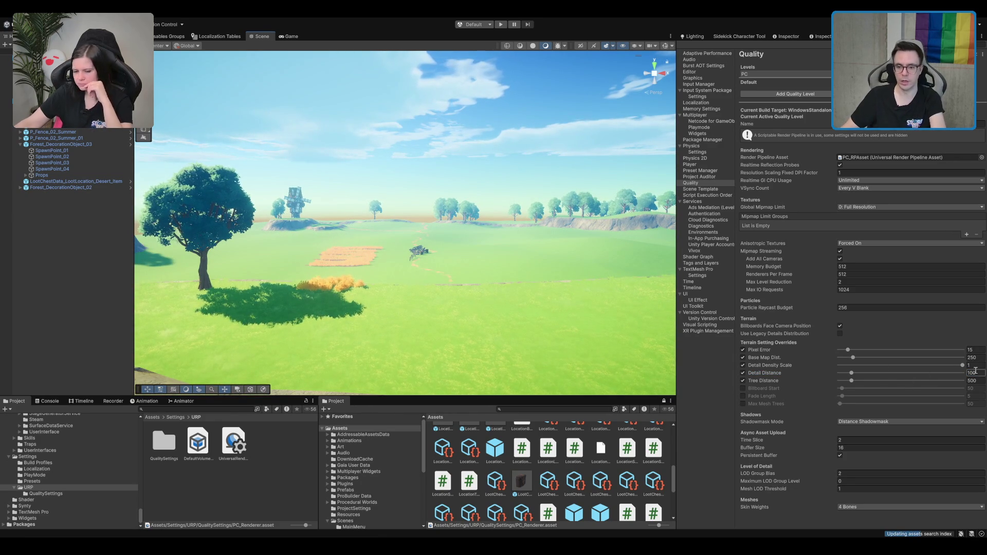
{"action": "type", "text": "1"}
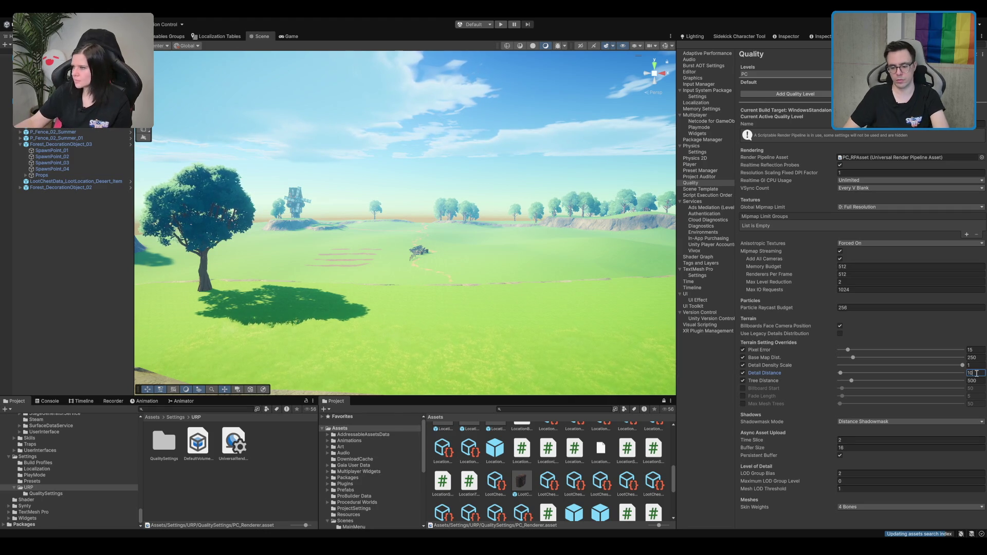
{"action": "type", "text": "50"}
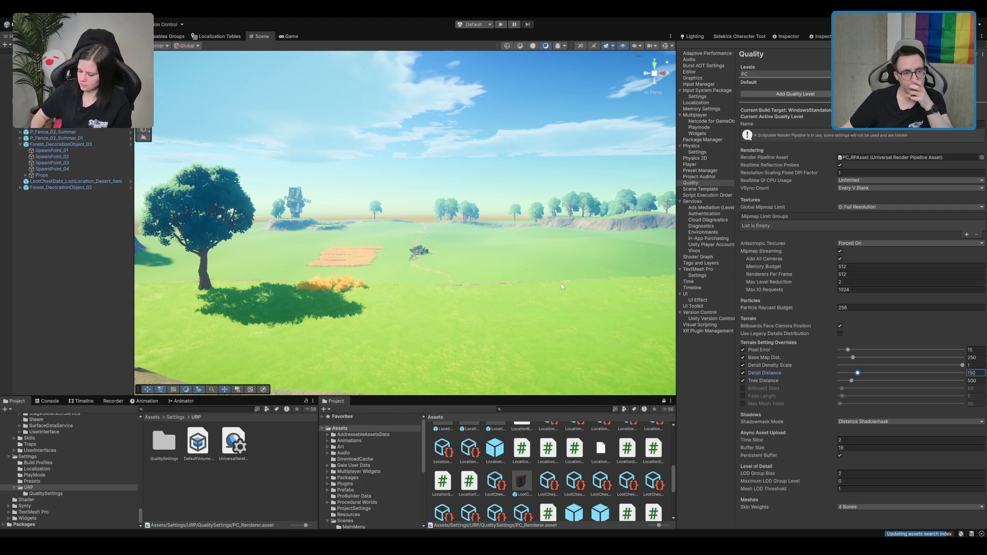
{"action": "left_click_drag", "start_coordinate": [523, 271], "coordinate": [450, 267]}
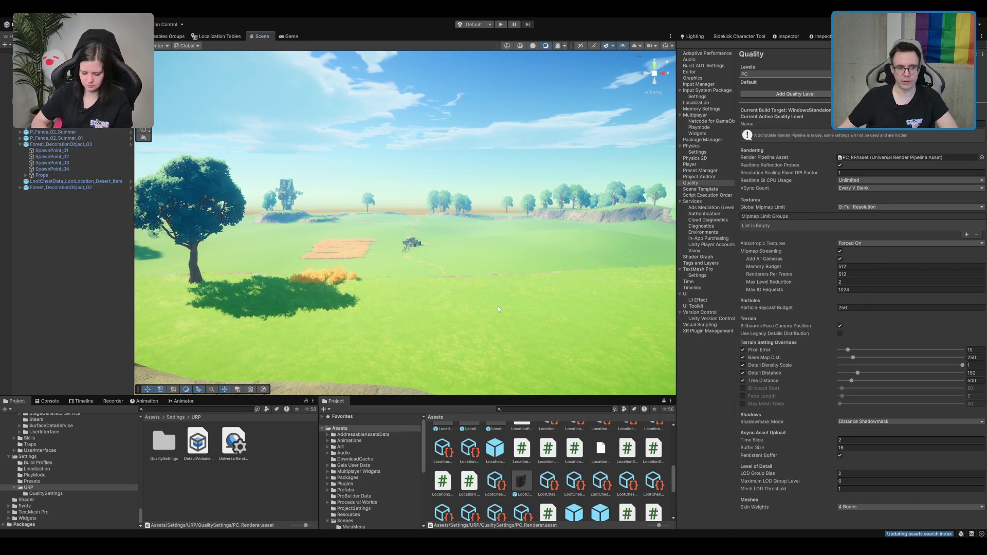
{"action": "scroll", "coordinate": [425, 223], "scroll_direction": "up", "scroll_amount": 10}
{"action": "left_click_drag", "start_coordinate": [387, 258], "coordinate": [898, 336]}
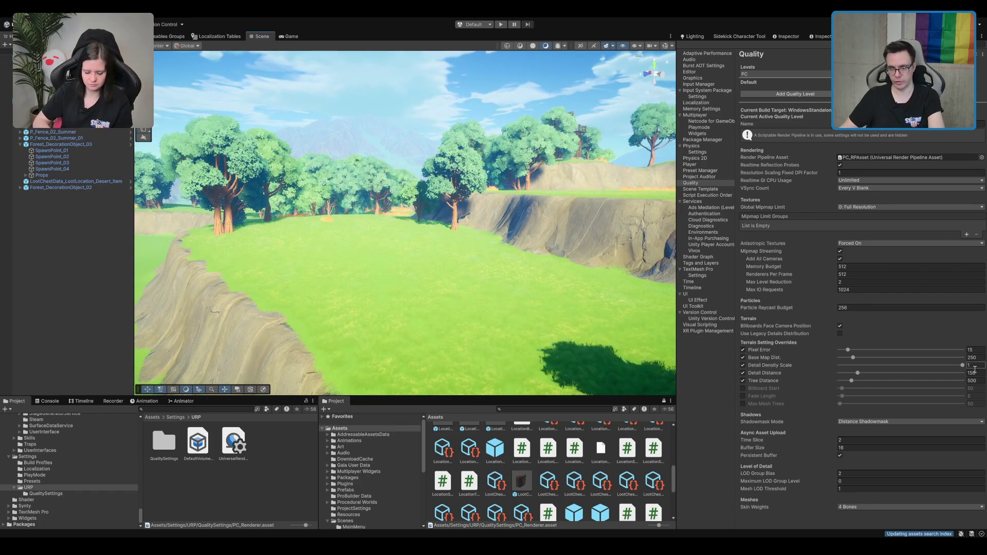
Change the Detail Distance override to 20 and check the grass toward the tree line.
{"action": "type", "text": "20"}
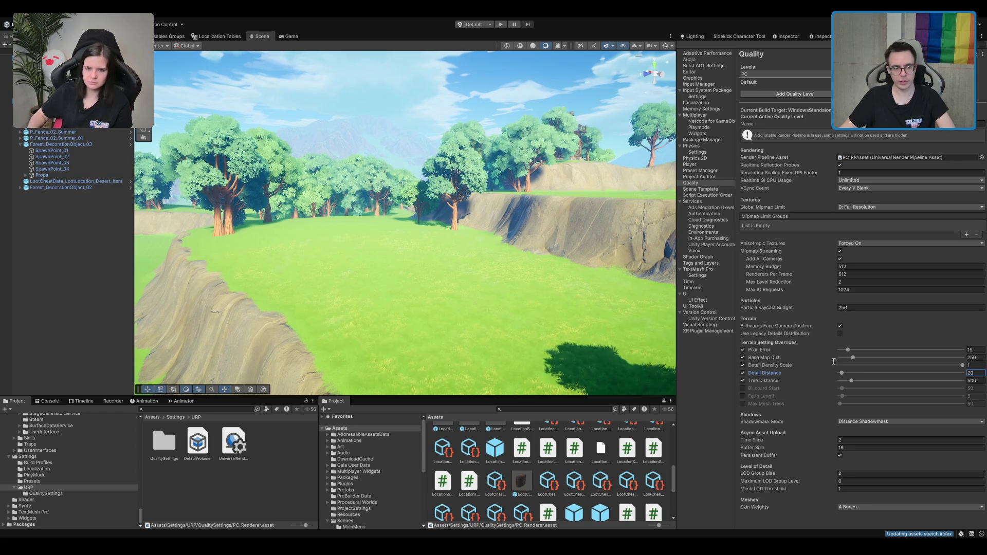
{"action": "mouse_move", "coordinate": [462, 234]}
{"action": "left_mouse_down"}
{"action": "mouse_move", "coordinate": [401, 246]}
{"action": "mouse_move", "coordinate": [465, 234]}
{"action": "mouse_move", "coordinate": [452, 231]}
{"action": "mouse_move", "coordinate": [448, 212]}
{"action": "left_mouse_up"}
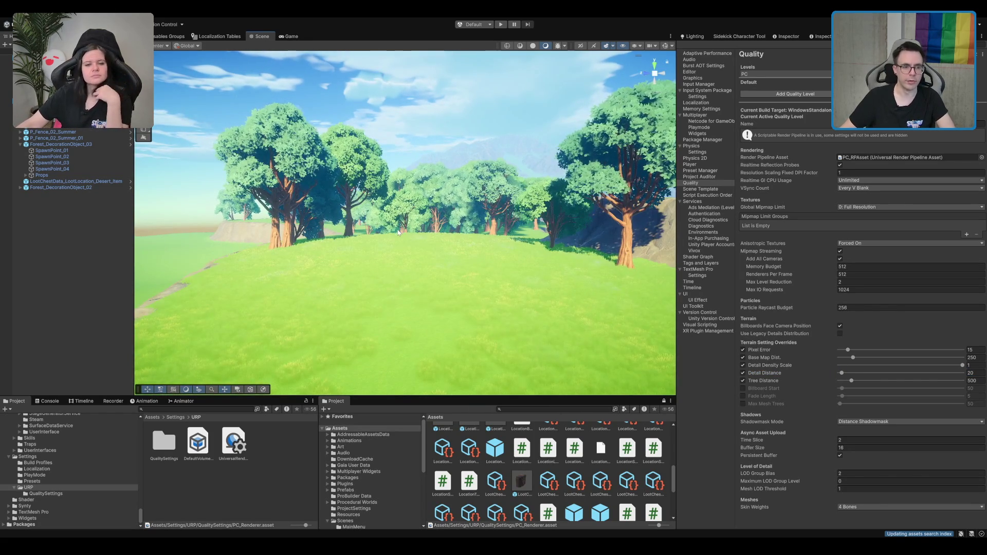
{"action": "mouse_move", "coordinate": [394, 235]}
{"action": "left_mouse_down"}
{"action": "mouse_move", "coordinate": [396, 259]}
{"action": "mouse_move", "coordinate": [493, 236]}
{"action": "mouse_move", "coordinate": [431, 238]}
{"action": "left_mouse_up"}
{"action": "scroll", "coordinate": [431, 238], "scroll_direction": "up", "scroll_amount": 5}
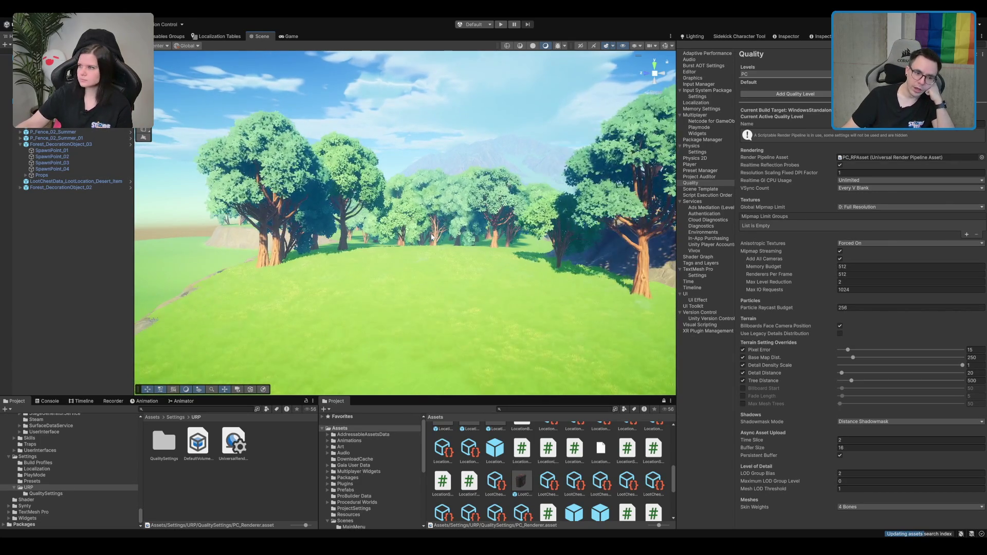
{"action": "scroll", "coordinate": [431, 237], "scroll_direction": "down", "scroll_amount": 3}
{"action": "scroll", "coordinate": [430, 237], "scroll_direction": "up", "scroll_amount": 3}
{"action": "scroll", "coordinate": [429, 237], "scroll_direction": "down", "scroll_amount": 4}
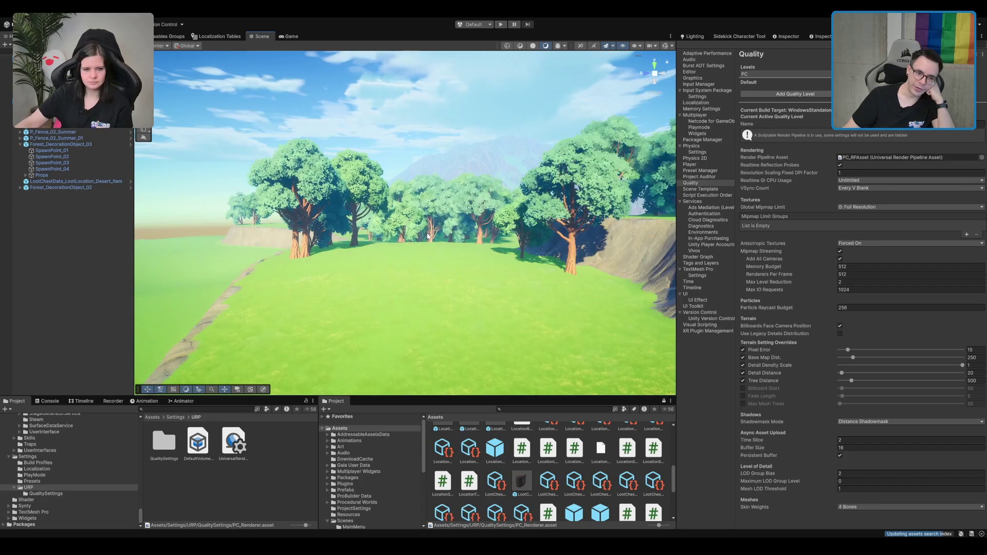
{"action": "scroll", "coordinate": [428, 235], "scroll_direction": "up", "scroll_amount": 3}
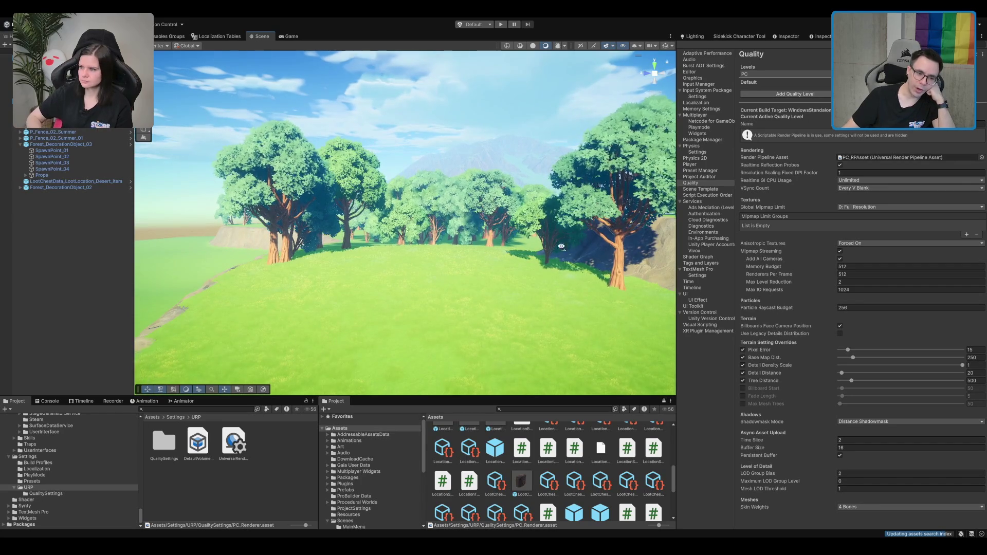
{"action": "scroll", "coordinate": [565, 247], "scroll_direction": "down", "scroll_amount": 4}
{"action": "scroll", "coordinate": [565, 247], "scroll_direction": "up", "scroll_amount": 2}
{"action": "scroll", "coordinate": [591, 257], "scroll_direction": "up", "scroll_amount": 3}
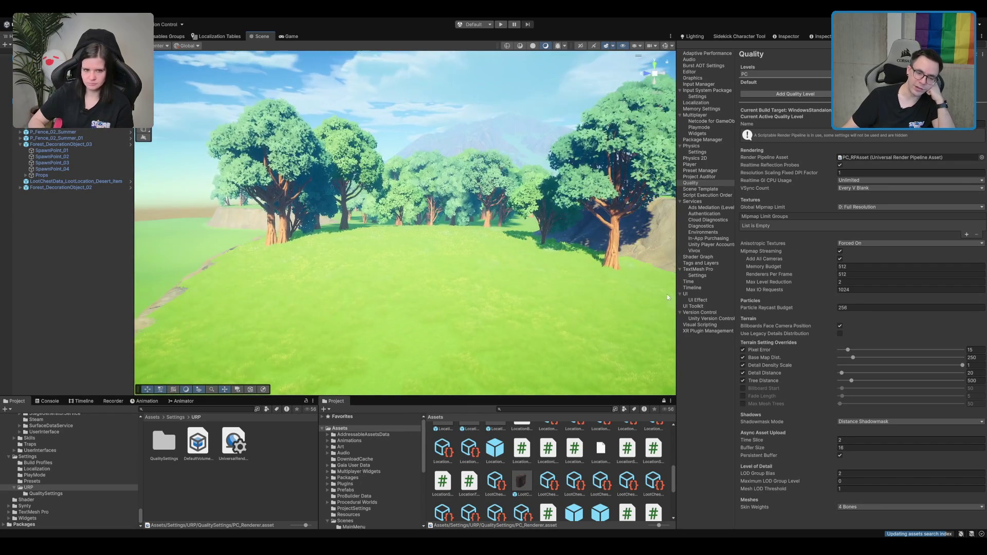
{"action": "scroll", "coordinate": [527, 194], "scroll_direction": "down", "scroll_amount": 3}
{"action": "scroll", "coordinate": [509, 206], "scroll_direction": "up", "scroll_amount": 5}
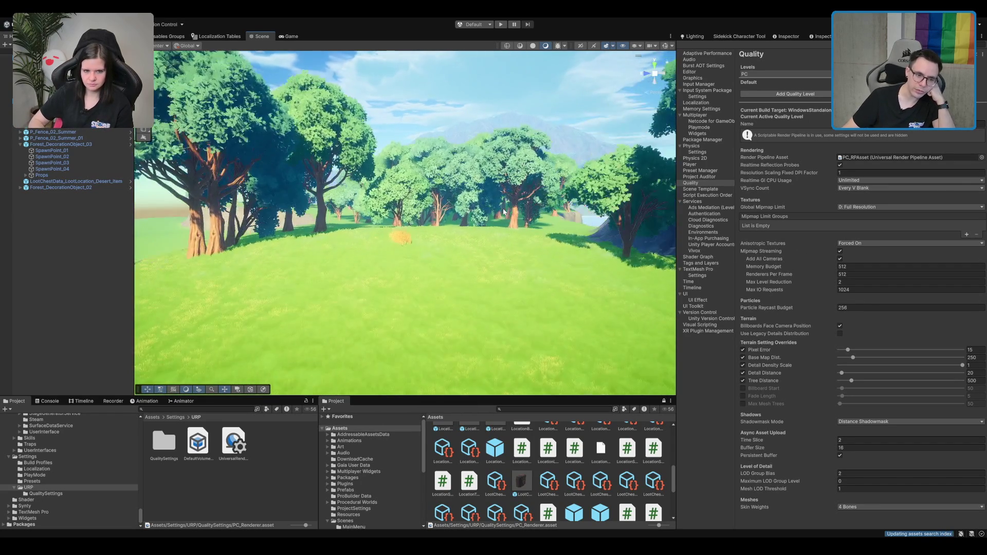
{"action": "scroll", "coordinate": [504, 211], "scroll_direction": "up", "scroll_amount": 5}
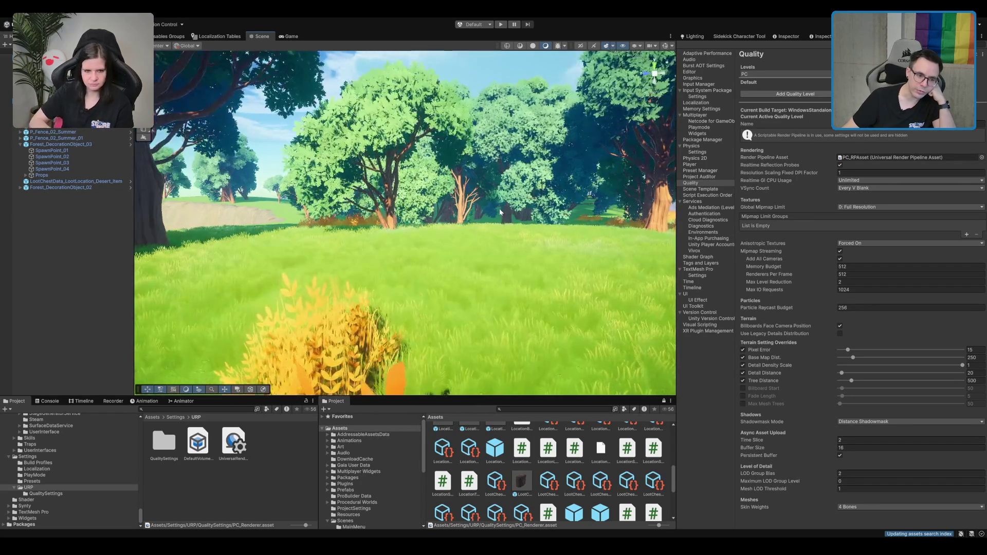
{"action": "scroll", "coordinate": [500, 212], "scroll_direction": "down", "scroll_amount": 2}
{"action": "scroll", "coordinate": [499, 212], "scroll_direction": "down", "scroll_amount": 3}
{"action": "scroll", "coordinate": [498, 214], "scroll_direction": "down", "scroll_amount": 2}
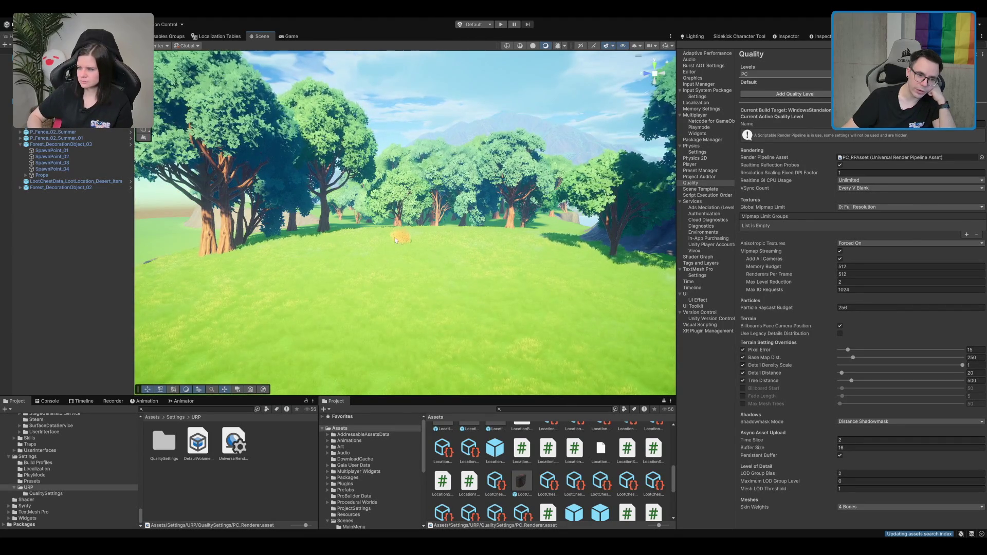
Frame the distant loot chest, then select the terrain under the wheat field.
{"action": "mouse_move", "coordinate": [475, 219]}
{"action": "left_mouse_down"}
{"action": "mouse_move", "coordinate": [359, 214]}
{"action": "mouse_move", "coordinate": [520, 233]}
{"action": "mouse_move", "coordinate": [442, 194]}
{"action": "mouse_move", "coordinate": [475, 253]}
{"action": "left_mouse_up"}
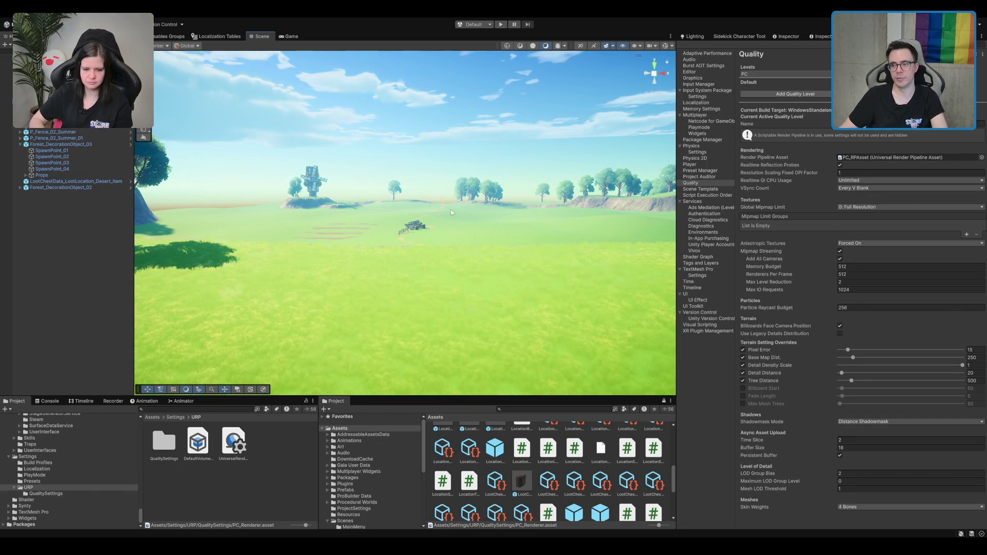
{"action": "left_click", "coordinate": [414, 225]}
{"action": "key", "text": "f"}
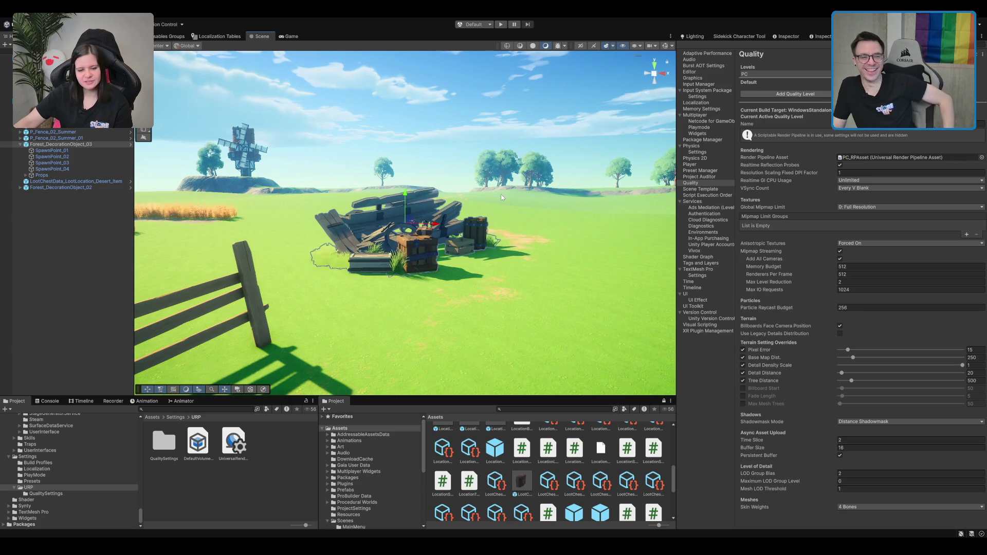
{"action": "scroll", "coordinate": [443, 174], "scroll_direction": "down", "scroll_amount": 5}
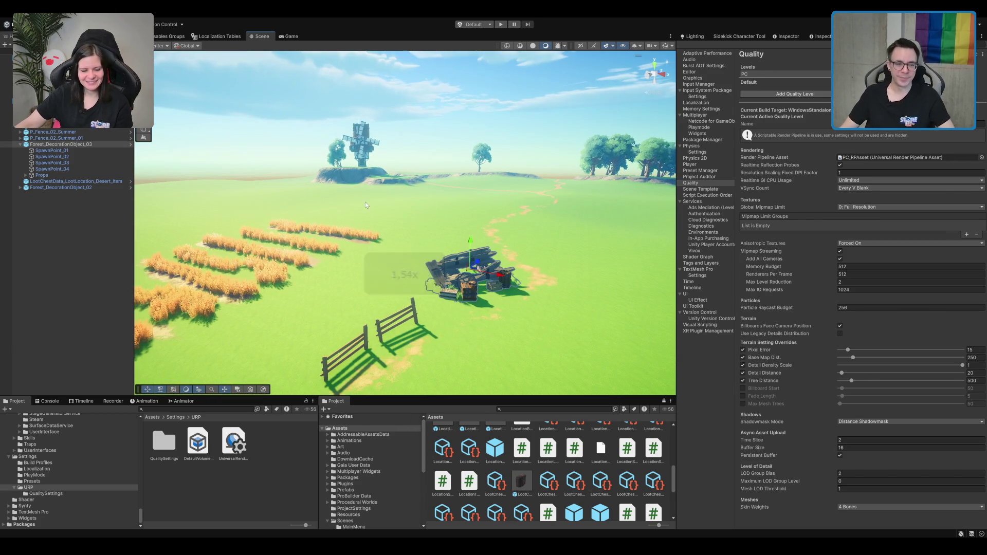
{"action": "scroll", "coordinate": [391, 210], "scroll_direction": "down", "scroll_amount": 5}
{"action": "scroll", "coordinate": [434, 215], "scroll_direction": "up", "scroll_amount": 4}
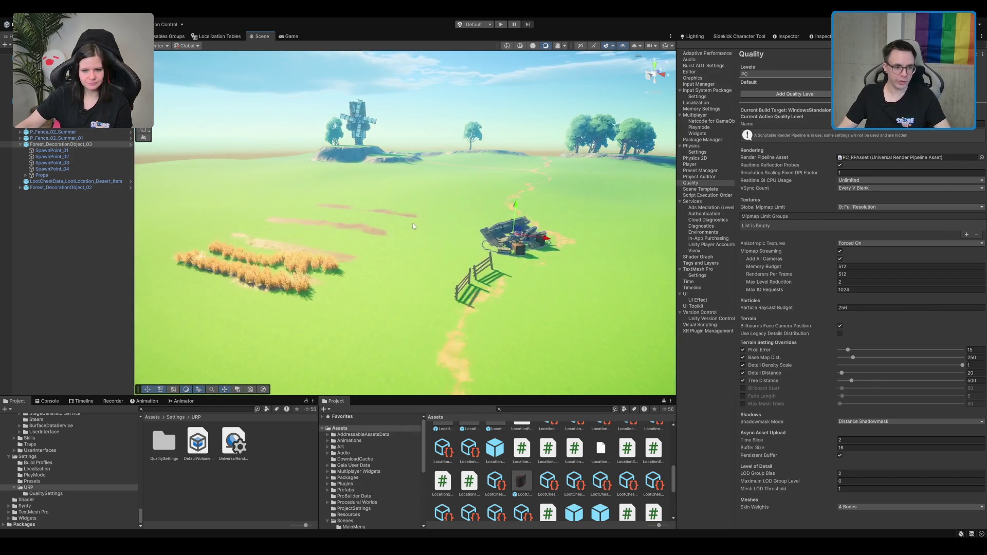
{"action": "scroll", "coordinate": [414, 225], "scroll_direction": "up", "scroll_amount": 3}
{"action": "left_click", "coordinate": [514, 205]}
{"action": "scroll", "coordinate": [514, 216], "scroll_direction": "up", "scroll_amount": 3}
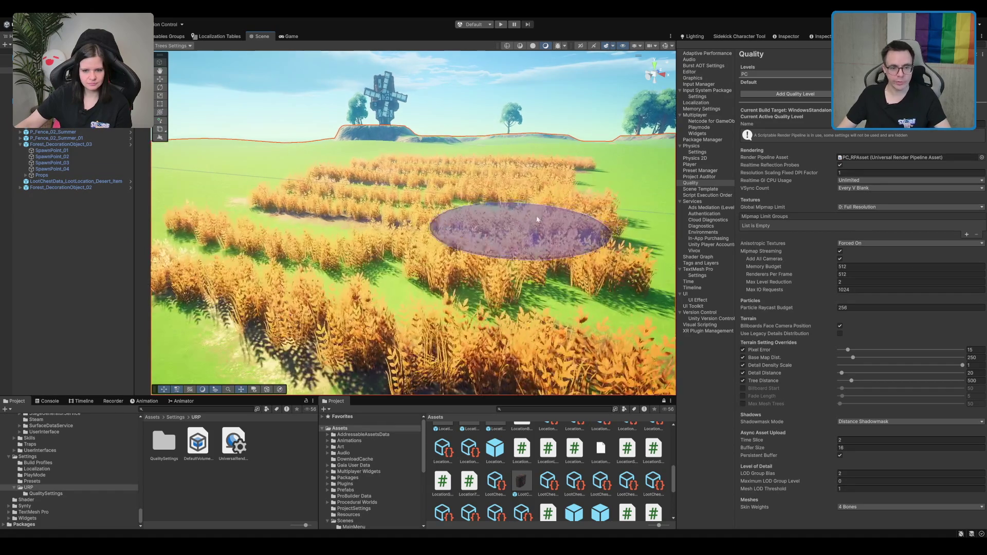
Browse the terrain's tree painting settings, then switch to the Raise/Lower terrain tool.
{"action": "left_click", "coordinate": [797, 36]}
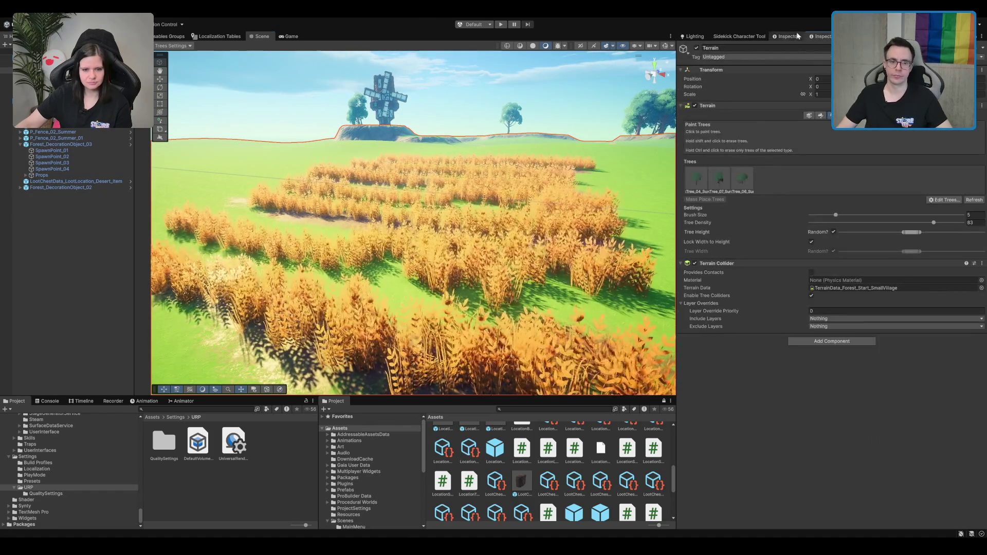
{"action": "scroll", "coordinate": [524, 205], "scroll_direction": "down", "scroll_amount": 8}
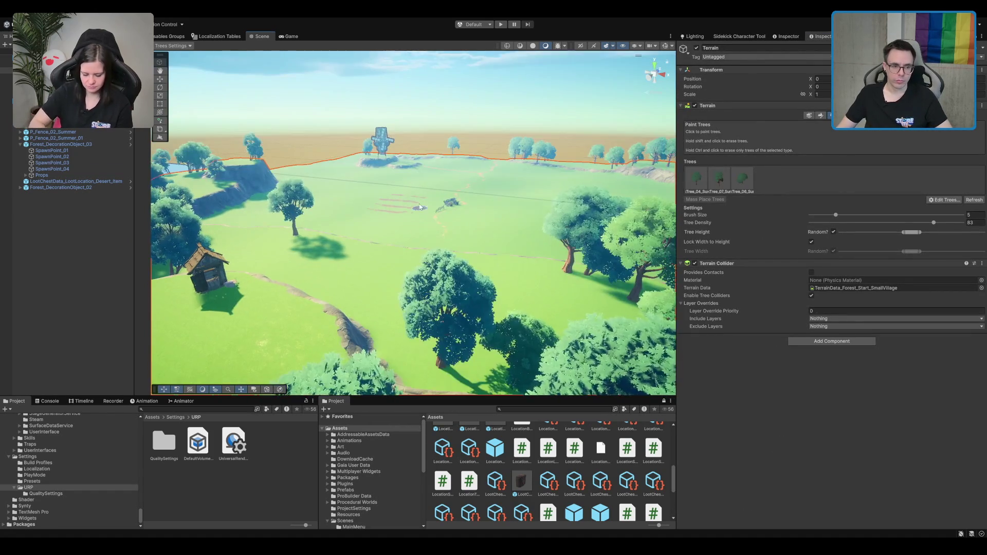
{"action": "scroll", "coordinate": [453, 231], "scroll_direction": "up", "scroll_amount": 5}
{"action": "scroll", "coordinate": [488, 242], "scroll_direction": "down", "scroll_amount": 2}
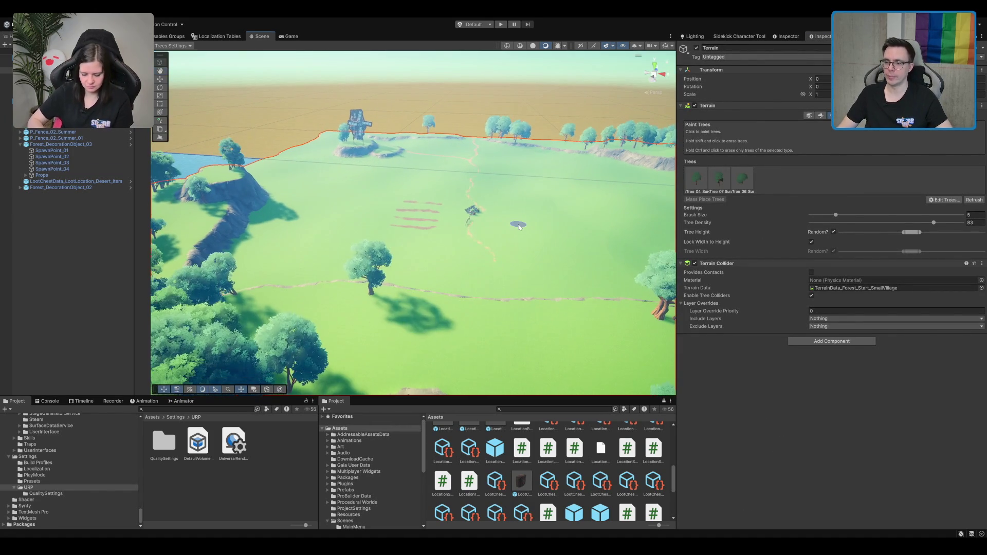
{"action": "left_click", "coordinate": [821, 115]}
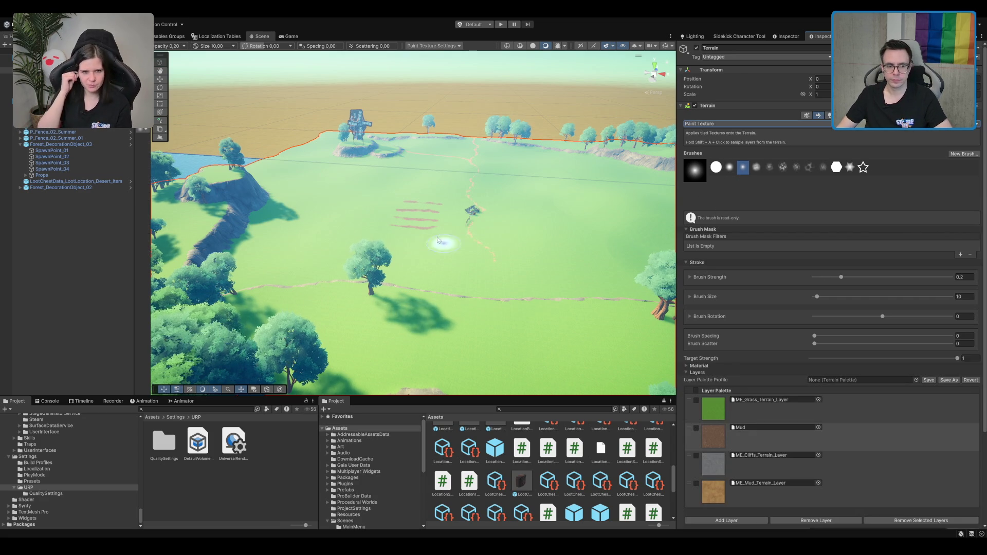
Switch to the Move tool and select the Water object over the field.
{"action": "scroll", "coordinate": [458, 253], "scroll_direction": "down", "scroll_amount": 5}
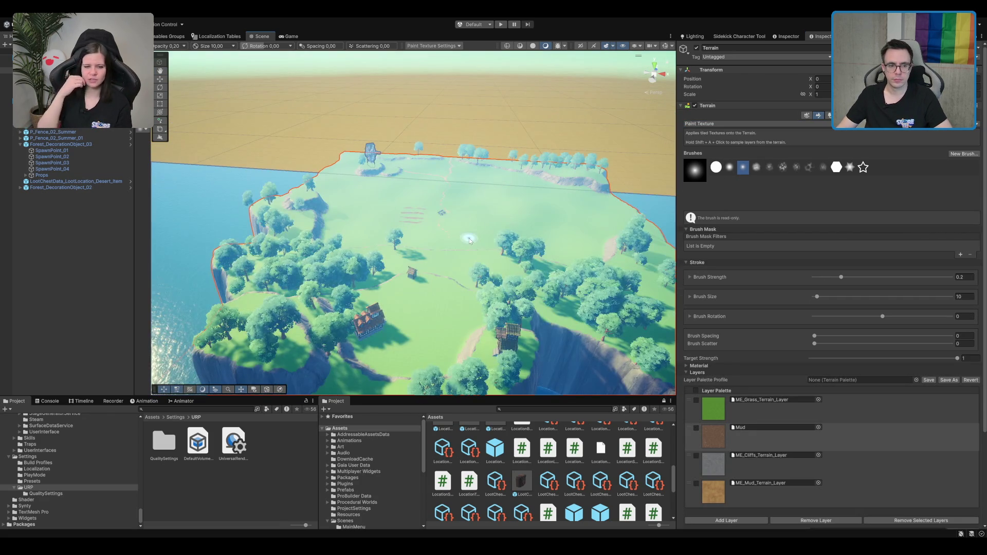
{"action": "scroll", "coordinate": [469, 240], "scroll_direction": "up", "scroll_amount": 8}
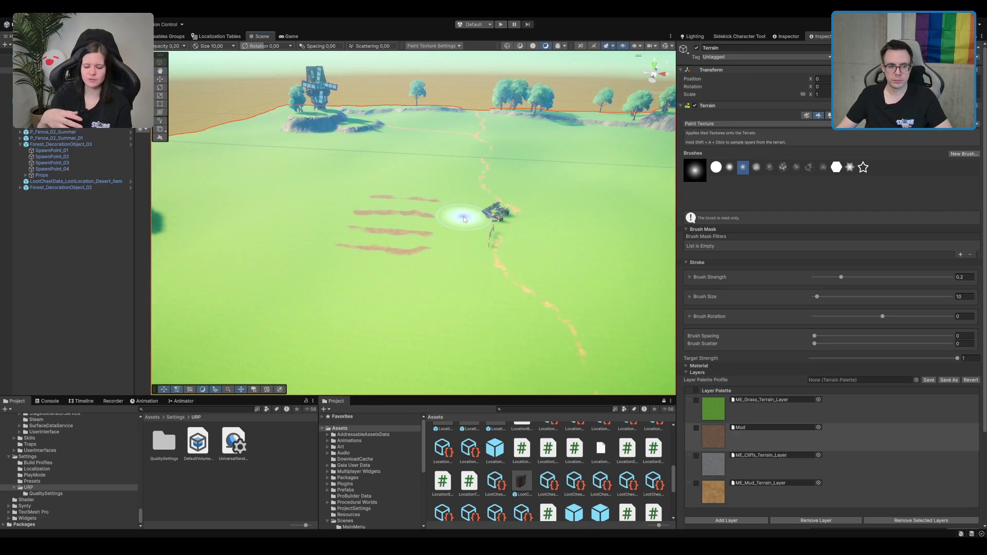
{"action": "scroll", "coordinate": [464, 219], "scroll_direction": "up", "scroll_amount": 3}
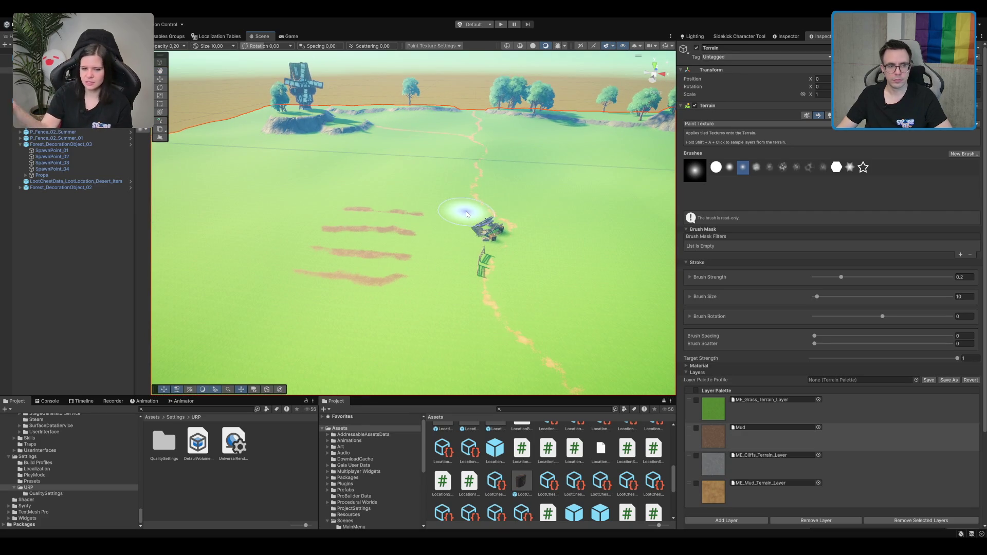
{"action": "left_click_drag", "start_coordinate": [466, 213], "coordinate": [474, 198]}
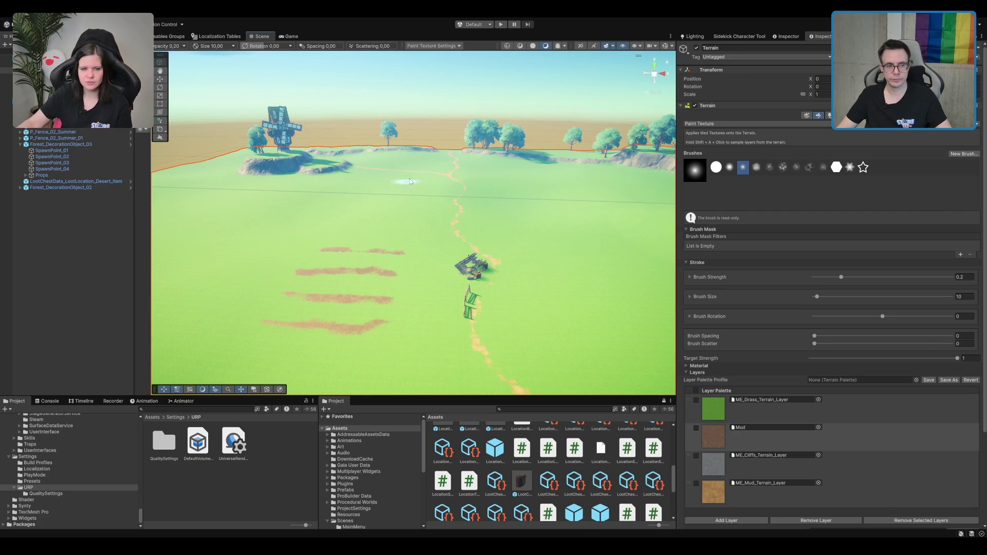
{"action": "key", "text": "w"}
{"action": "mouse_move", "coordinate": [404, 187]}
{"action": "left_mouse_down"}
{"action": "mouse_move", "coordinate": [549, 223]}
{"action": "mouse_move", "coordinate": [581, 219]}
{"action": "left_mouse_up"}
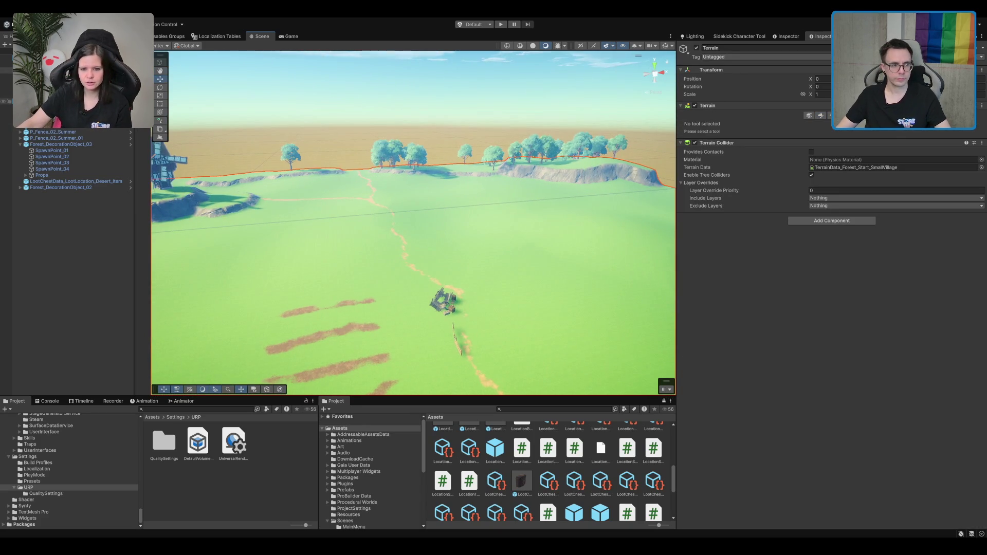
{"action": "left_click", "coordinate": [568, 225]}
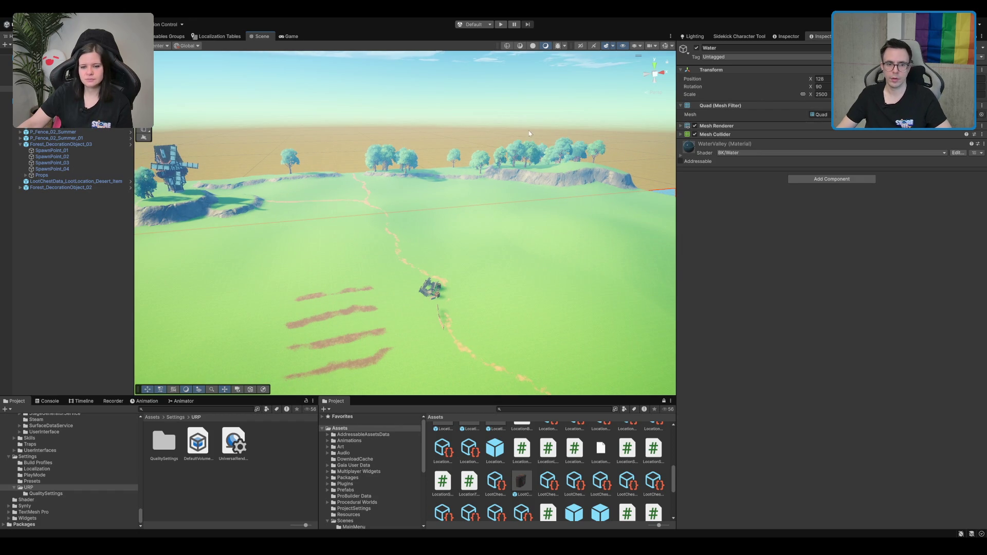
Select the terrain and sculpt a bridge from the upper plateau to the lower field.
{"action": "left_click", "coordinate": [543, 125]}
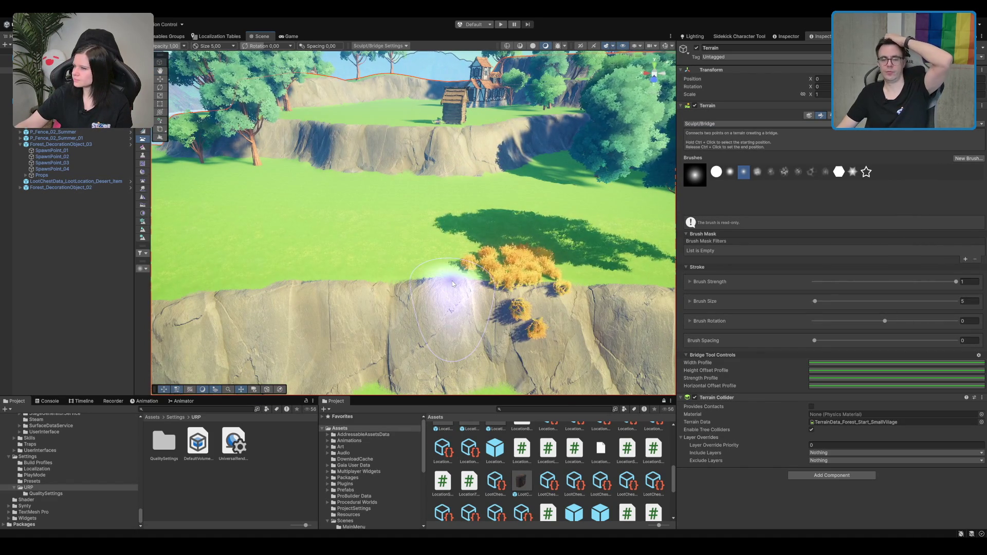
{"action": "scroll", "coordinate": [469, 165], "scroll_direction": "up", "scroll_amount": 3}
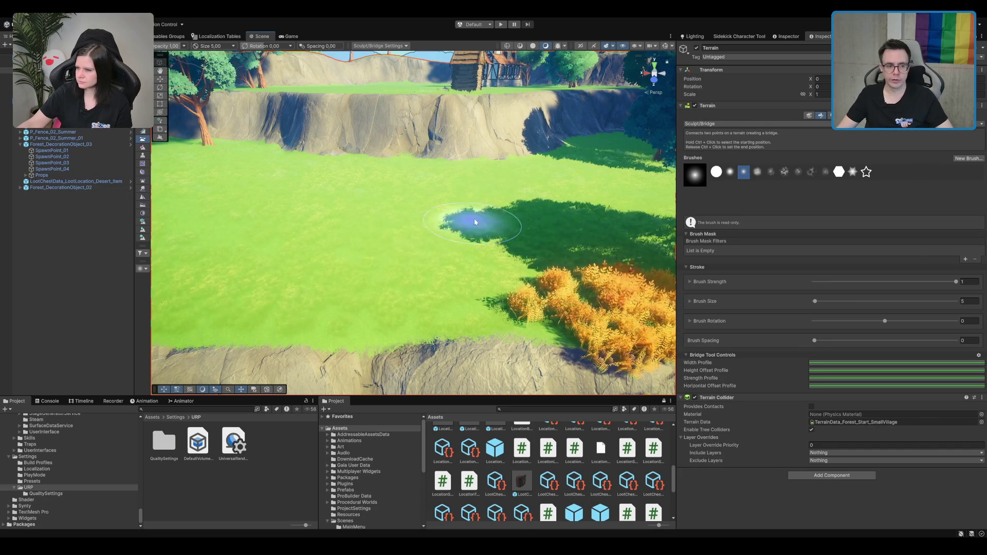
{"action": "scroll", "coordinate": [463, 232], "scroll_direction": "down", "scroll_amount": 5}
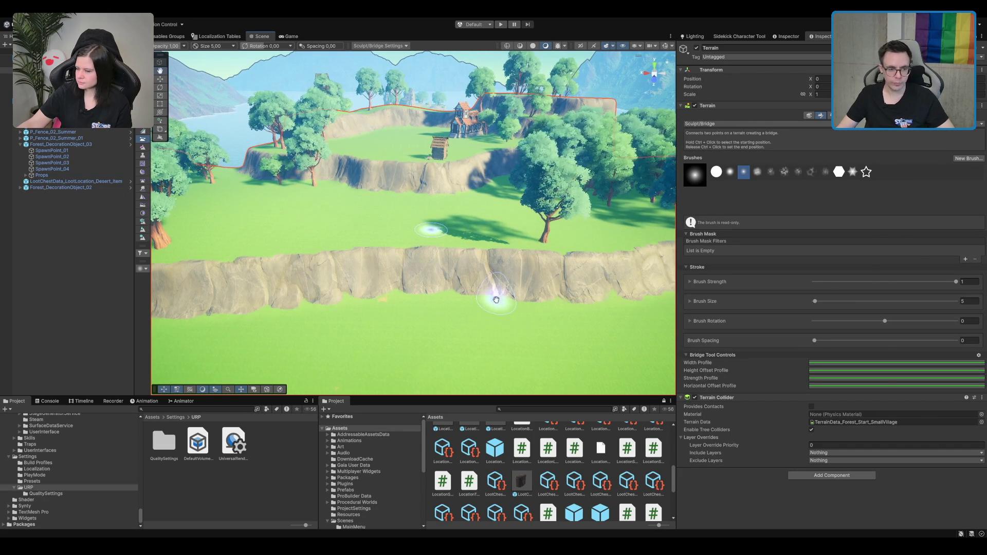
{"action": "left_click", "coordinate": [433, 346]}
{"action": "mouse_move", "coordinate": [660, 305]}
{"action": "left_mouse_down"}
{"action": "mouse_move", "coordinate": [558, 193]}
{"action": "mouse_move", "coordinate": [562, 165]}
{"action": "mouse_move", "coordinate": [546, 183]}
{"action": "mouse_move", "coordinate": [496, 187]}
{"action": "mouse_move", "coordinate": [549, 218]}
{"action": "left_mouse_up"}
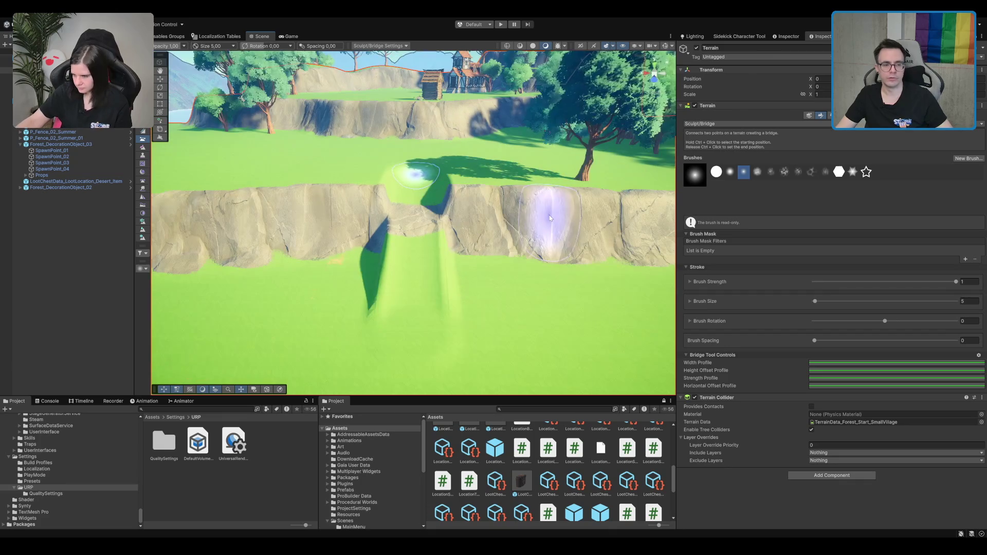
Undo the bridge ramp so the cliff is whole, and return to the Move tool.
{"action": "key", "text": "ctrl+z"}
{"action": "mouse_move", "coordinate": [408, 159]}
{"action": "left_mouse_down"}
{"action": "mouse_move", "coordinate": [368, 234]}
{"action": "mouse_move", "coordinate": [309, 193]}
{"action": "left_mouse_up"}
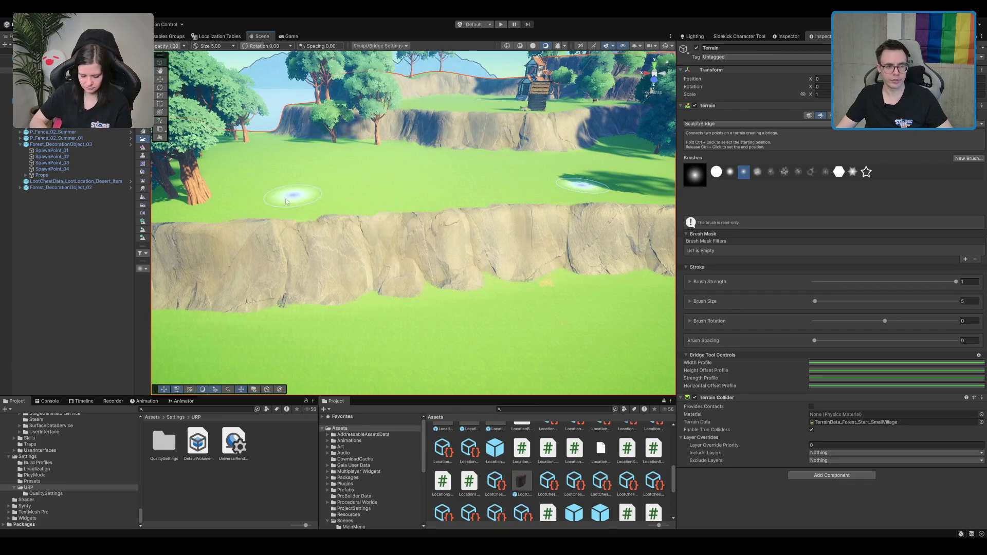
{"action": "scroll", "coordinate": [483, 221], "scroll_direction": "down", "scroll_amount": 2}
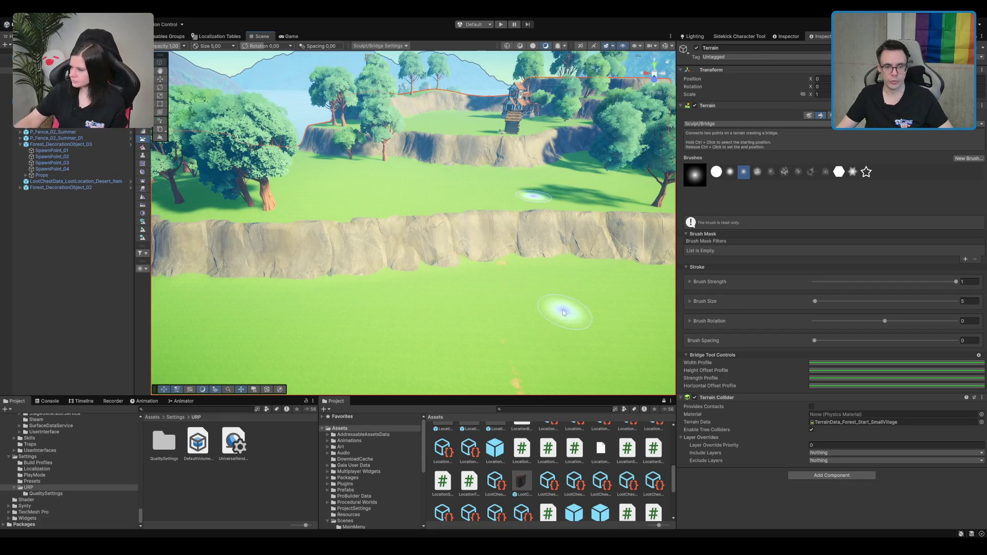
{"action": "key", "text": "w"}
Select the LocationTestTerrain and Small Village terrain tiles and pick a terrain sculpting tool.
{"action": "left_click", "coordinate": [453, 220]}
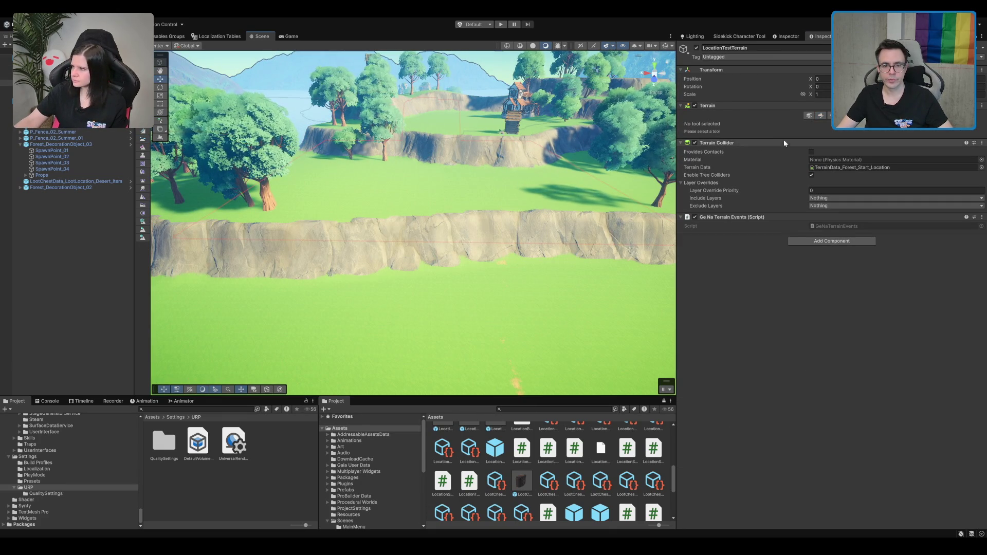
{"action": "left_click", "coordinate": [820, 115]}
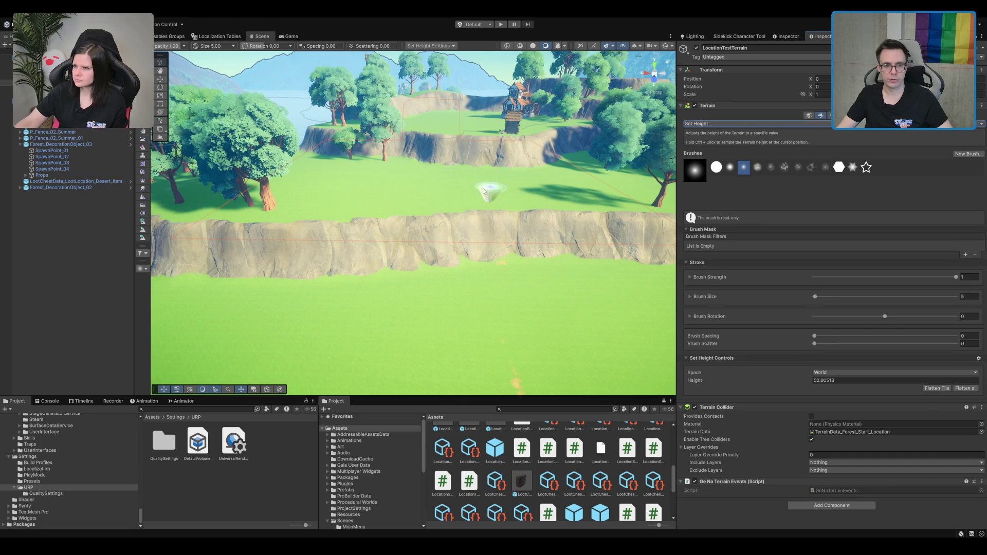
{"action": "left_click", "coordinate": [560, 326]}
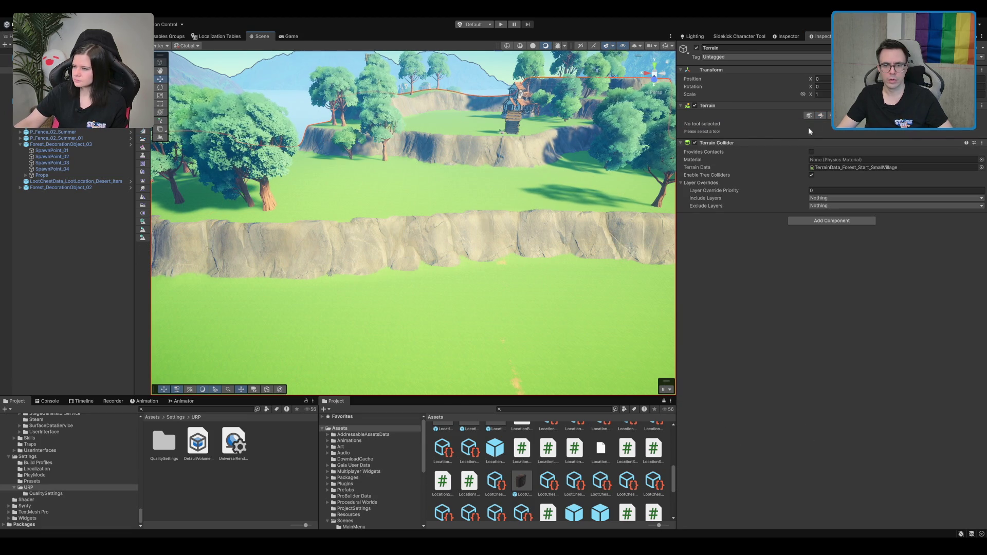
{"action": "left_click", "coordinate": [825, 115]}
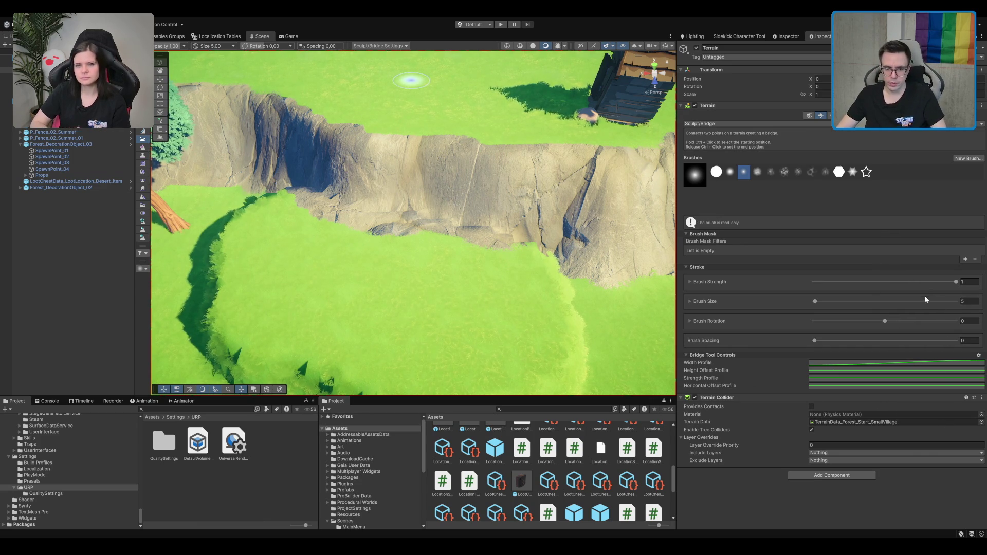
Undo the earlier bridges, try brush size 10, then settle on brush size 8.
{"action": "scroll", "coordinate": [462, 221], "scroll_direction": "up", "scroll_amount": 3}
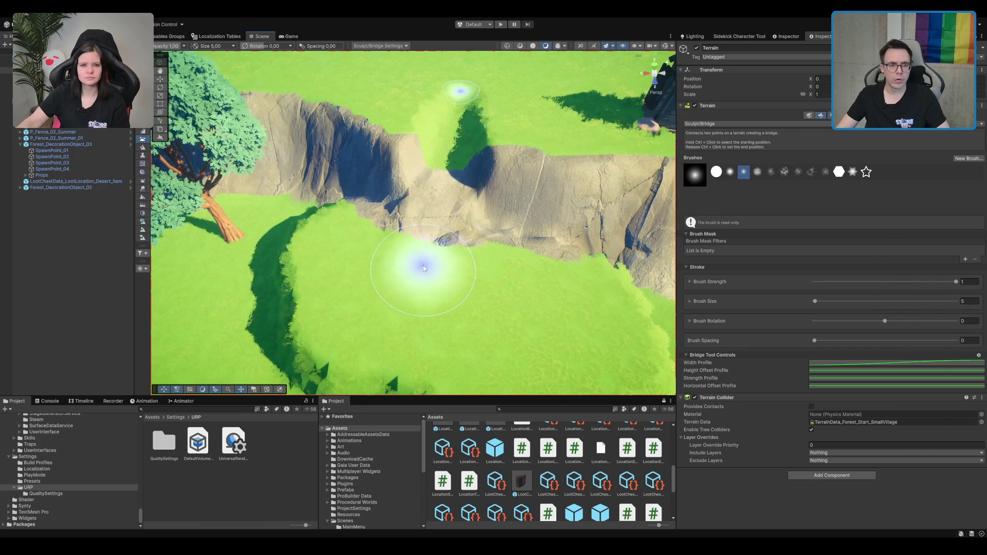
{"action": "key", "text": "ctrl+z"}
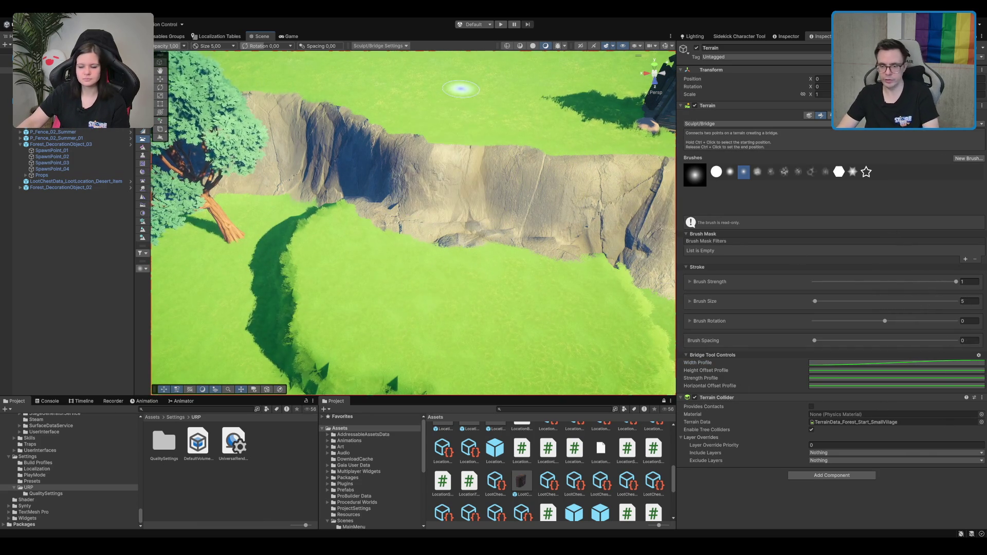
{"action": "type", "text": "10"}
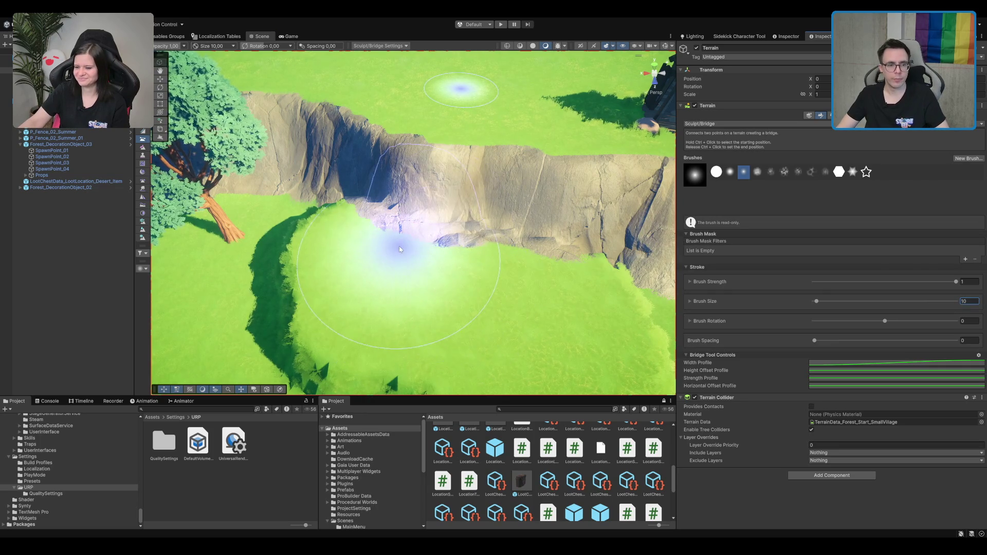
{"action": "left_click", "coordinate": [396, 247]}
{"action": "key", "text": "ctrl+z"}
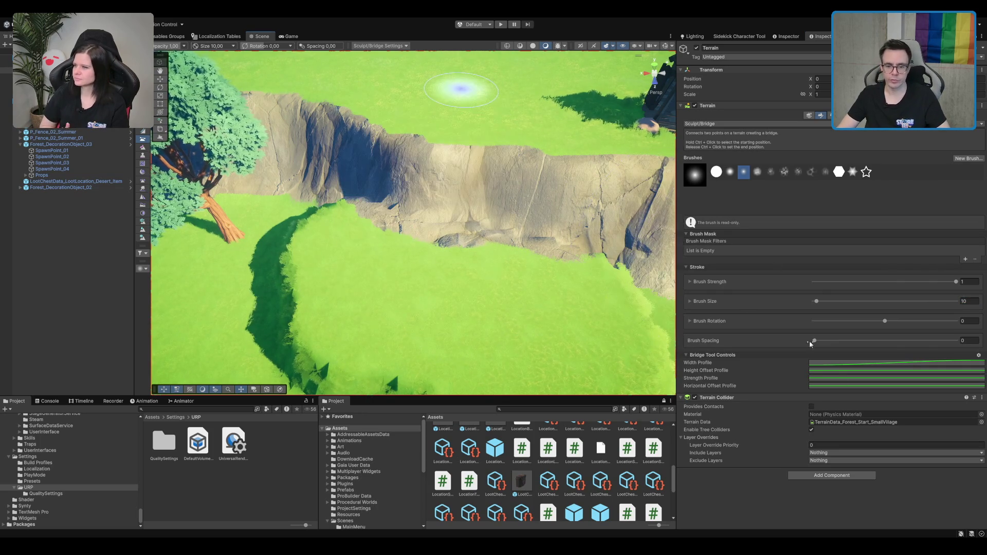
{"action": "type", "text": "8"}
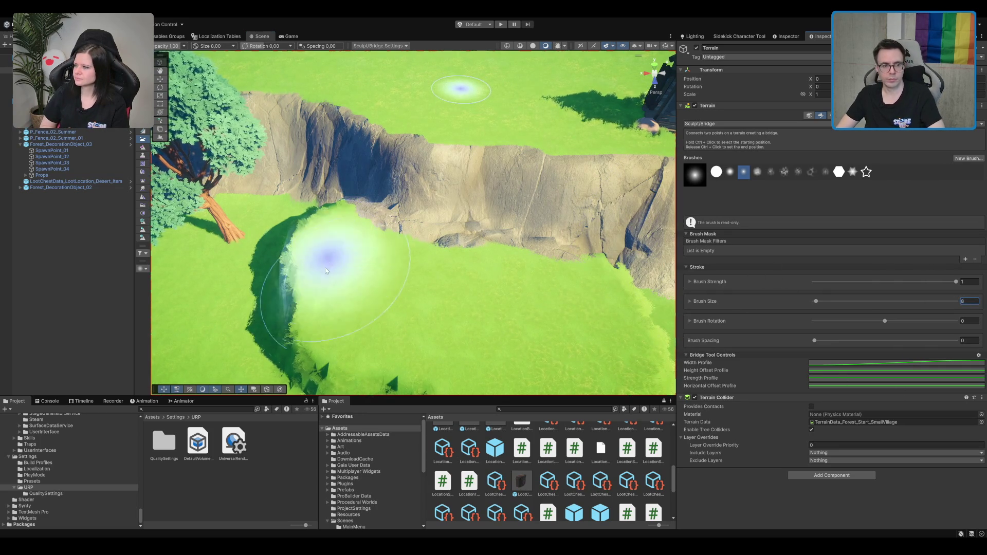
{"action": "mouse_move", "coordinate": [379, 242]}
{"action": "left_mouse_down"}
{"action": "mouse_move", "coordinate": [458, 92]}
{"action": "mouse_move", "coordinate": [500, 206]}
{"action": "mouse_move", "coordinate": [559, 246]}
{"action": "mouse_move", "coordinate": [542, 242]}
{"action": "left_mouse_up"}
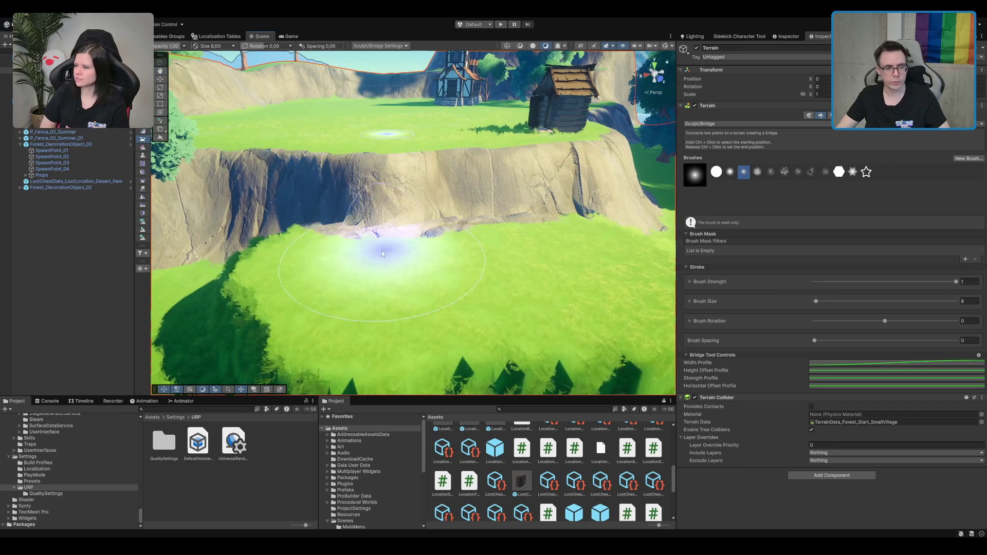
Bridge the lower plateau marker to the lower field and inspect the new ramp.
{"action": "left_click", "coordinate": [357, 254]}
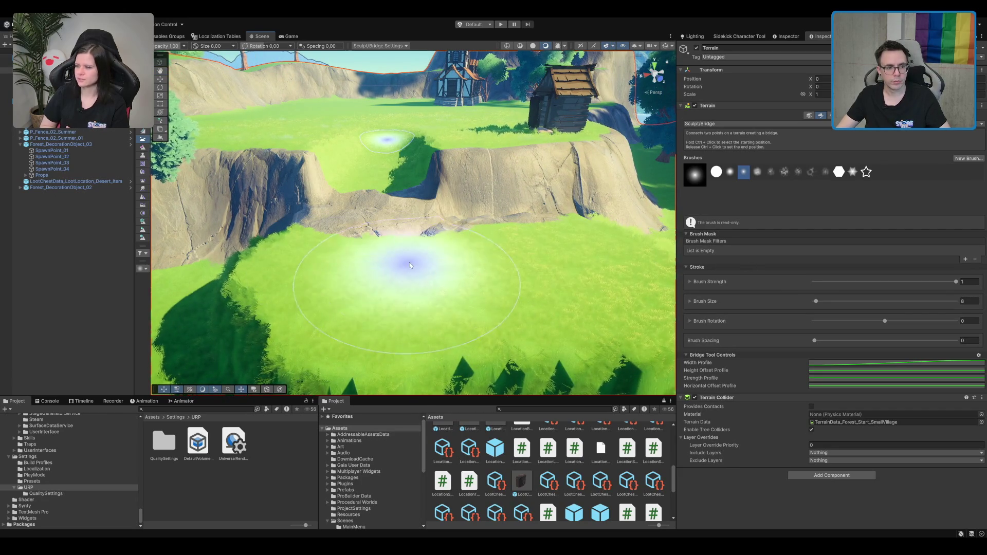
{"action": "left_click", "coordinate": [406, 267]}
{"action": "mouse_move", "coordinate": [406, 268]}
{"action": "left_mouse_down"}
{"action": "mouse_move", "coordinate": [503, 182]}
{"action": "mouse_move", "coordinate": [493, 196]}
{"action": "left_mouse_up"}
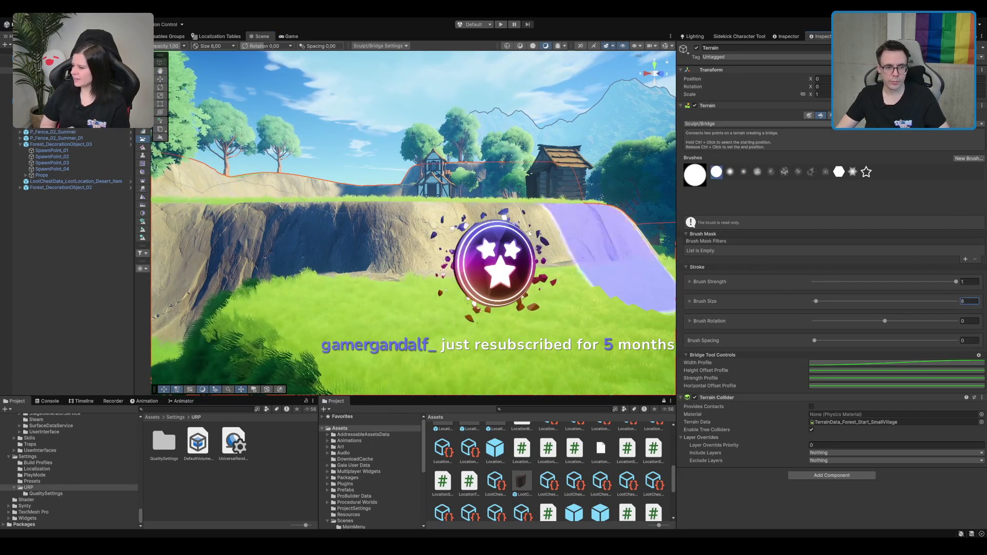
{"action": "left_click_drag", "start_coordinate": [410, 240], "coordinate": [412, 275]}
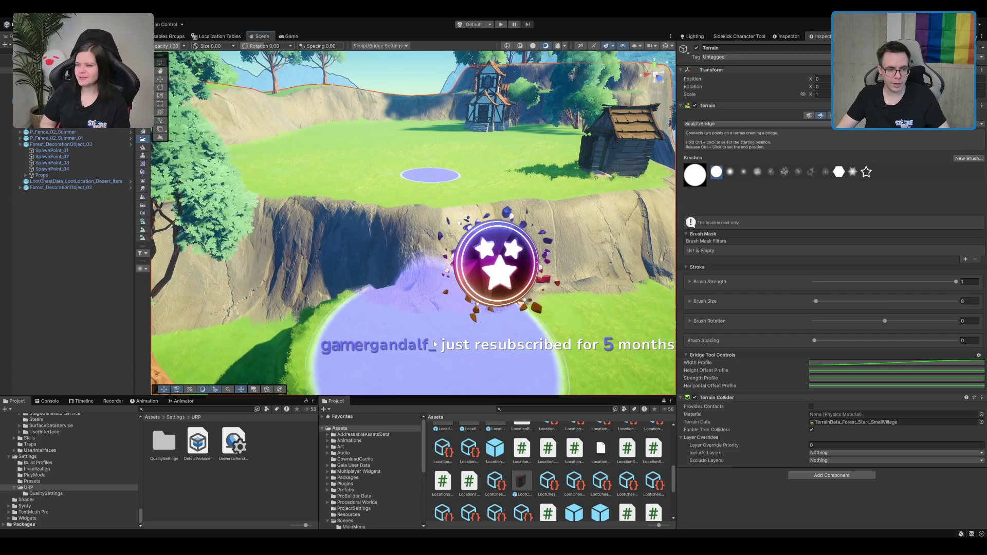
{"action": "mouse_move", "coordinate": [581, 269]}
{"action": "left_mouse_down"}
{"action": "mouse_move", "coordinate": [562, 249]}
{"action": "mouse_move", "coordinate": [466, 206]}
{"action": "mouse_move", "coordinate": [340, 301]}
{"action": "mouse_move", "coordinate": [493, 273]}
{"action": "mouse_move", "coordinate": [326, 301]}
{"action": "mouse_move", "coordinate": [616, 250]}
{"action": "mouse_move", "coordinate": [389, 242]}
{"action": "mouse_move", "coordinate": [463, 249]}
{"action": "mouse_move", "coordinate": [427, 264]}
{"action": "mouse_move", "coordinate": [530, 237]}
{"action": "left_mouse_up"}
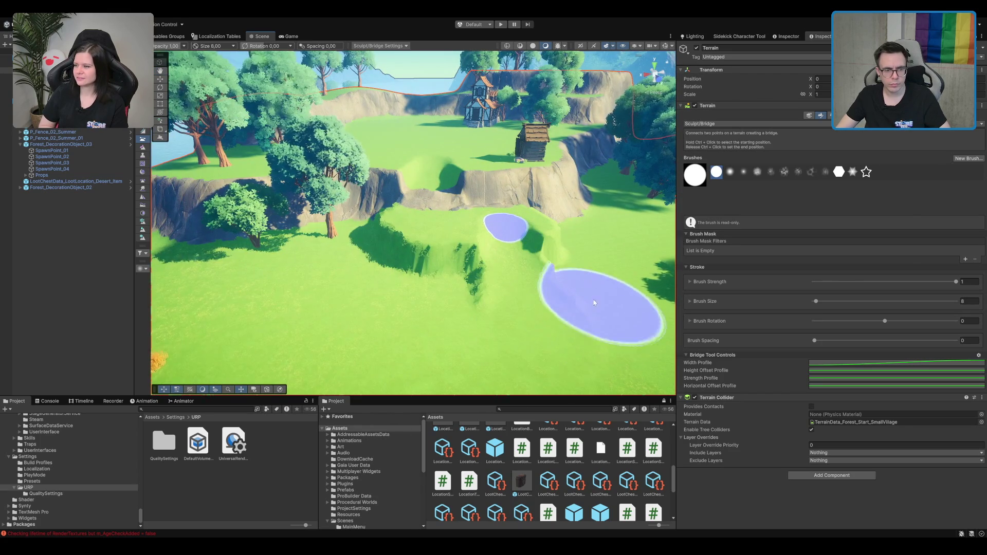
{"action": "scroll", "coordinate": [572, 238], "scroll_direction": "down", "scroll_amount": 5}
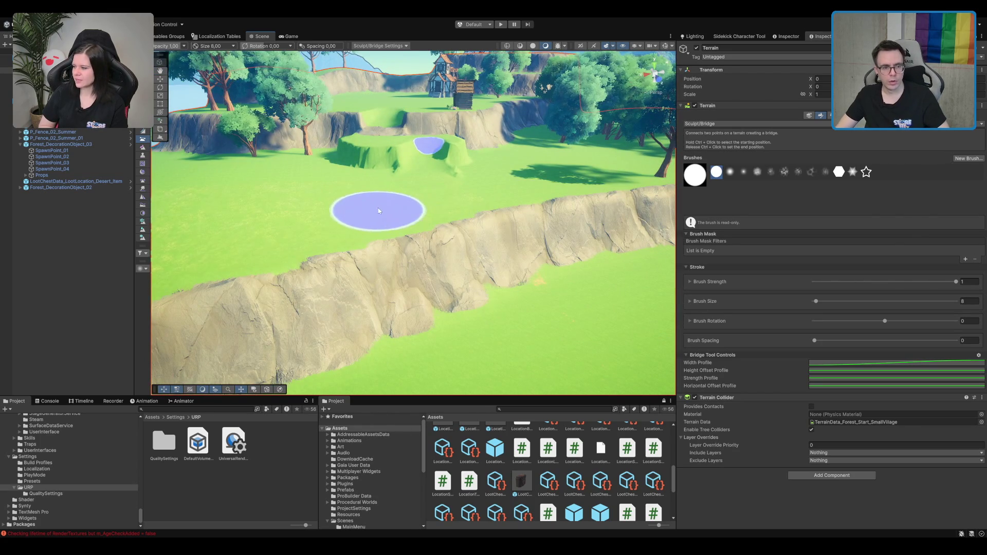
{"action": "scroll", "coordinate": [529, 319], "scroll_direction": "up", "scroll_amount": 5}
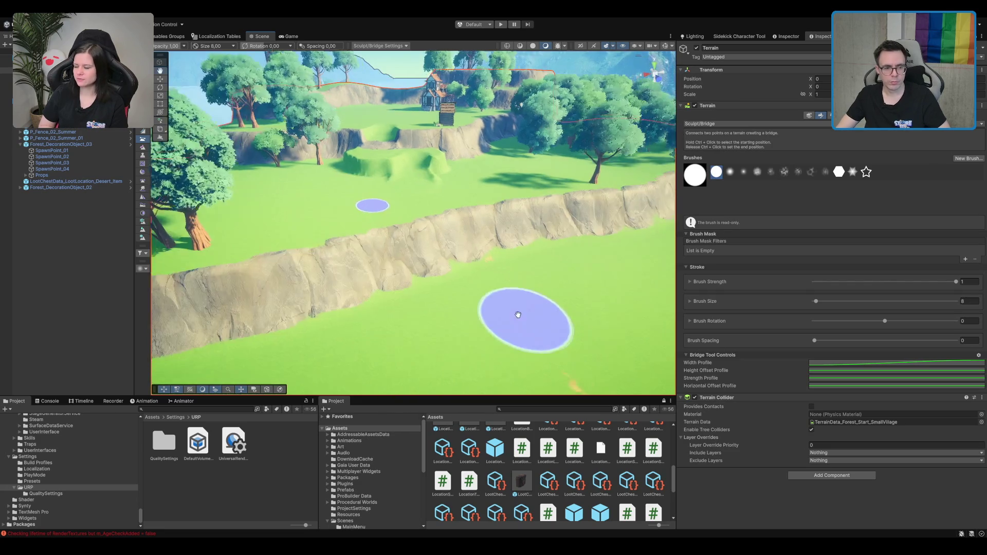
{"action": "scroll", "coordinate": [439, 283], "scroll_direction": "down", "scroll_amount": 3}
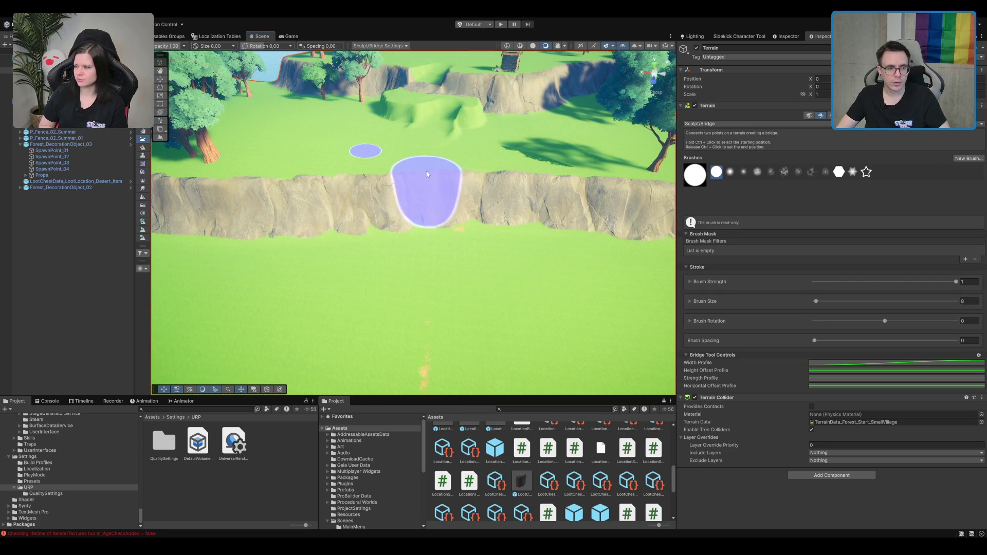
Try another bridge from the plateau top down the cliff, undoing the misfit ramp.
{"action": "left_click", "coordinate": [425, 158]}
{"action": "mouse_move", "coordinate": [433, 157]}
{"action": "left_mouse_down"}
{"action": "mouse_move", "coordinate": [442, 113]}
{"action": "mouse_move", "coordinate": [502, 125]}
{"action": "mouse_move", "coordinate": [451, 105]}
{"action": "left_mouse_up"}
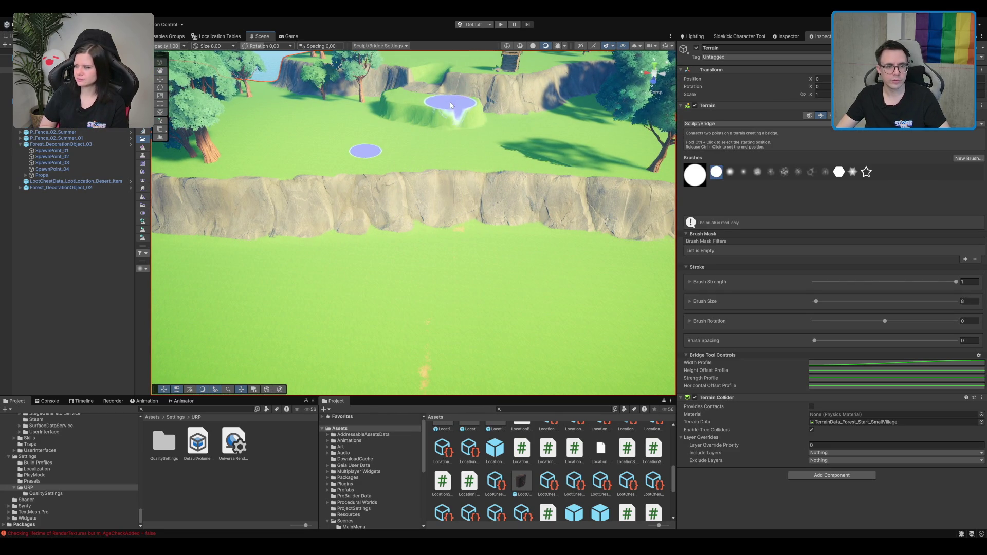
{"action": "left_click", "coordinate": [452, 103], "text": "ctrl"}
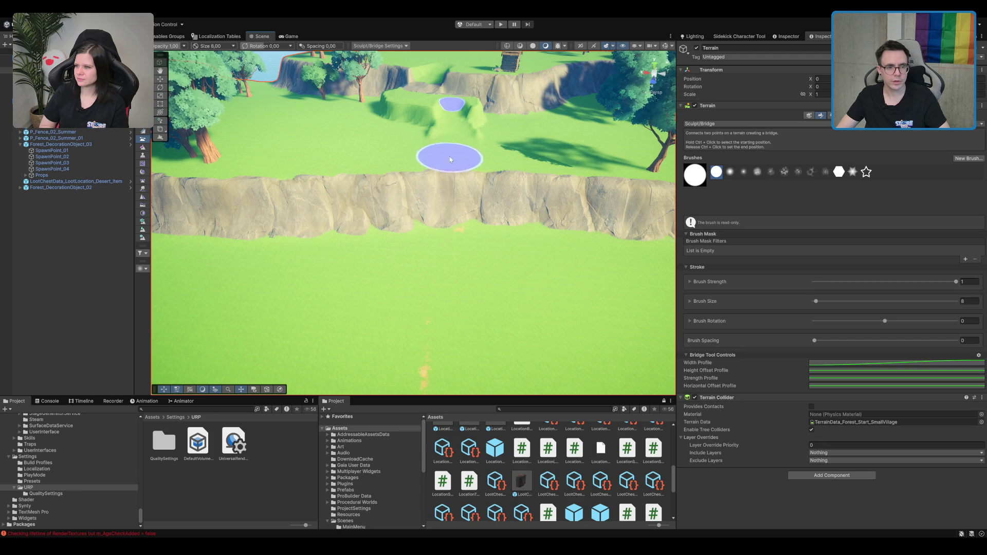
{"action": "left_click", "coordinate": [441, 157], "text": "ctrl"}
{"action": "left_click", "coordinate": [441, 269]}
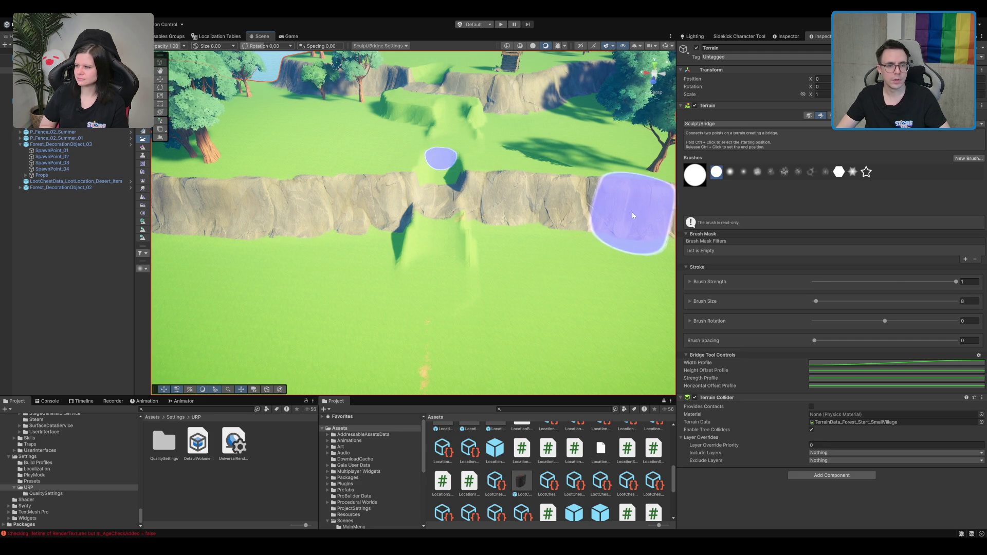
{"action": "key", "text": "ctrl+z"}
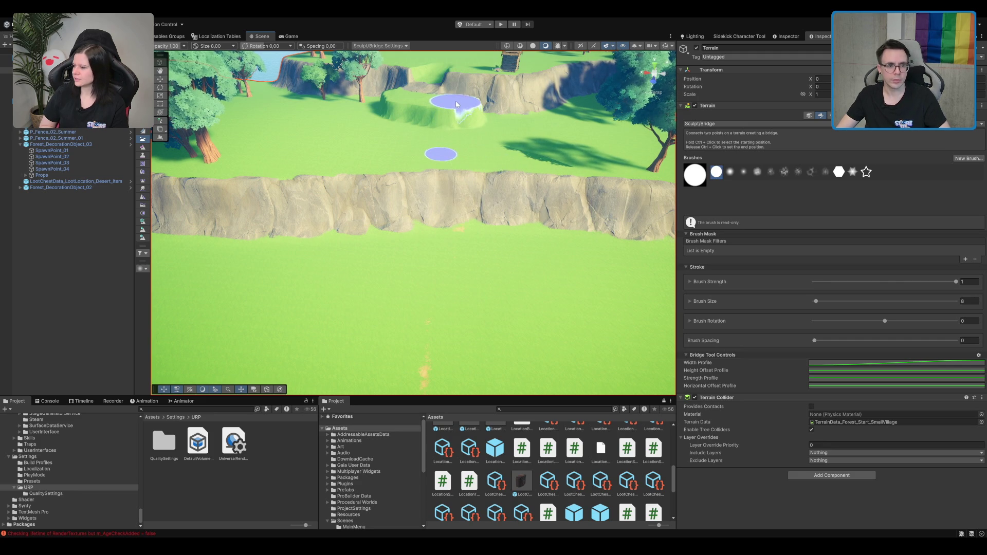
Sculpt the final bridge ramp from the plateau down to the lower field.
{"action": "left_click", "coordinate": [431, 304]}
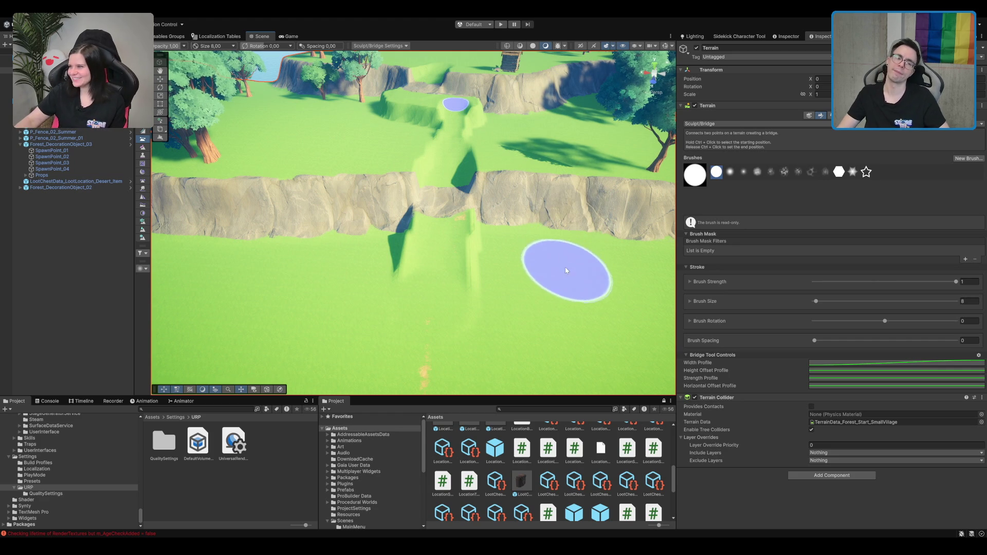
{"action": "left_click_drag", "start_coordinate": [563, 332], "coordinate": [587, 235]}
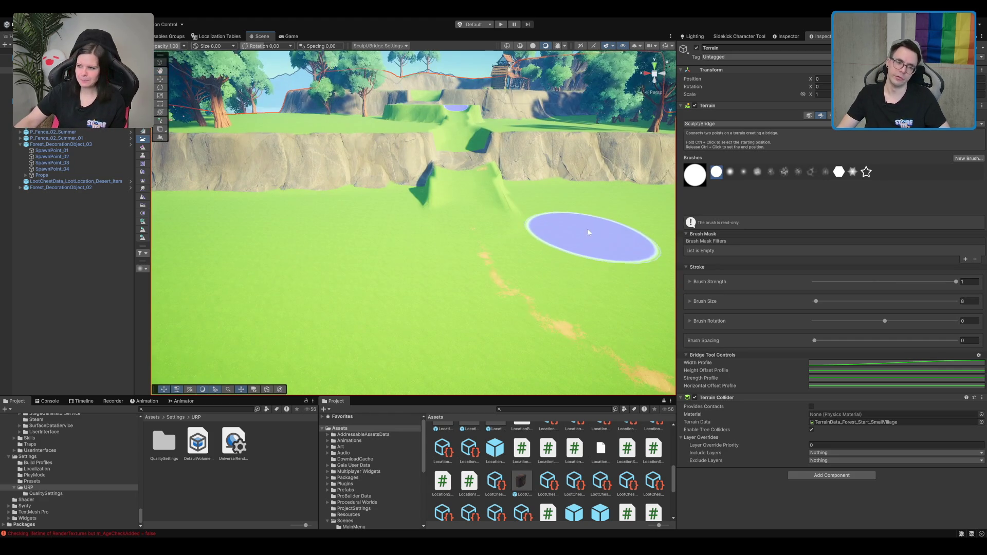
{"action": "scroll", "coordinate": [587, 238], "scroll_direction": "down", "scroll_amount": 3}
{"action": "scroll", "coordinate": [528, 177], "scroll_direction": "down", "scroll_amount": 3}
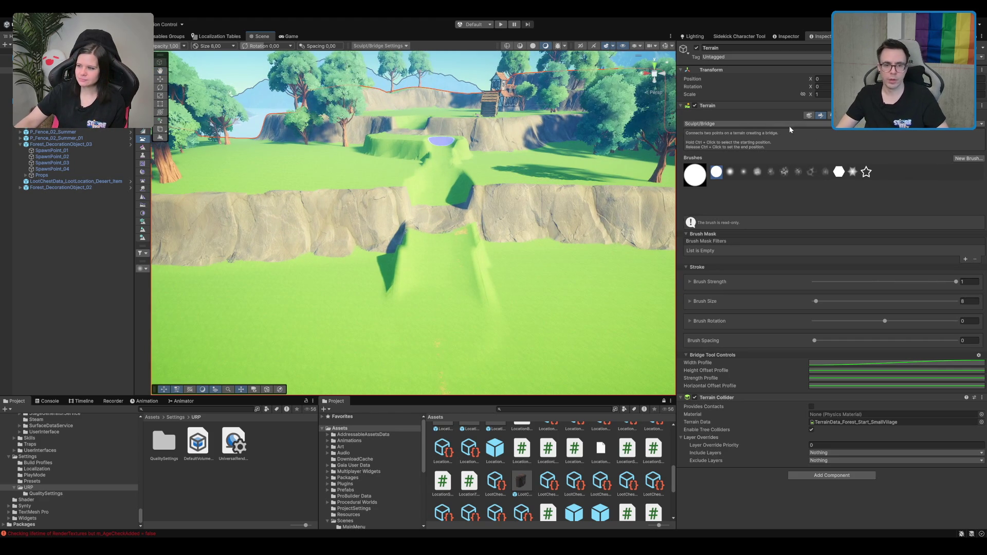
{"action": "key", "text": "F4"}
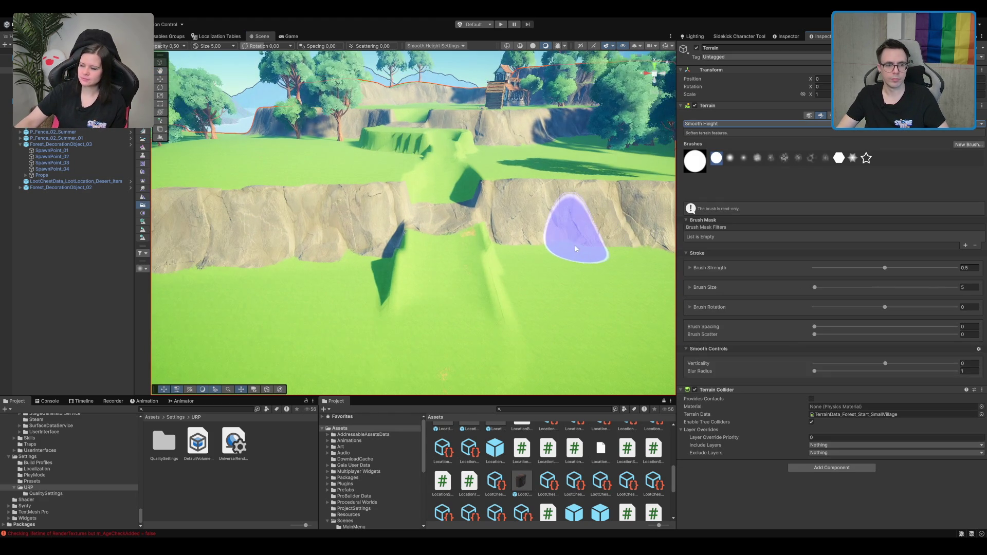
Smooth the jagged steps beside the ramp and flatten the grass step and cliff notch.
{"action": "mouse_move", "coordinate": [576, 249]}
{"action": "left_mouse_down"}
{"action": "mouse_move", "coordinate": [463, 205]}
{"action": "mouse_move", "coordinate": [387, 295]}
{"action": "left_mouse_up"}
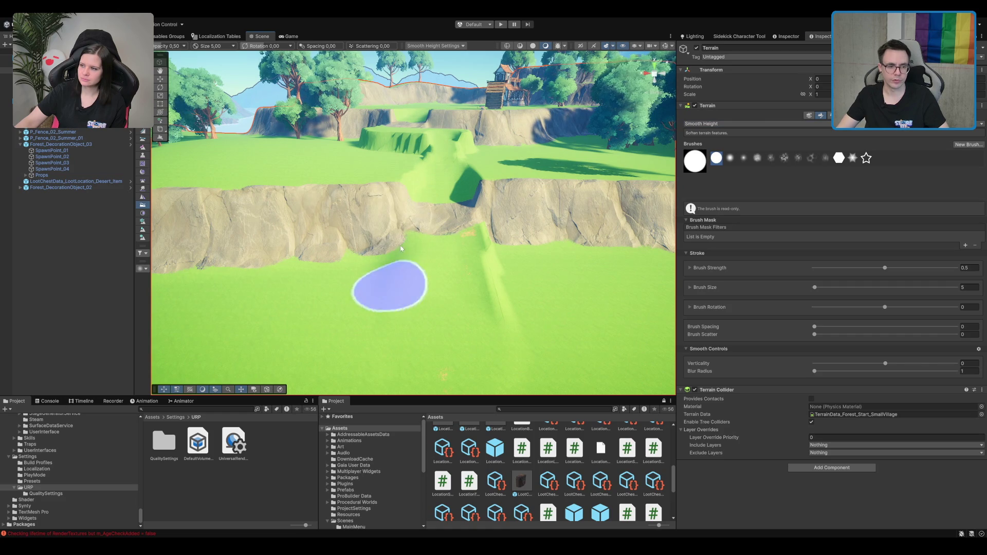
{"action": "mouse_move", "coordinate": [464, 186]}
{"action": "left_mouse_down"}
{"action": "mouse_move", "coordinate": [408, 154]}
{"action": "mouse_move", "coordinate": [414, 144]}
{"action": "mouse_move", "coordinate": [484, 132]}
{"action": "mouse_move", "coordinate": [357, 140]}
{"action": "left_mouse_up"}
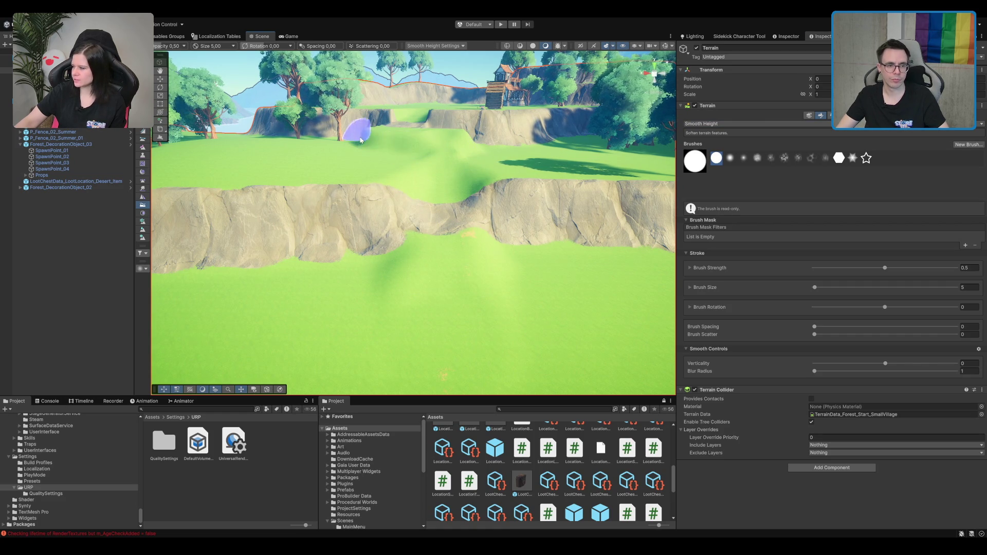
{"action": "mouse_move", "coordinate": [610, 216]}
{"action": "left_mouse_down"}
{"action": "mouse_move", "coordinate": [568, 228]}
{"action": "mouse_move", "coordinate": [639, 204]}
{"action": "mouse_move", "coordinate": [535, 220]}
{"action": "mouse_move", "coordinate": [509, 175]}
{"action": "left_mouse_up"}
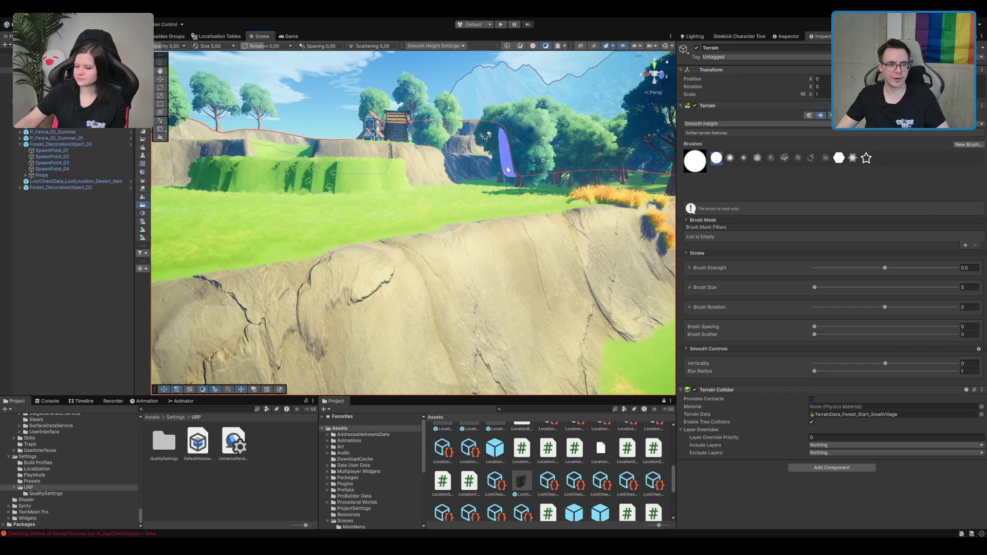
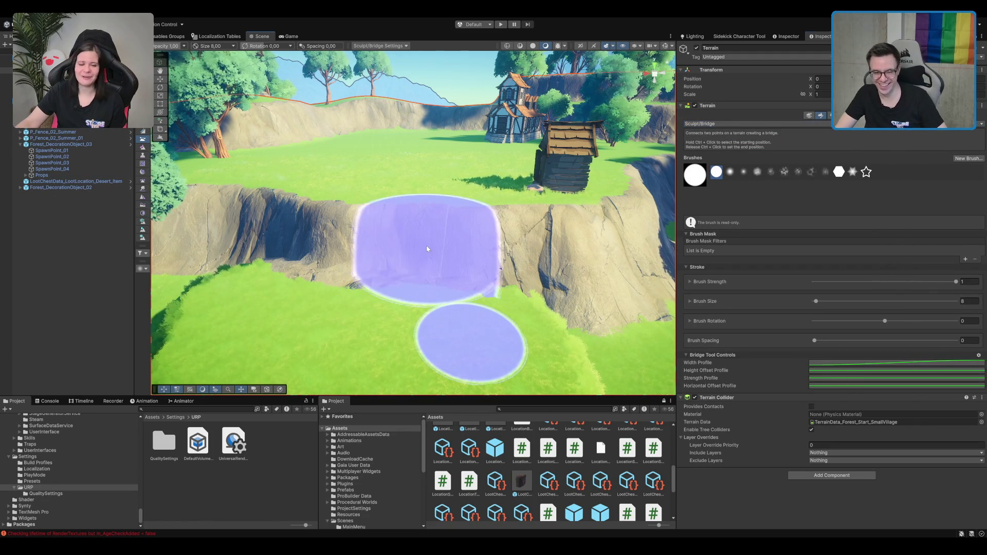
Flatten the Bridge Width Profile curve for constant width and set Brush Size to 5.
{"action": "scroll", "coordinate": [427, 245], "scroll_direction": "down", "scroll_amount": 2}
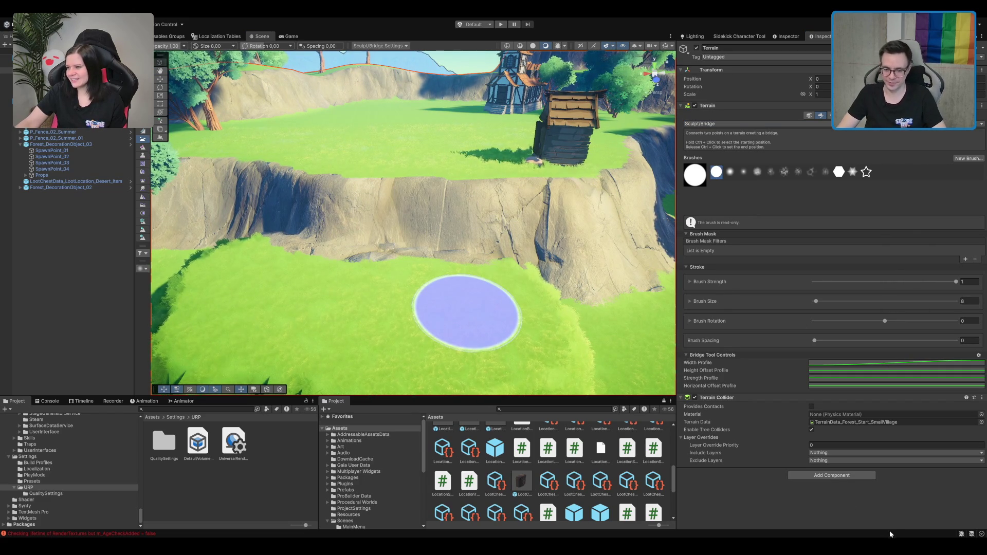
{"action": "left_click", "coordinate": [936, 363]}
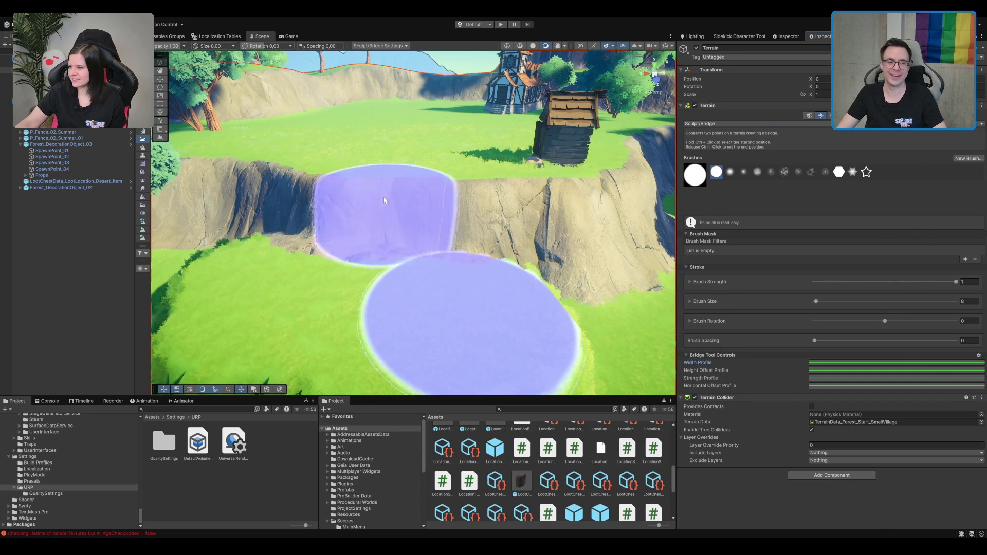
{"action": "scroll", "coordinate": [385, 199], "scroll_direction": "down", "scroll_amount": 4}
{"action": "scroll", "coordinate": [352, 329], "scroll_direction": "up", "scroll_amount": 3}
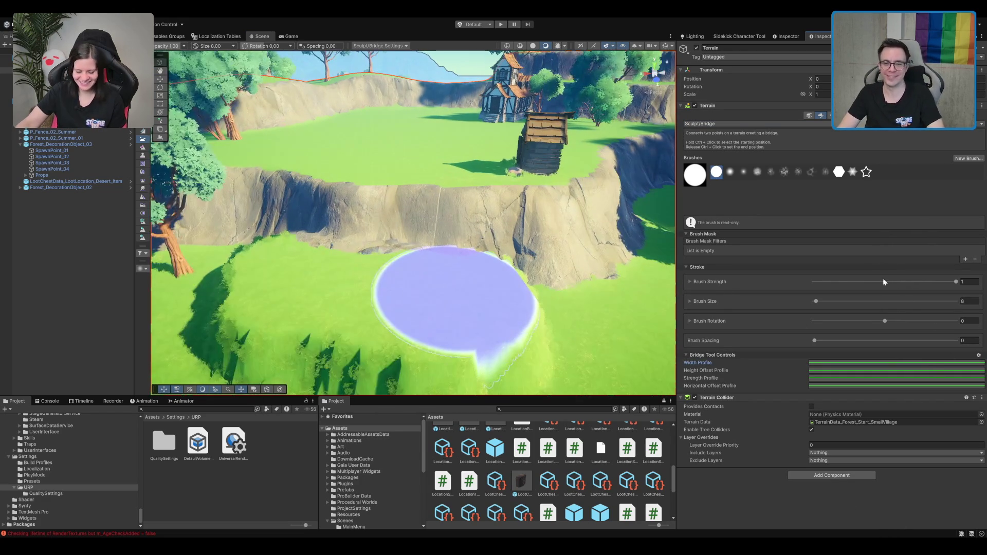
{"action": "type", "text": "5"}
{"action": "scroll", "coordinate": [434, 214], "scroll_direction": "down", "scroll_amount": 3}
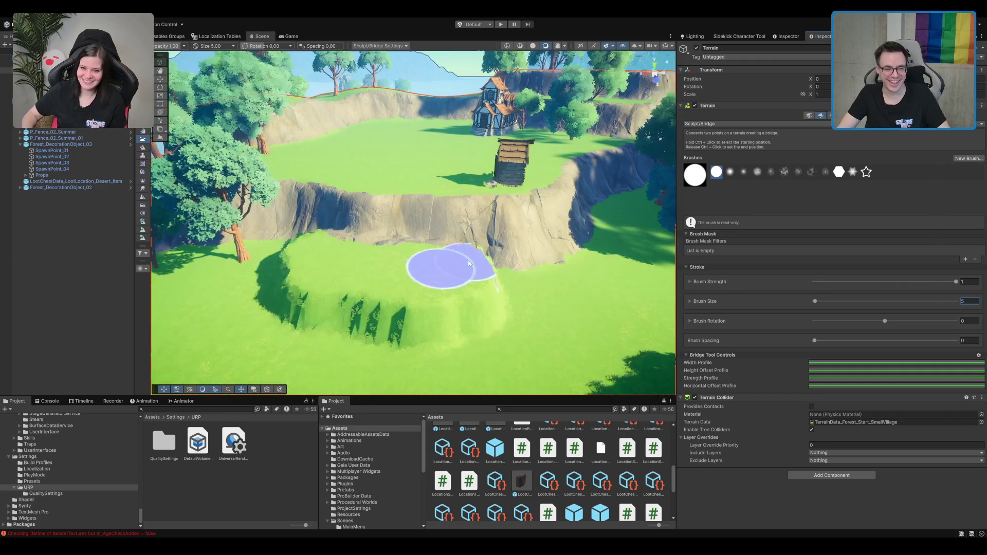
{"action": "scroll", "coordinate": [483, 290], "scroll_direction": "up", "scroll_amount": 2}
Test bridge ramps from the upper plateau down the cliff, then undo them.
{"action": "left_click", "coordinate": [483, 269]}
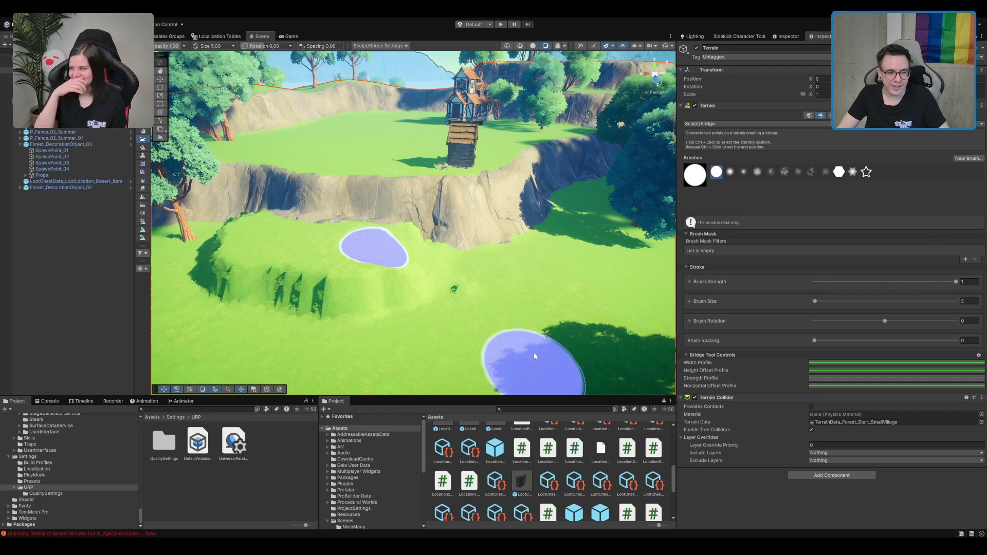
{"action": "left_click_drag", "start_coordinate": [371, 137], "coordinate": [432, 218]}
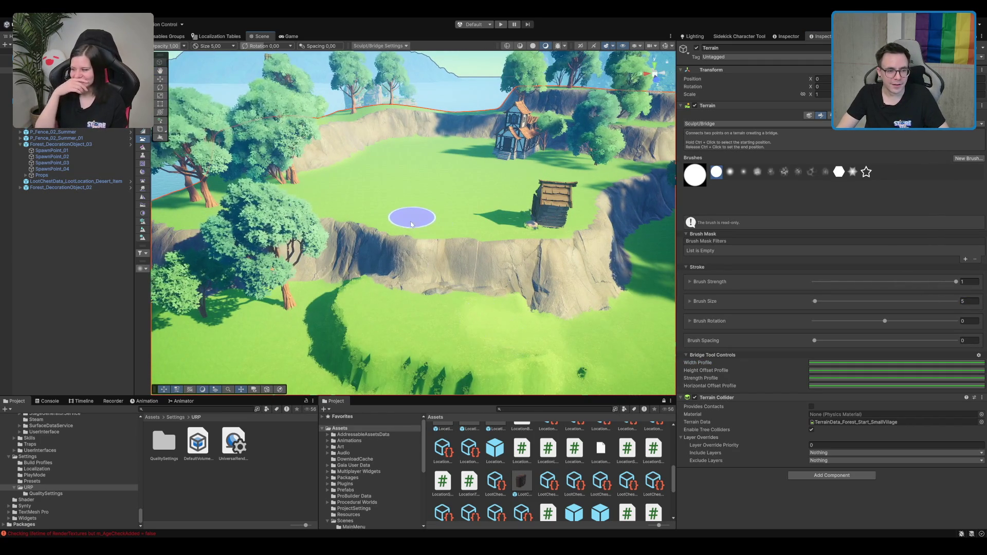
{"action": "mouse_move", "coordinate": [535, 274]}
{"action": "left_mouse_down"}
{"action": "mouse_move", "coordinate": [473, 215]}
{"action": "mouse_move", "coordinate": [497, 233]}
{"action": "mouse_move", "coordinate": [529, 216]}
{"action": "mouse_move", "coordinate": [488, 238]}
{"action": "mouse_move", "coordinate": [529, 238]}
{"action": "mouse_move", "coordinate": [532, 221]}
{"action": "mouse_move", "coordinate": [515, 267]}
{"action": "mouse_move", "coordinate": [510, 238]}
{"action": "mouse_move", "coordinate": [551, 229]}
{"action": "mouse_move", "coordinate": [573, 204]}
{"action": "mouse_move", "coordinate": [529, 198]}
{"action": "left_mouse_up"}
{"action": "left_click", "coordinate": [511, 123], "text": "ctrl"}
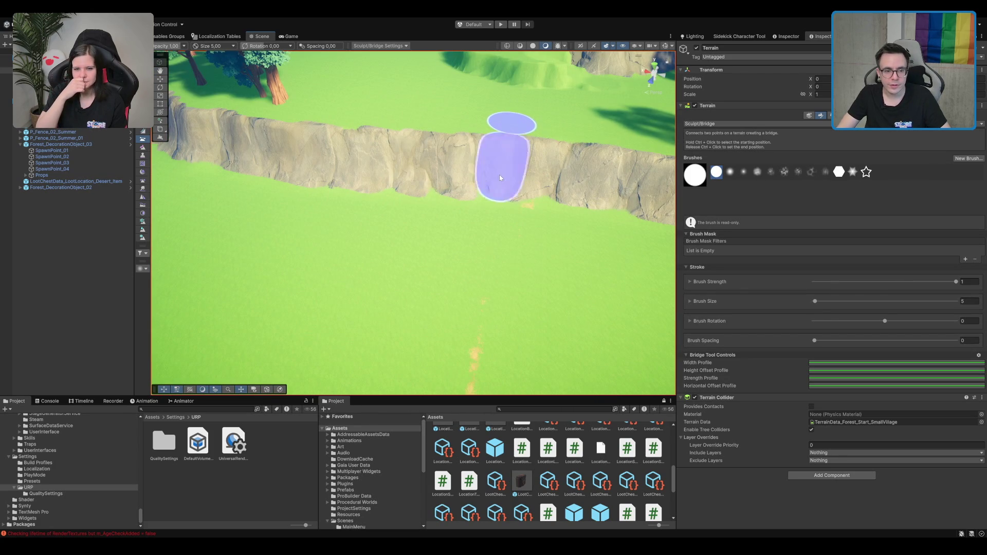
{"action": "left_click", "coordinate": [486, 266], "text": "ctrl"}
{"action": "key", "text": "ctrl+z"}
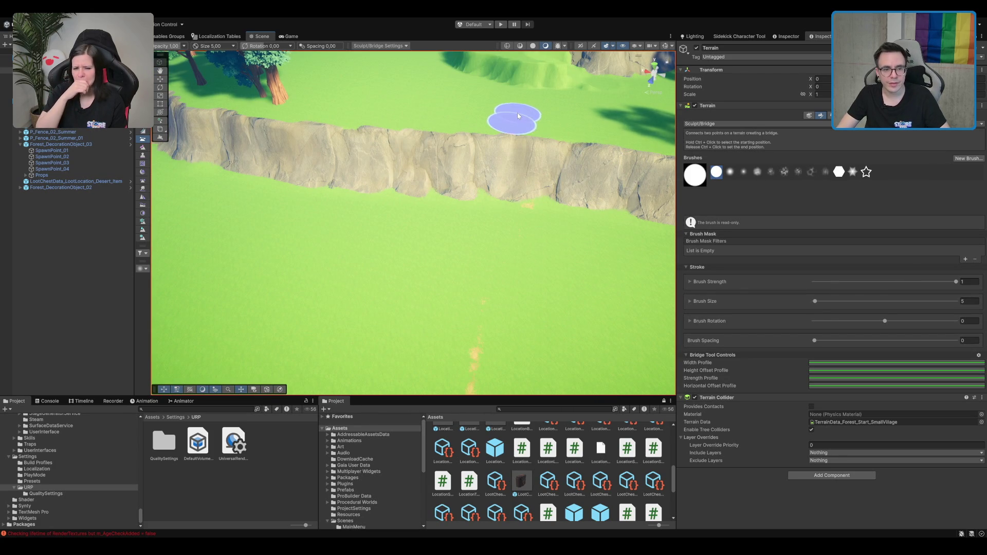
{"action": "mouse_move", "coordinate": [584, 230]}
{"action": "left_mouse_down"}
{"action": "mouse_move", "coordinate": [531, 229]}
{"action": "mouse_move", "coordinate": [497, 182]}
{"action": "left_mouse_up"}
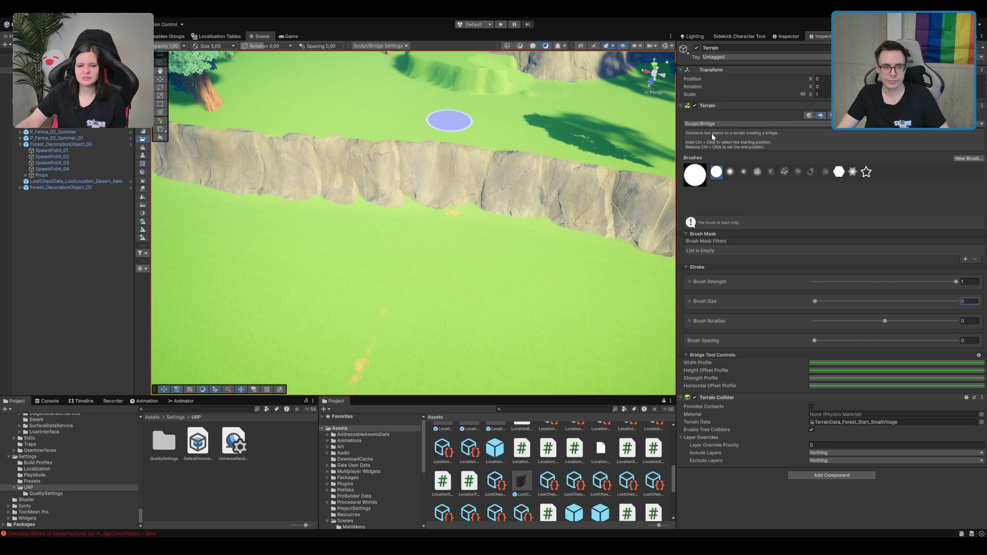
{"action": "left_click", "coordinate": [397, 285]}
{"action": "mouse_move", "coordinate": [512, 281]}
{"action": "left_mouse_down"}
{"action": "mouse_move", "coordinate": [482, 242]}
{"action": "mouse_move", "coordinate": [444, 267]}
{"action": "left_mouse_up"}
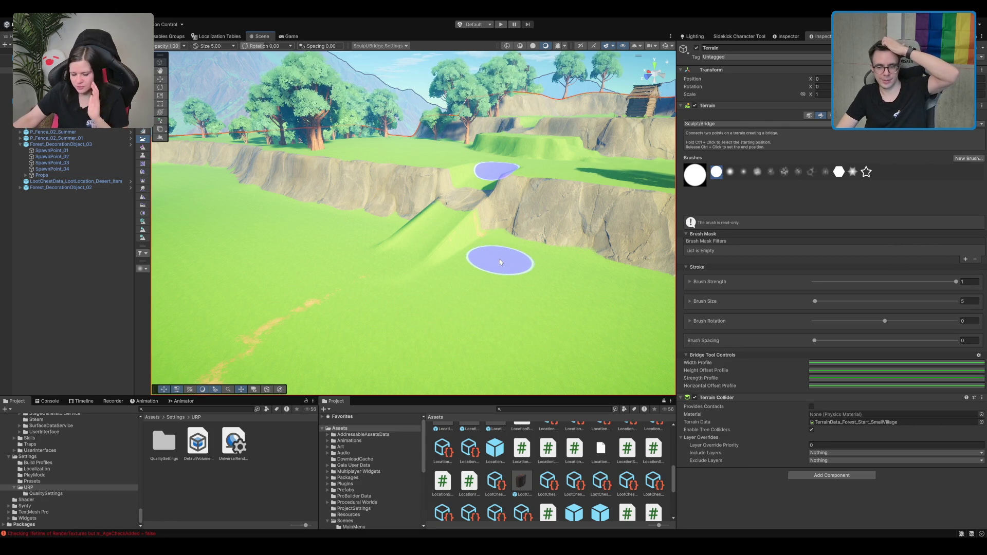
{"action": "scroll", "coordinate": [495, 220], "scroll_direction": "up", "scroll_amount": 2}
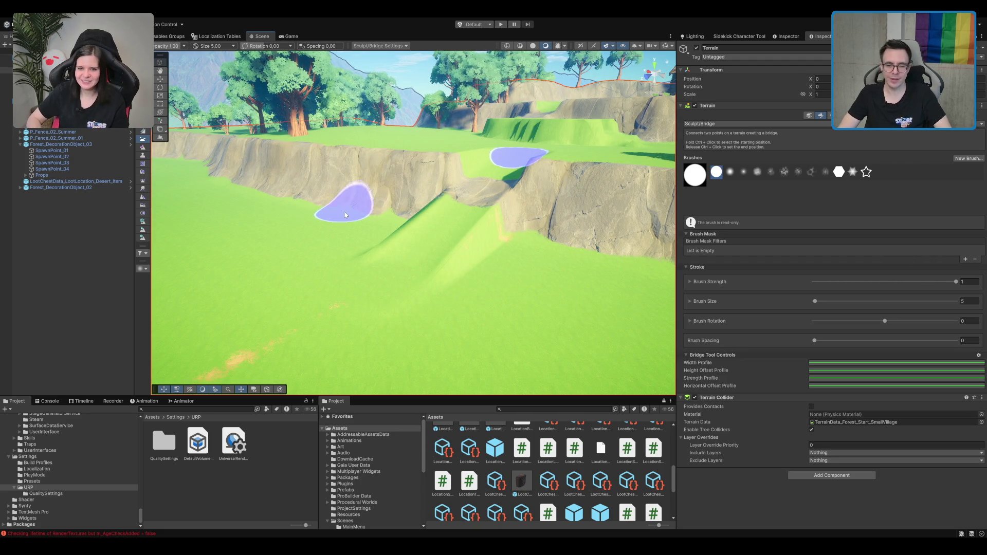
{"action": "key", "text": "ctrl+z"}
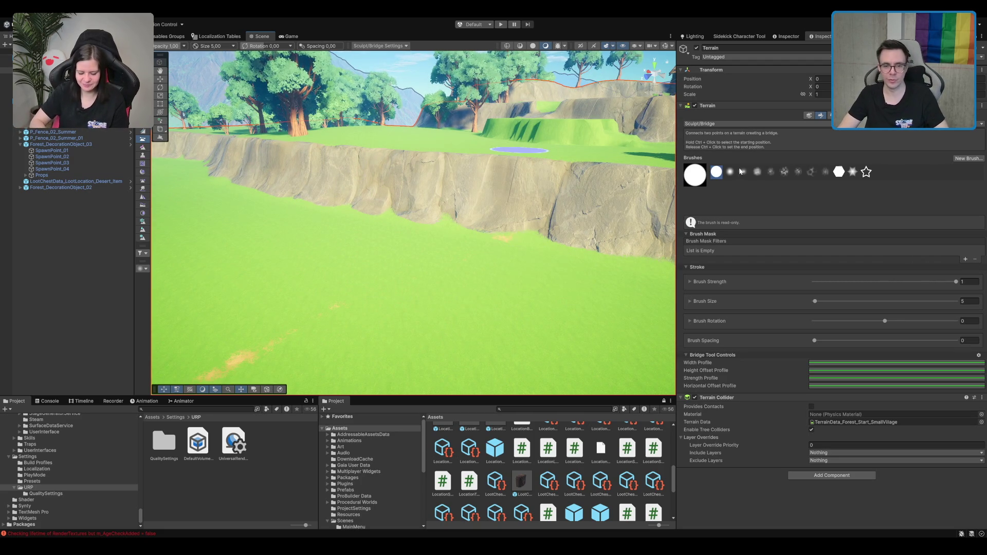
Try the hexagon brush for bridge ramps down the cliff, undoing each ramp.
{"action": "left_click", "coordinate": [838, 173]}
{"action": "left_click", "coordinate": [419, 269], "text": "ctrl"}
{"action": "mouse_move", "coordinate": [591, 277]}
{"action": "left_mouse_down"}
{"action": "mouse_move", "coordinate": [550, 269]}
{"action": "mouse_move", "coordinate": [425, 282]}
{"action": "mouse_move", "coordinate": [508, 314]}
{"action": "mouse_move", "coordinate": [540, 264]}
{"action": "mouse_move", "coordinate": [425, 235]}
{"action": "left_mouse_up"}
{"action": "left_click", "coordinate": [399, 238], "text": "ctrl"}
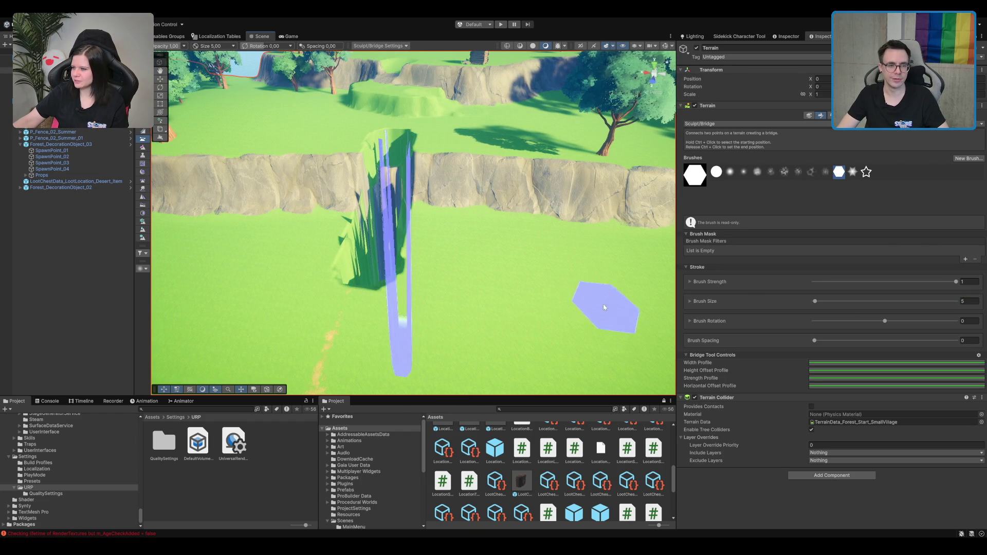
{"action": "key", "text": "ctrl+z"}
{"action": "left_click", "coordinate": [430, 298], "text": "ctrl"}
{"action": "mouse_move", "coordinate": [430, 298]}
{"action": "left_mouse_down"}
{"action": "mouse_move", "coordinate": [513, 388]}
{"action": "mouse_move", "coordinate": [522, 192]}
{"action": "mouse_move", "coordinate": [514, 214]}
{"action": "mouse_move", "coordinate": [500, 205]}
{"action": "mouse_move", "coordinate": [711, 164]}
{"action": "left_mouse_up"}
{"action": "left_click", "coordinate": [527, 335]}
{"action": "key", "text": "ctrl+z"}
Try soft round and scatter brushes, undo the last ramp, reselect hard round, switch to Set Height.
{"action": "left_click", "coordinate": [729, 172]}
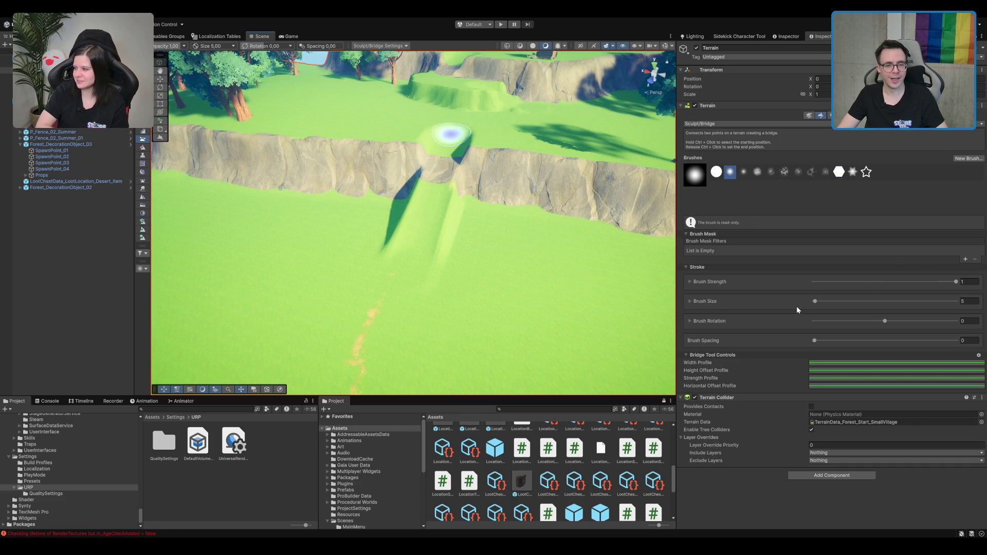
{"action": "key", "text": "ctrl+z"}
{"action": "left_click", "coordinate": [784, 172]}
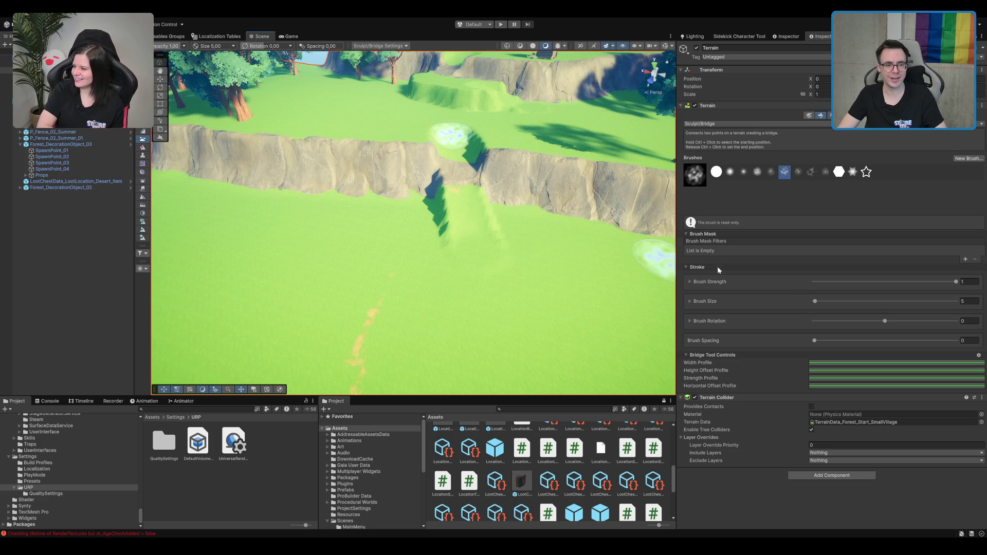
{"action": "left_click", "coordinate": [717, 174]}
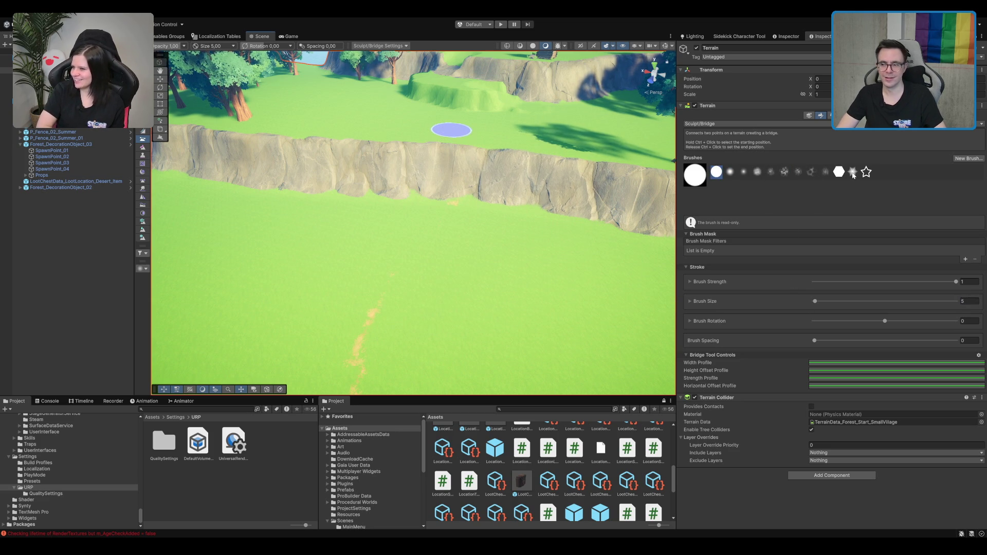
{"action": "scroll", "coordinate": [513, 228], "scroll_direction": "up", "scroll_amount": 2}
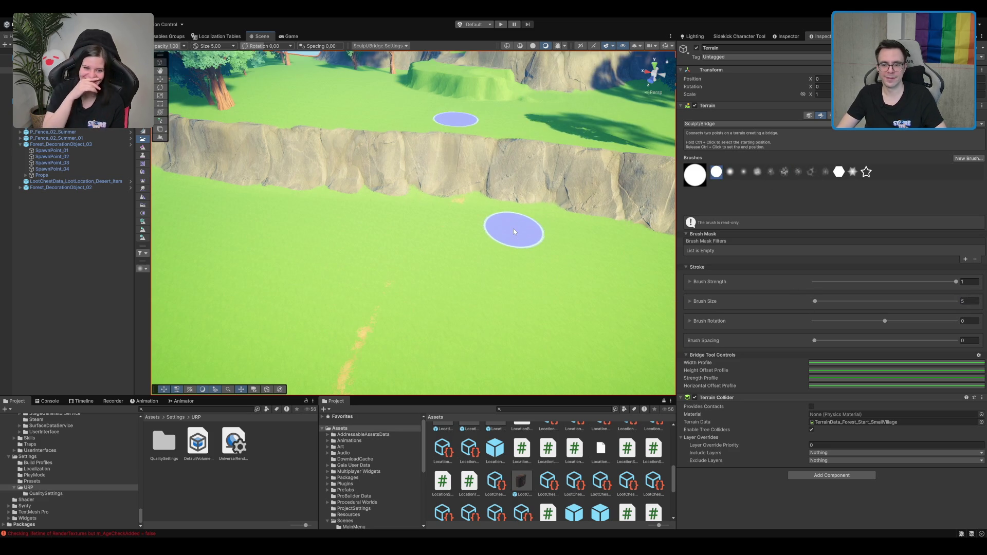
{"action": "scroll", "coordinate": [513, 228], "scroll_direction": "up", "scroll_amount": 2}
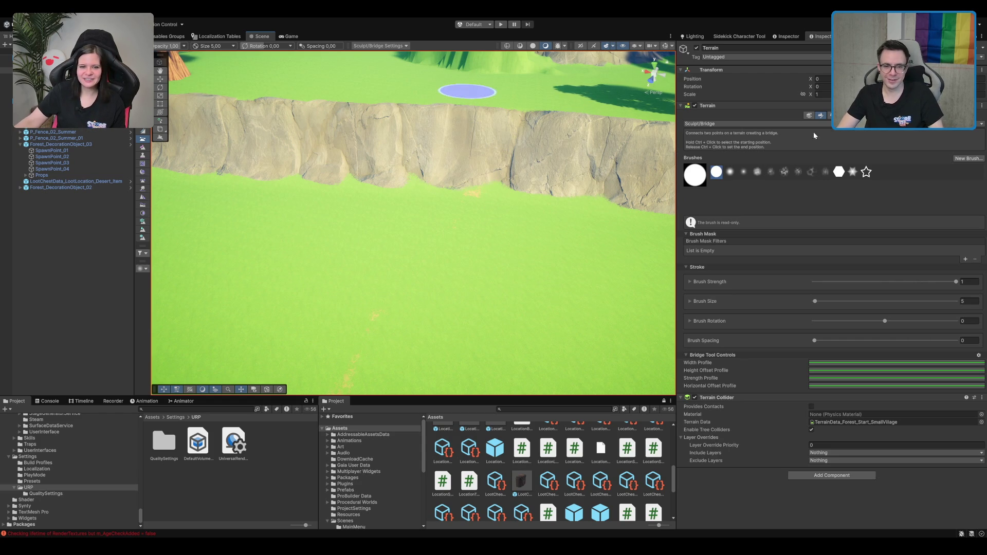
{"action": "key", "text": "F3"}
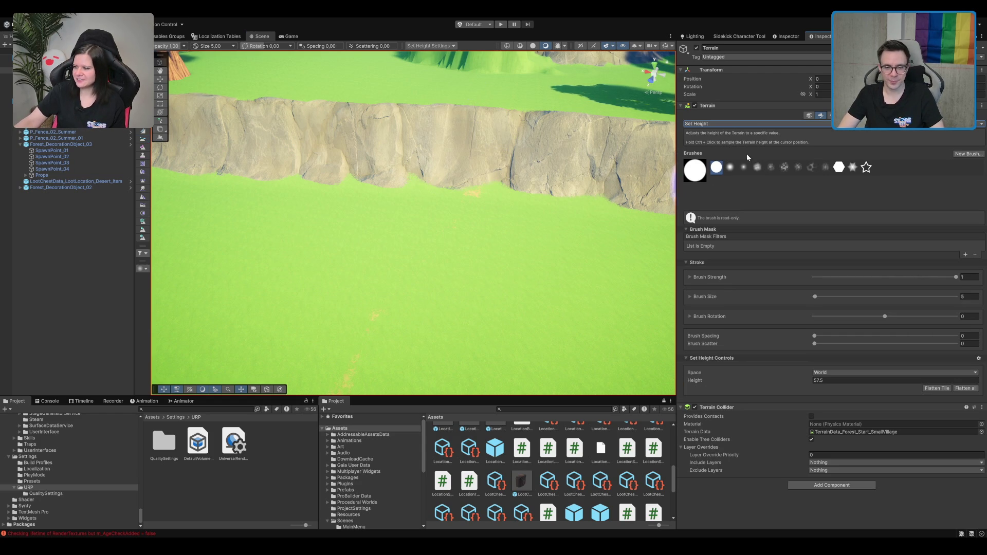
Sample a terrain height, then set the target Height to 52.
{"action": "scroll", "coordinate": [481, 156], "scroll_direction": "down", "scroll_amount": 3}
{"action": "left_click", "coordinate": [458, 143], "text": "ctrl"}
{"action": "scroll", "coordinate": [458, 143], "scroll_direction": "up", "scroll_amount": 3}
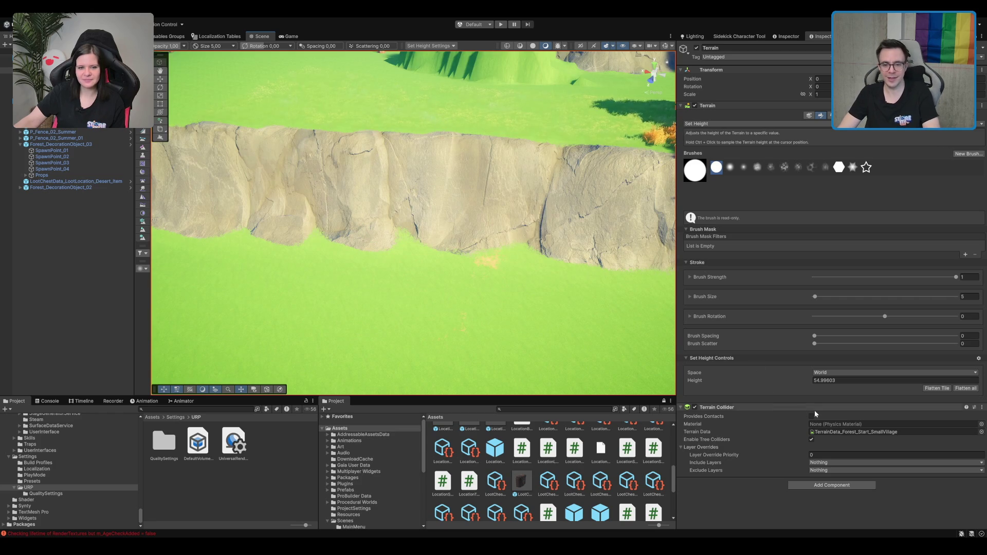
{"action": "left_click", "coordinate": [822, 381]}
{"action": "type", "text": "52"}
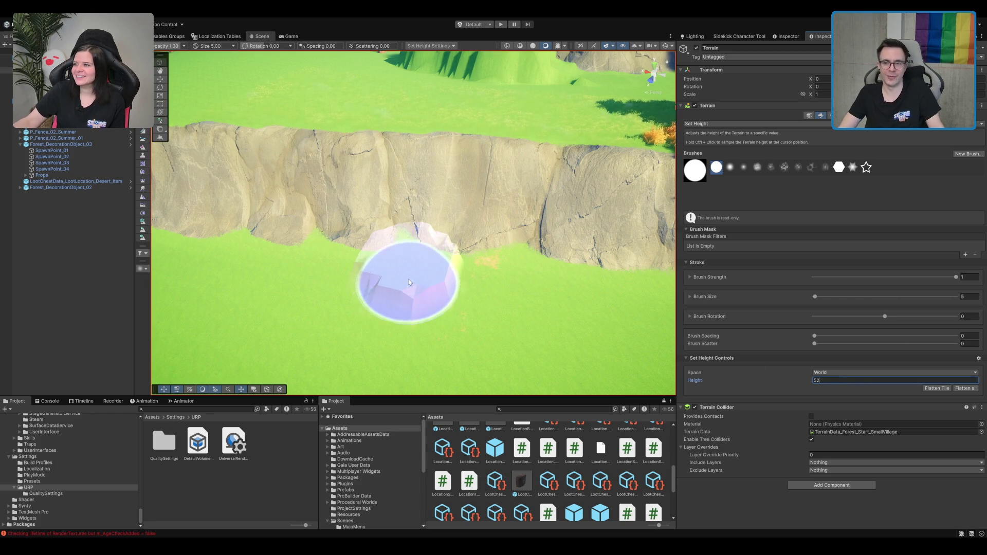
Level a trial patch below the cliff to height 52, undo it, and survey the clifftop.
{"action": "left_click_drag", "start_coordinate": [451, 267], "coordinate": [489, 239]}
{"action": "left_click", "coordinate": [489, 240]}
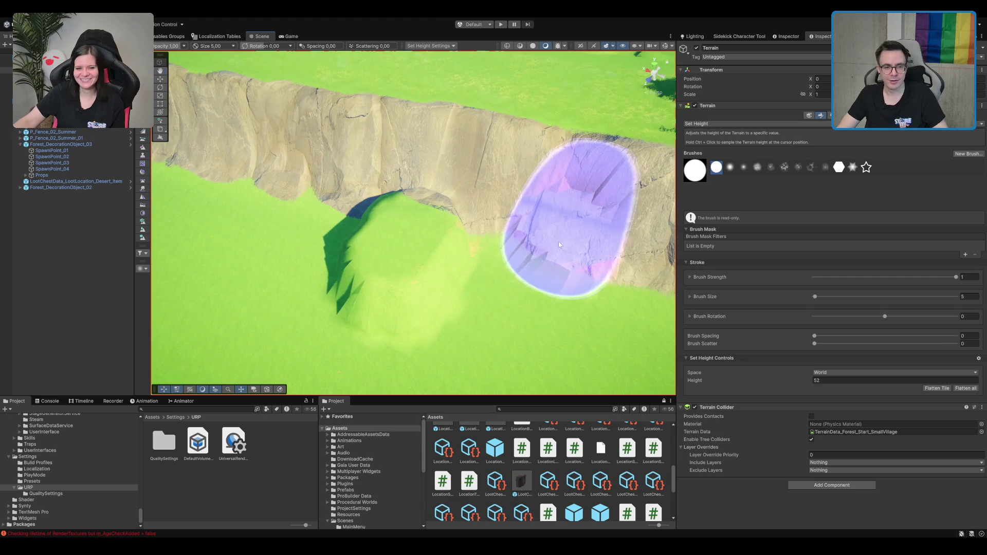
{"action": "mouse_move", "coordinate": [479, 245]}
{"action": "left_mouse_down"}
{"action": "mouse_move", "coordinate": [422, 241]}
{"action": "mouse_move", "coordinate": [459, 226]}
{"action": "left_mouse_up"}
{"action": "key", "text": "ctrl+z"}
{"action": "left_click_drag", "start_coordinate": [577, 216], "coordinate": [596, 186]}
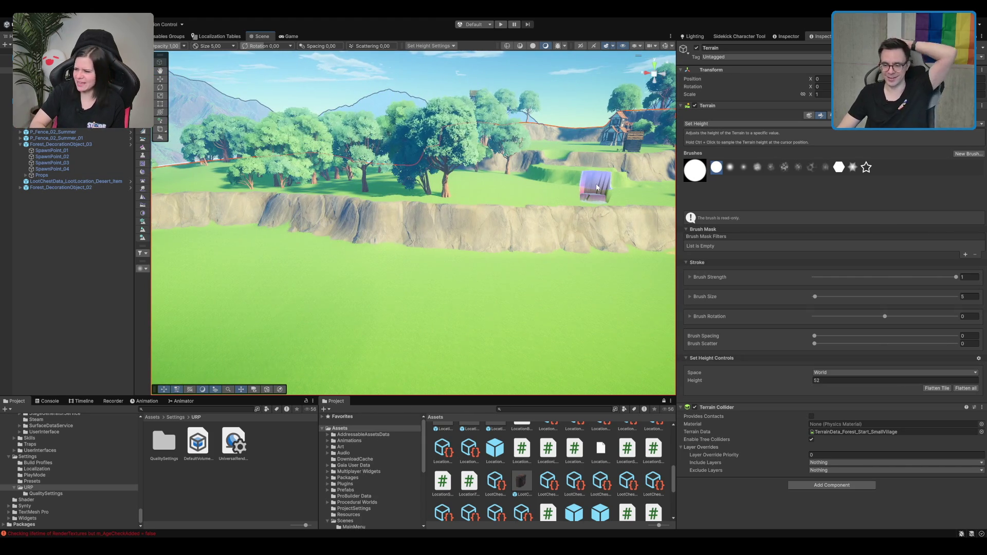
{"action": "scroll", "coordinate": [451, 253], "scroll_direction": "down", "scroll_amount": 5}
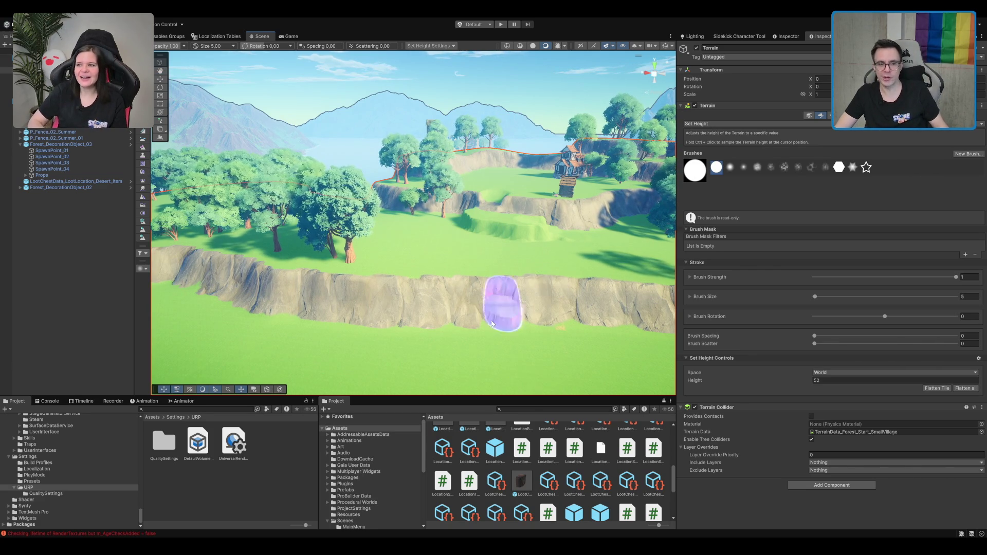
{"action": "scroll", "coordinate": [502, 231], "scroll_direction": "up", "scroll_amount": 5}
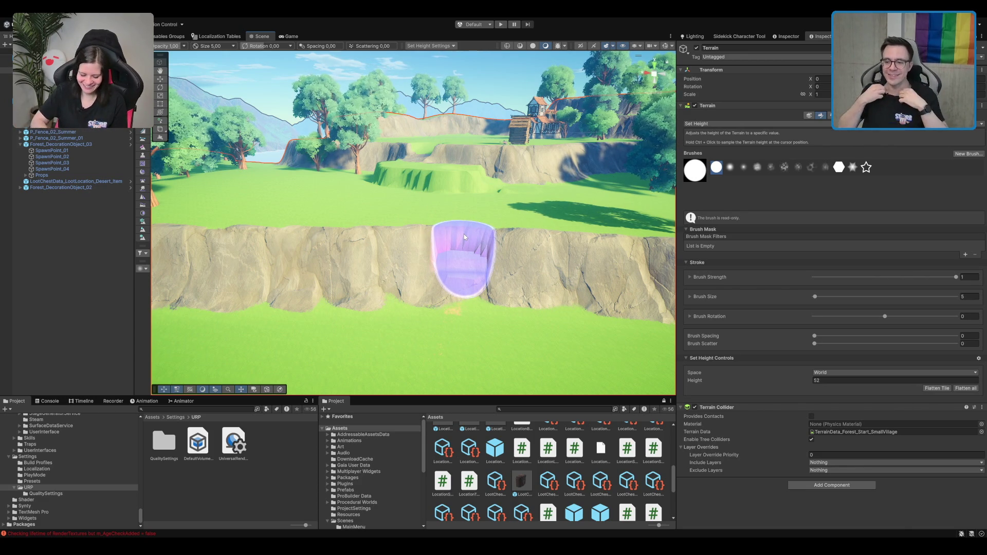
{"action": "scroll", "coordinate": [461, 242], "scroll_direction": "up", "scroll_amount": 3}
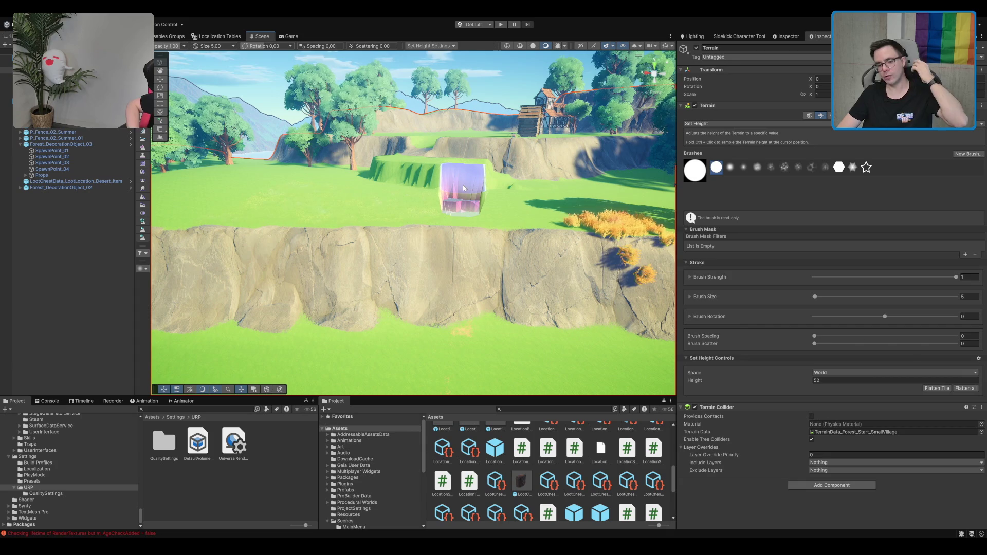
{"action": "mouse_move", "coordinate": [463, 184]}
{"action": "left_mouse_down"}
{"action": "mouse_move", "coordinate": [441, 163]}
{"action": "mouse_move", "coordinate": [453, 174]}
{"action": "mouse_move", "coordinate": [498, 174]}
{"action": "mouse_move", "coordinate": [453, 180]}
{"action": "left_mouse_up"}
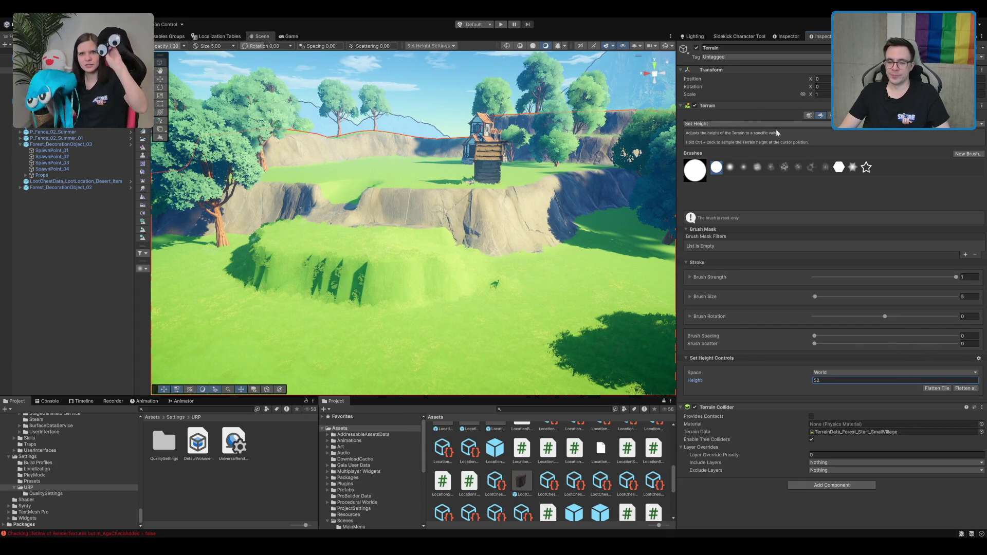
Switch to Smooth Height, review the ramps and mud-striped meadow, then put the terrain tool away with E.
{"action": "left_click", "coordinate": [143, 205]}
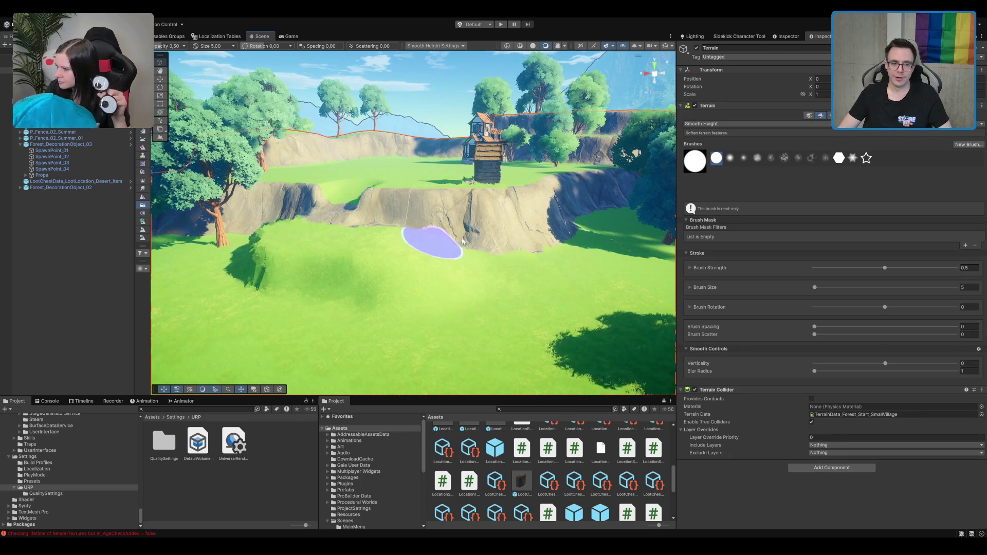
{"action": "mouse_move", "coordinate": [289, 246]}
{"action": "left_mouse_down"}
{"action": "mouse_move", "coordinate": [407, 247]}
{"action": "mouse_move", "coordinate": [452, 324]}
{"action": "mouse_move", "coordinate": [434, 214]}
{"action": "mouse_move", "coordinate": [526, 266]}
{"action": "mouse_move", "coordinate": [441, 302]}
{"action": "left_mouse_up"}
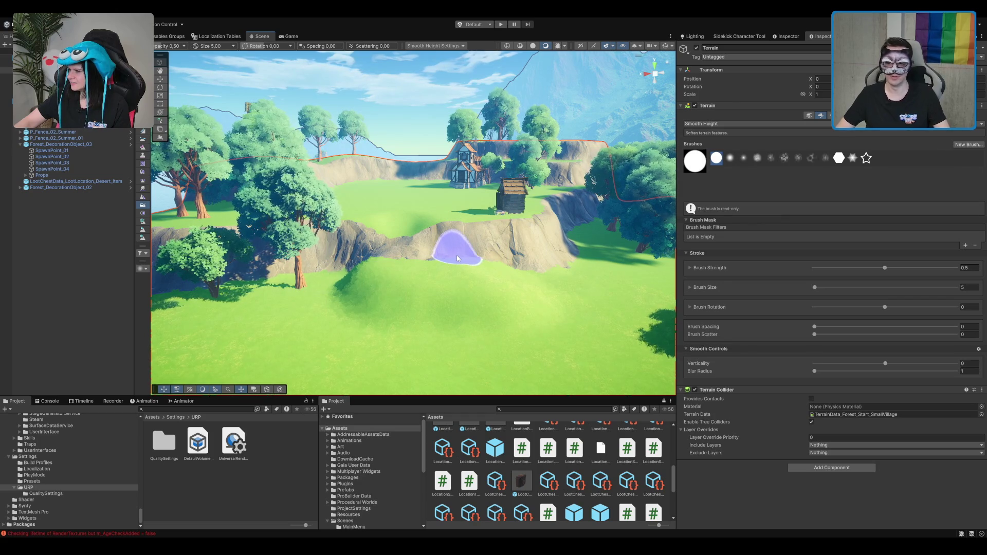
{"action": "scroll", "coordinate": [463, 247], "scroll_direction": "up", "scroll_amount": 3}
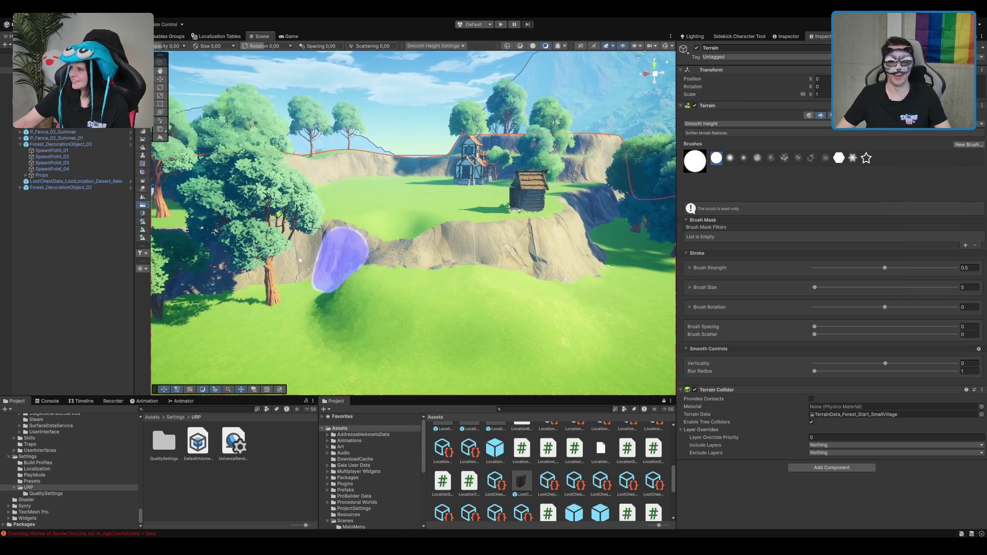
{"action": "scroll", "coordinate": [412, 247], "scroll_direction": "up", "scroll_amount": 3}
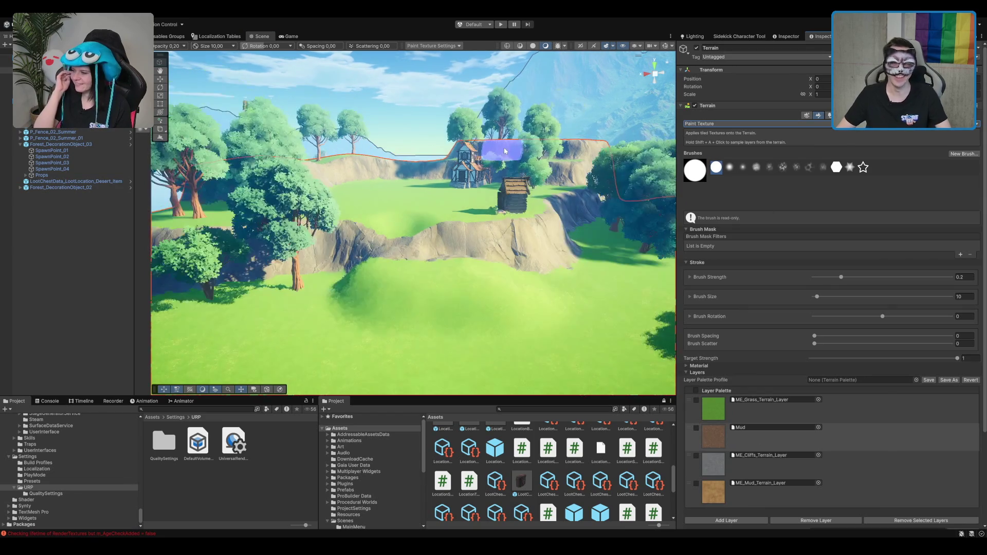
{"action": "scroll", "coordinate": [505, 150], "scroll_direction": "down", "scroll_amount": 5}
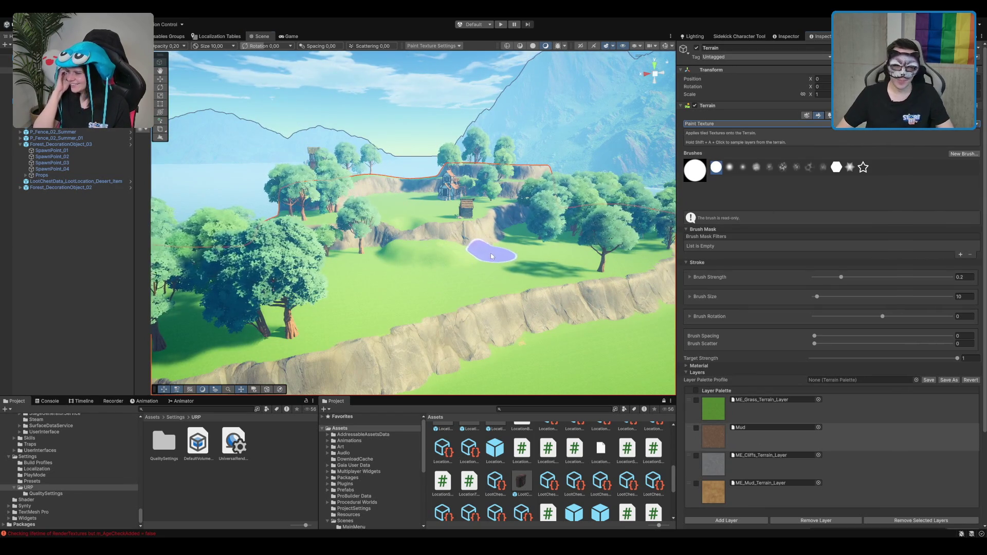
{"action": "left_click_drag", "start_coordinate": [496, 247], "coordinate": [654, 278]}
{"action": "mouse_move", "coordinate": [287, 209]}
{"action": "left_mouse_down"}
{"action": "mouse_move", "coordinate": [462, 262]}
{"action": "mouse_move", "coordinate": [762, 258]}
{"action": "left_mouse_up"}
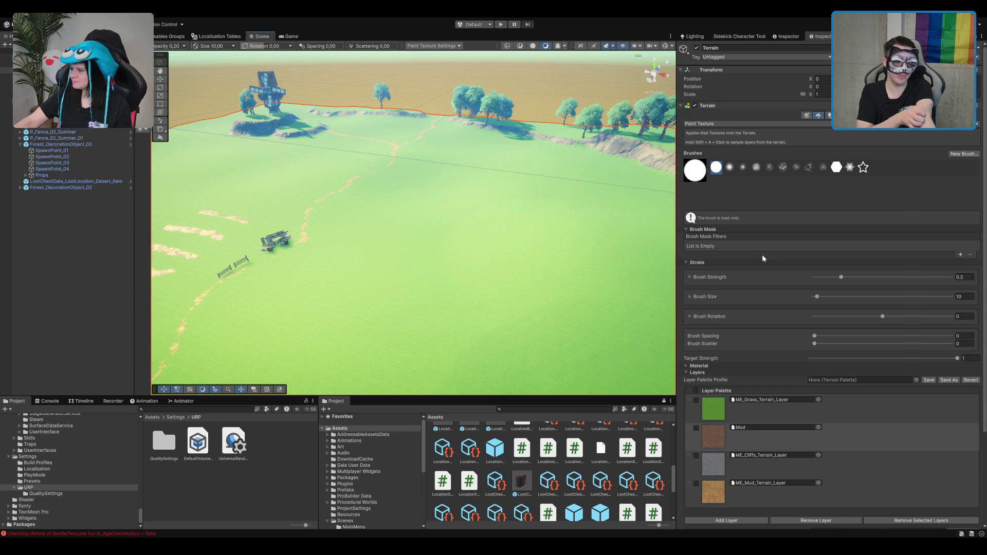
{"action": "key", "text": "e"}
{"action": "mouse_move", "coordinate": [658, 260]}
{"action": "left_mouse_down"}
{"action": "mouse_move", "coordinate": [489, 215]}
{"action": "mouse_move", "coordinate": [231, 174]}
{"action": "left_mouse_up"}
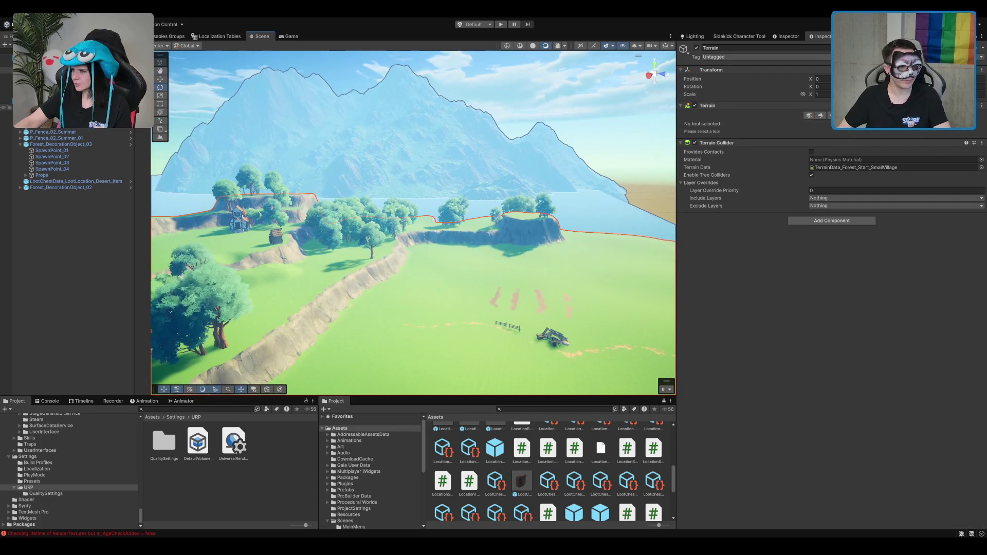
Enable the Gaia Tools object and select the Nature_Meadow biome.
{"action": "left_click", "coordinate": [72, 110]}
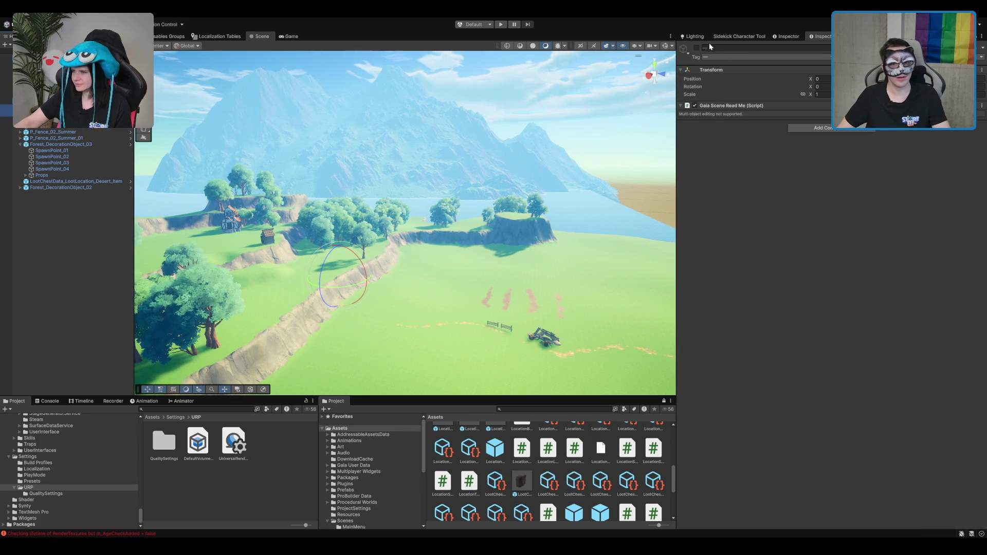
{"action": "left_click", "coordinate": [697, 48]}
{"action": "left_click", "coordinate": [72, 120]}
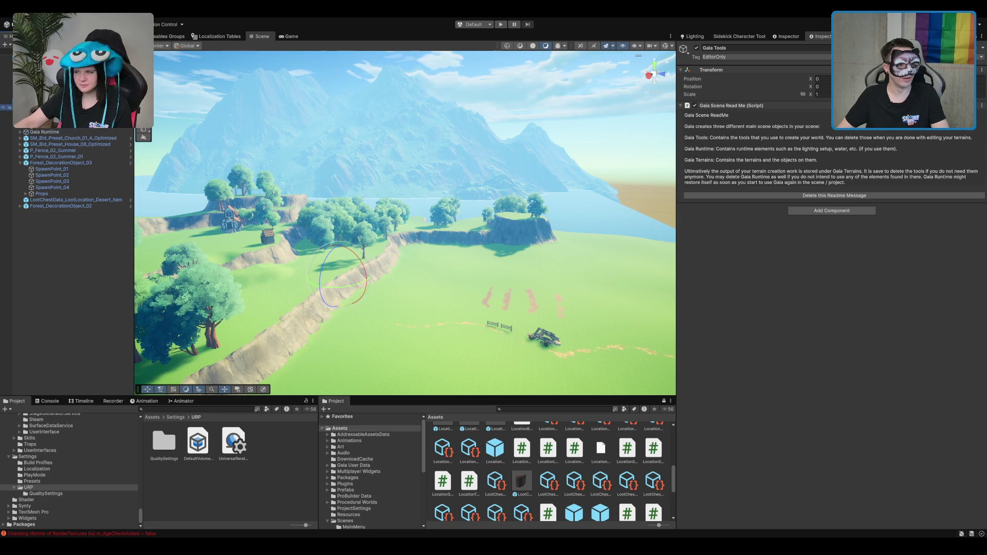
{"action": "scroll", "coordinate": [388, 308], "scroll_direction": "down", "scroll_amount": 5}
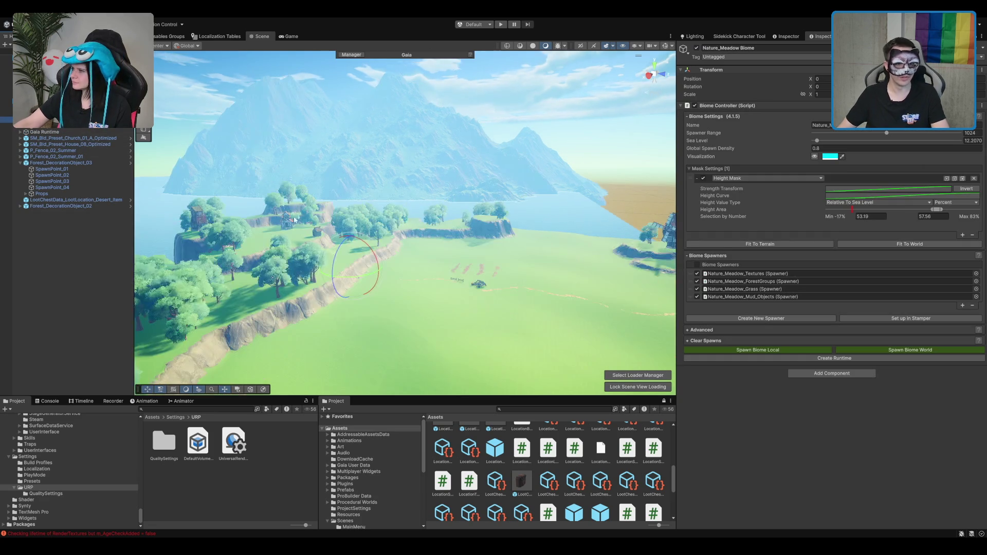
{"action": "scroll", "coordinate": [388, 307], "scroll_direction": "up", "scroll_amount": 3}
{"action": "scroll", "coordinate": [385, 307], "scroll_direction": "up", "scroll_amount": 3}
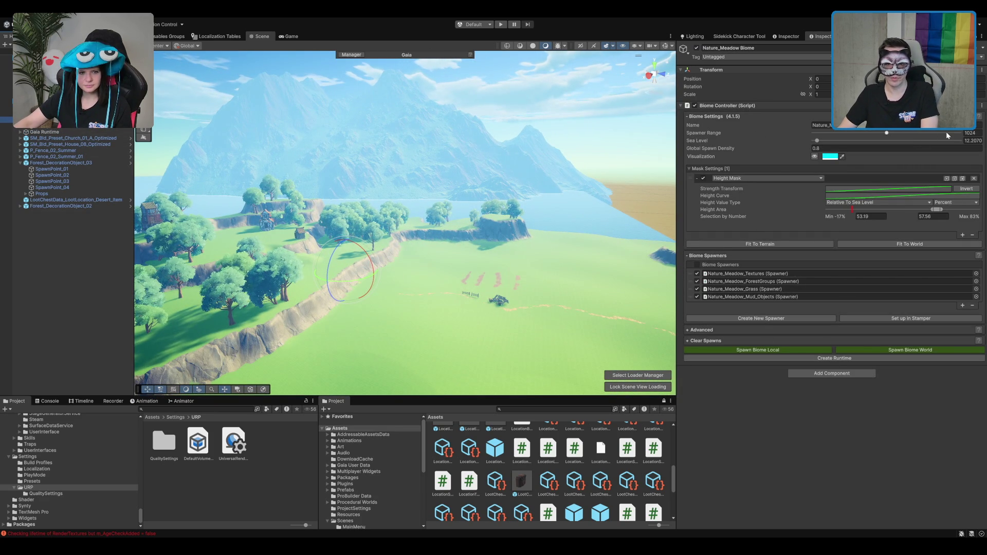
{"action": "type", "text": "50w"}
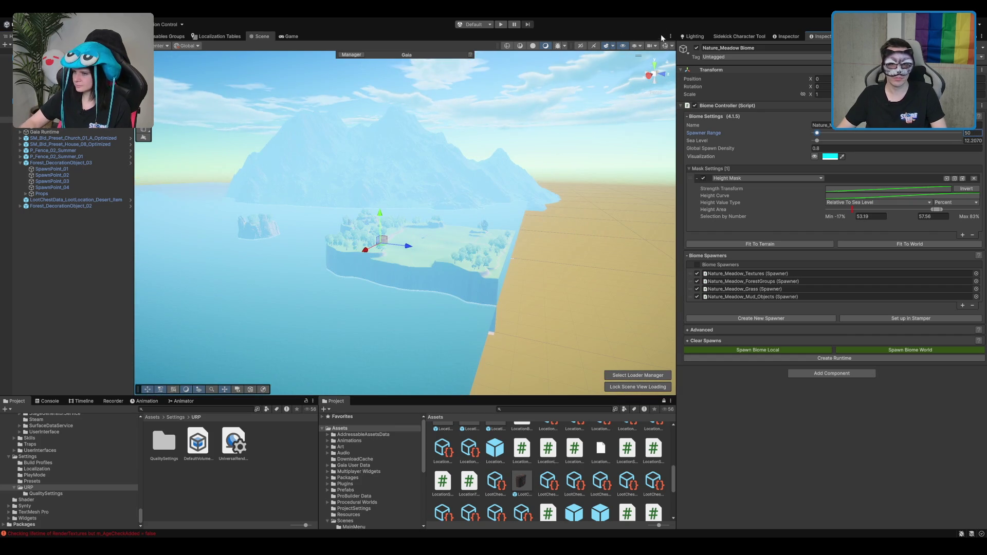
{"action": "type", "text": "f"}
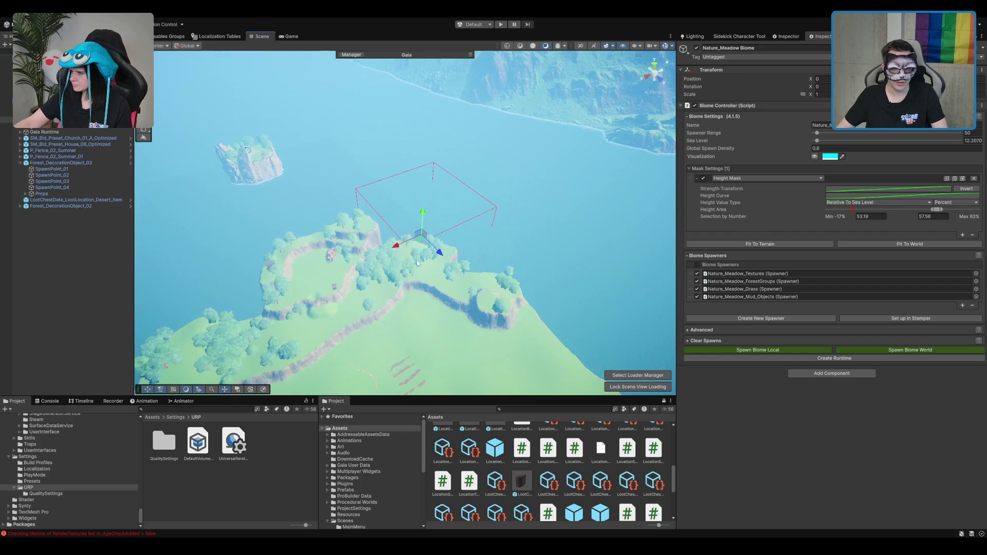
Move the biome onto the cliff ramps and set its Spawner Range to 15.
{"action": "left_click_drag", "start_coordinate": [416, 242], "coordinate": [355, 370]}
{"action": "key", "text": "f"}
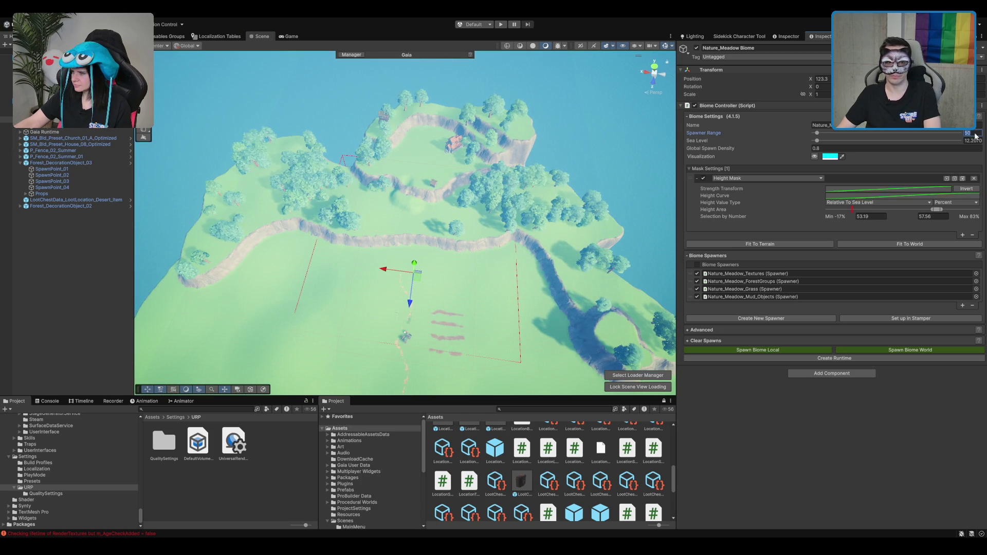
{"action": "type", "text": "25"}
{"action": "key", "text": "Return"}
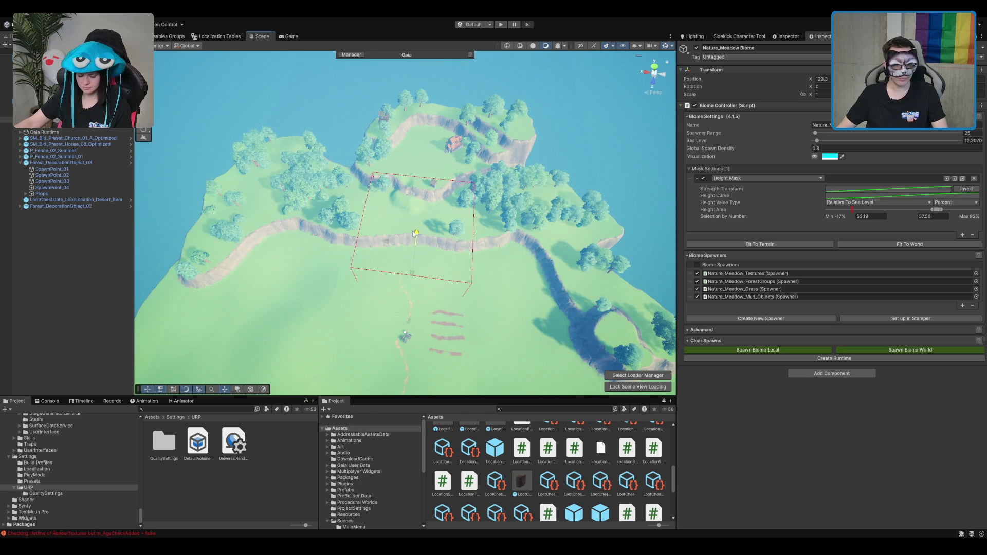
{"action": "mouse_move", "coordinate": [415, 238]}
{"action": "left_mouse_down"}
{"action": "mouse_move", "coordinate": [421, 221]}
{"action": "mouse_move", "coordinate": [406, 215]}
{"action": "left_mouse_up"}
{"action": "type", "text": "15"}
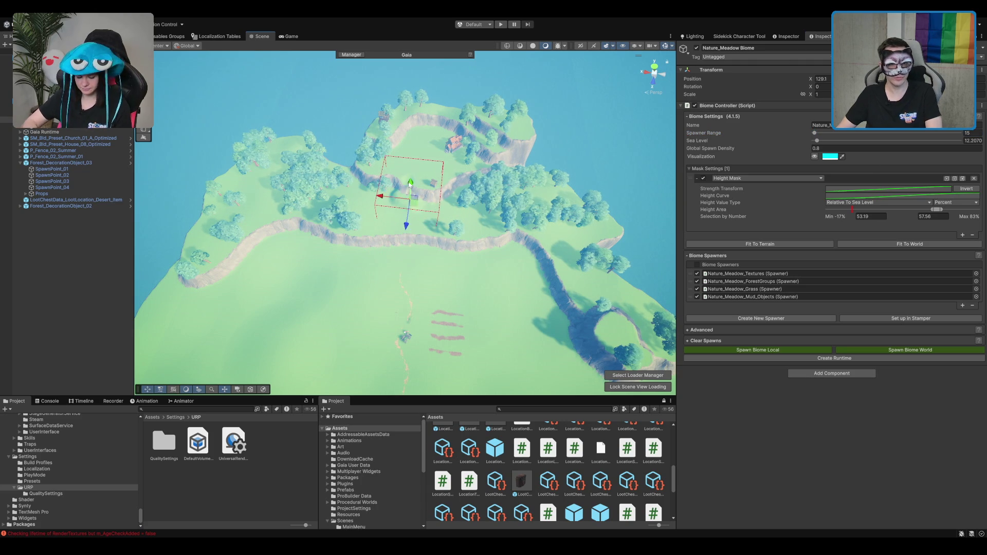
{"action": "scroll", "coordinate": [410, 196], "scroll_direction": "up", "scroll_amount": 10}
{"action": "scroll", "coordinate": [470, 215], "scroll_direction": "down", "scroll_amount": 8}
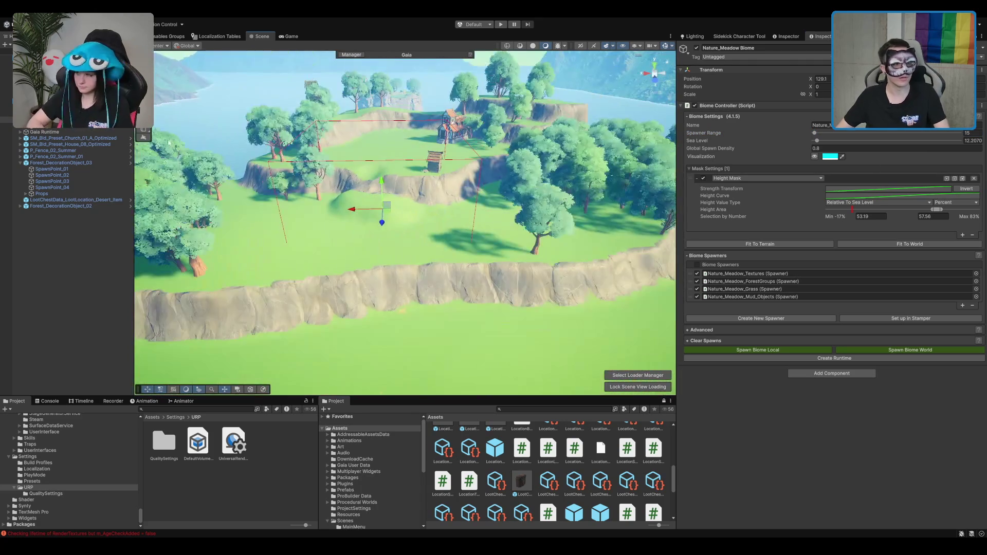
{"action": "scroll", "coordinate": [72, 180], "scroll_direction": "up", "scroll_amount": 1}
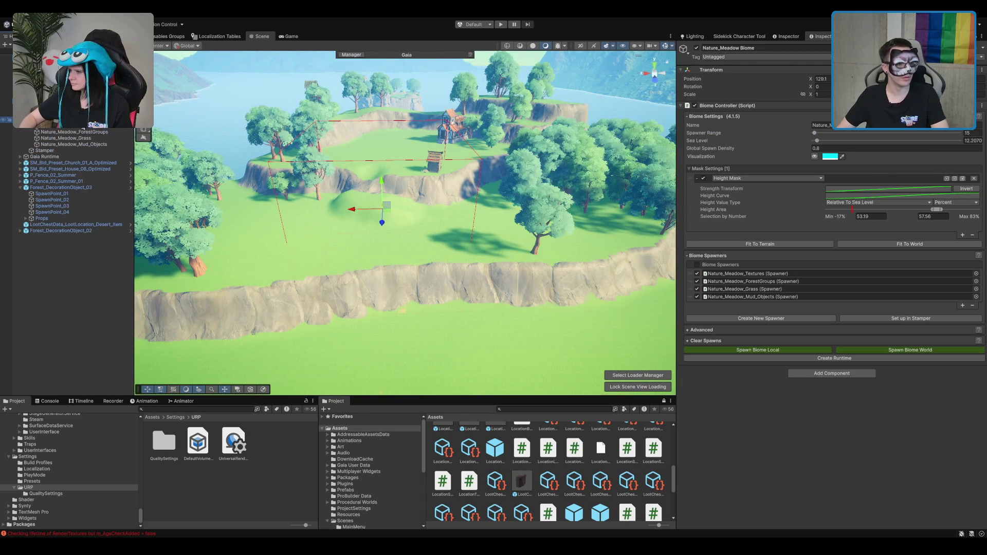
Disable the ForestGroups and Mud_Objects spawners and run Spawn Biome Local.
{"action": "left_click", "coordinate": [72, 126]}
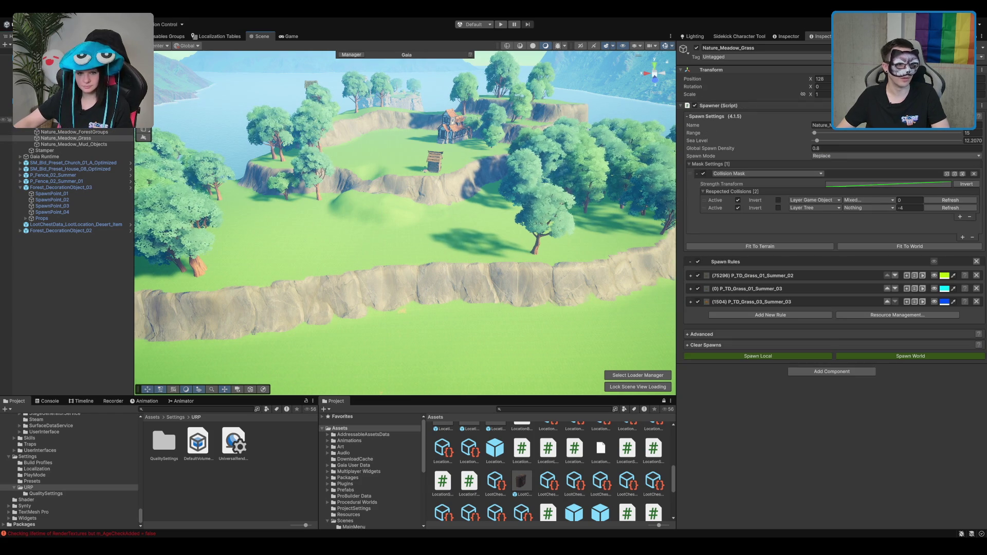
{"action": "left_click", "coordinate": [72, 119]}
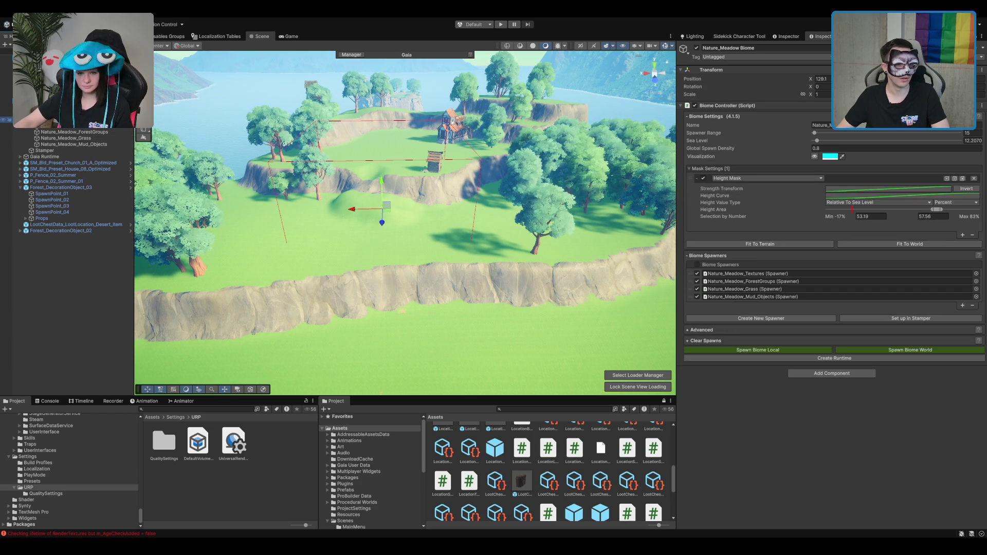
{"action": "left_click", "coordinate": [697, 281]}
{"action": "left_click", "coordinate": [697, 296]}
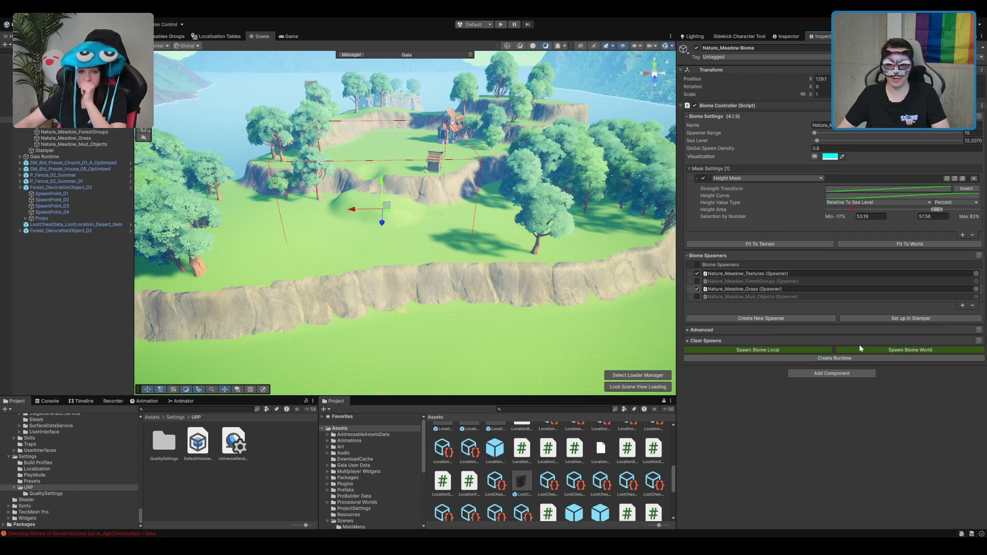
{"action": "left_click", "coordinate": [790, 350]}
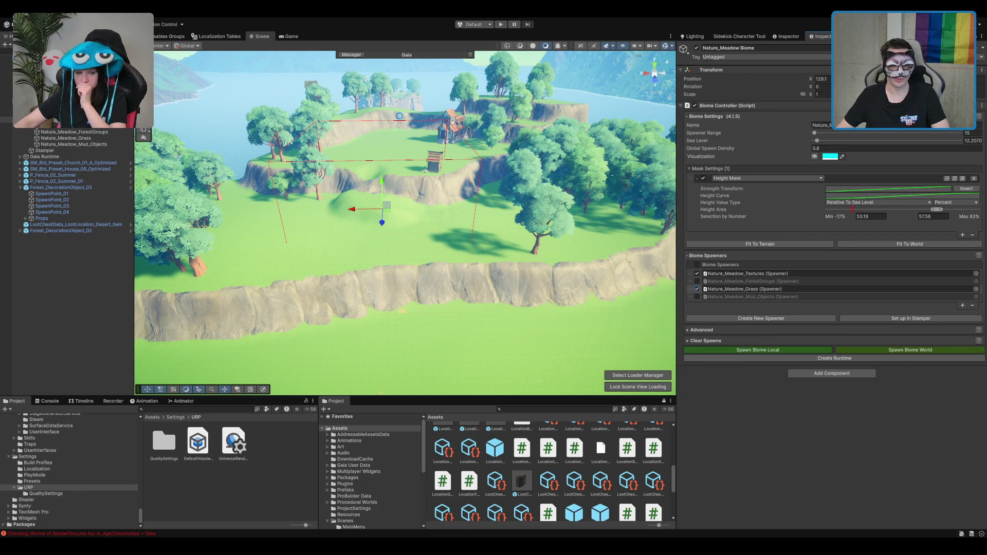
Reframe the view on the house and ramps and select the terrain.
{"action": "scroll", "coordinate": [397, 203], "scroll_direction": "up", "scroll_amount": 3}
{"action": "scroll", "coordinate": [397, 203], "scroll_direction": "up", "scroll_amount": 3}
{"action": "scroll", "coordinate": [481, 202], "scroll_direction": "up", "scroll_amount": 2}
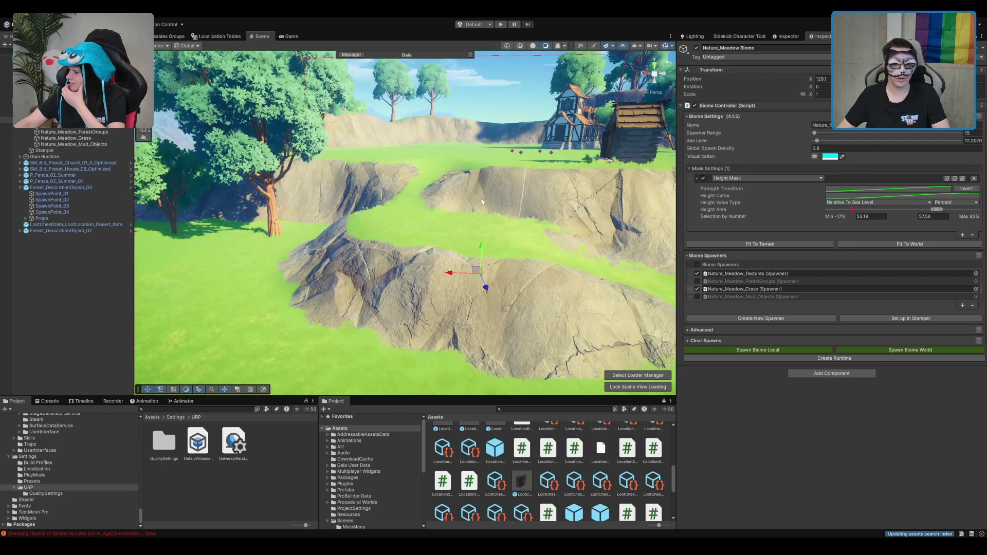
{"action": "scroll", "coordinate": [523, 221], "scroll_direction": "down", "scroll_amount": 4}
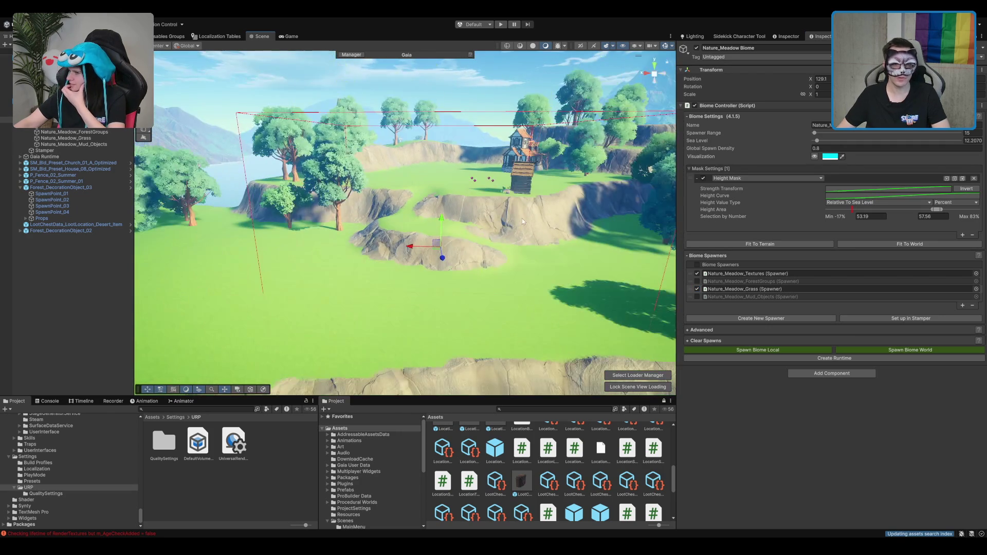
{"action": "scroll", "coordinate": [520, 214], "scroll_direction": "up", "scroll_amount": 2}
{"action": "left_click_drag", "start_coordinate": [524, 133], "coordinate": [460, 148]}
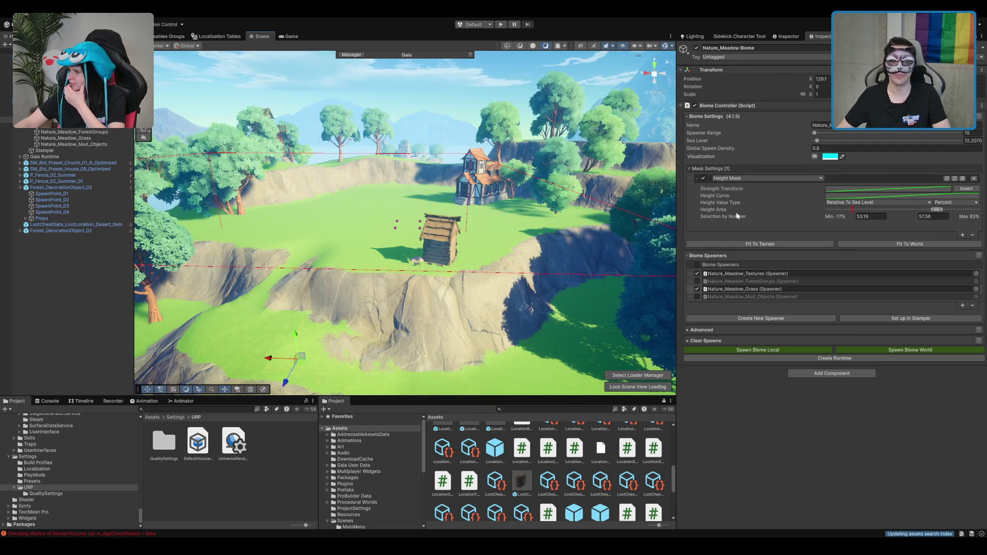
{"action": "left_click", "coordinate": [501, 270]}
Set up Paint Texture with a noisy brush, ME_Mud_Terrain_Layer, and brush size 5.
{"action": "left_click", "coordinate": [771, 487]}
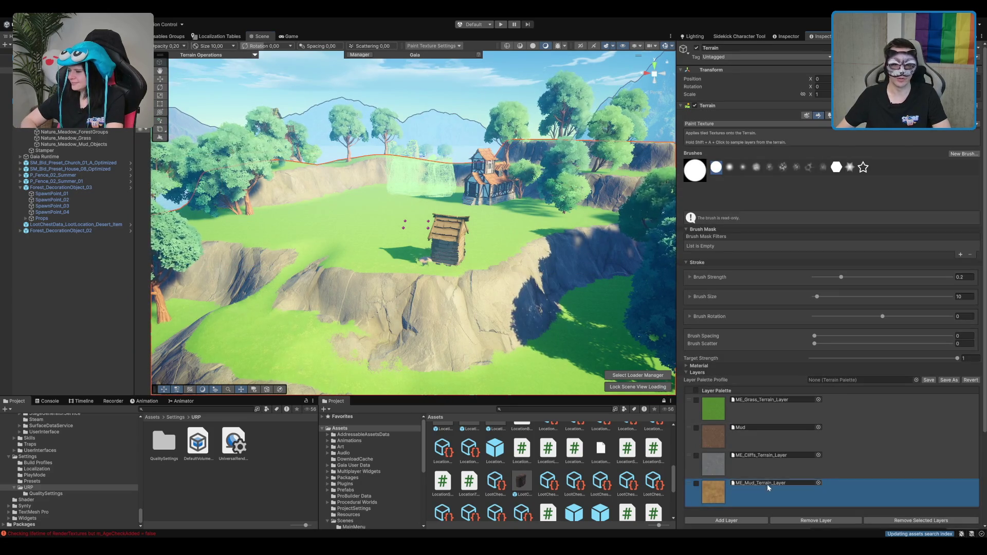
{"action": "left_click", "coordinate": [781, 169]}
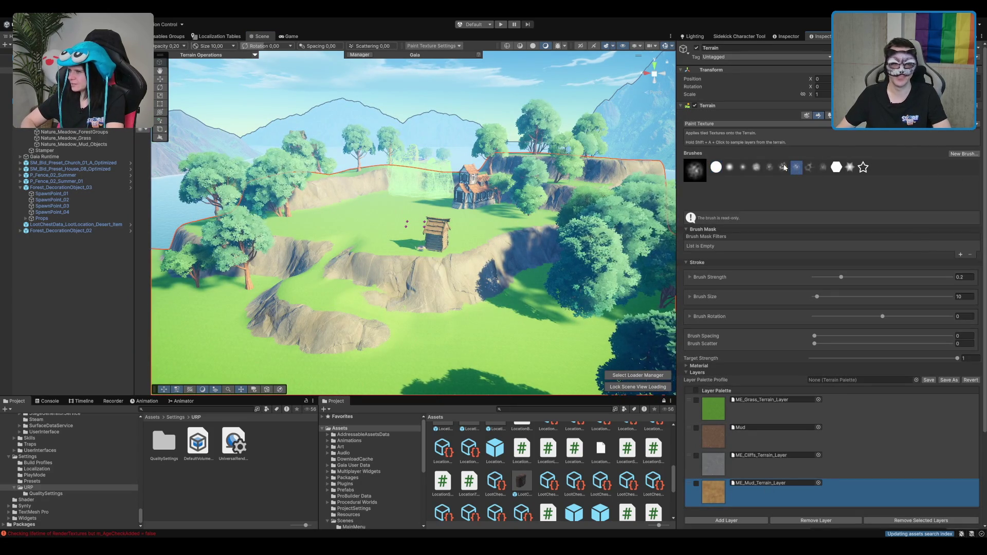
{"action": "scroll", "coordinate": [613, 133], "scroll_direction": "down", "scroll_amount": 10}
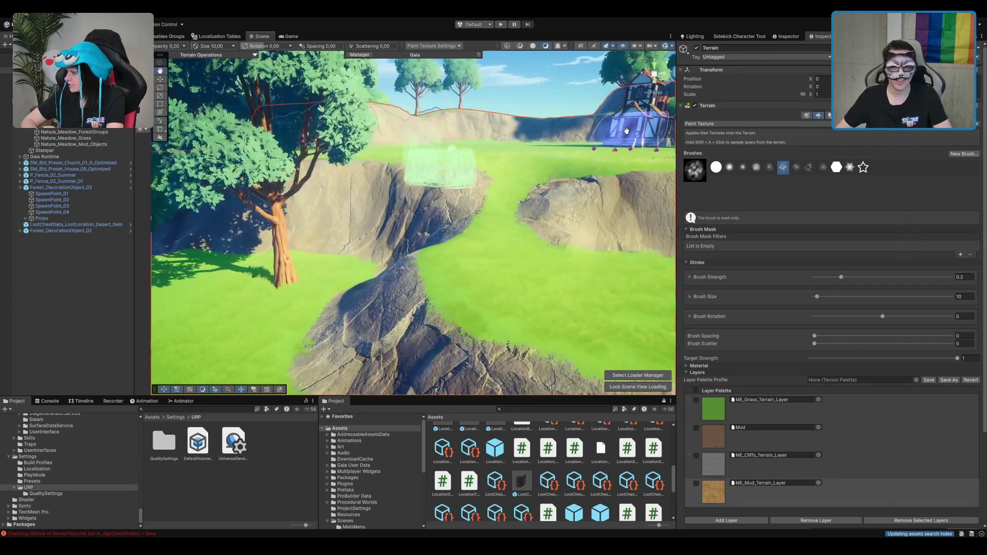
{"action": "scroll", "coordinate": [613, 132], "scroll_direction": "down", "scroll_amount": 3}
{"action": "left_click", "coordinate": [837, 486]}
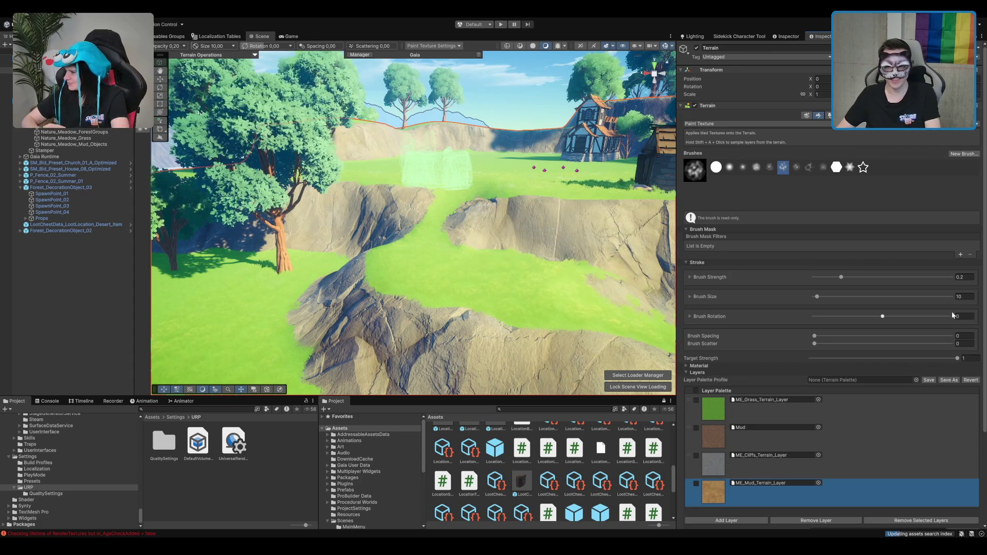
{"action": "double_click", "coordinate": [961, 296]}
{"action": "type", "text": "5"}
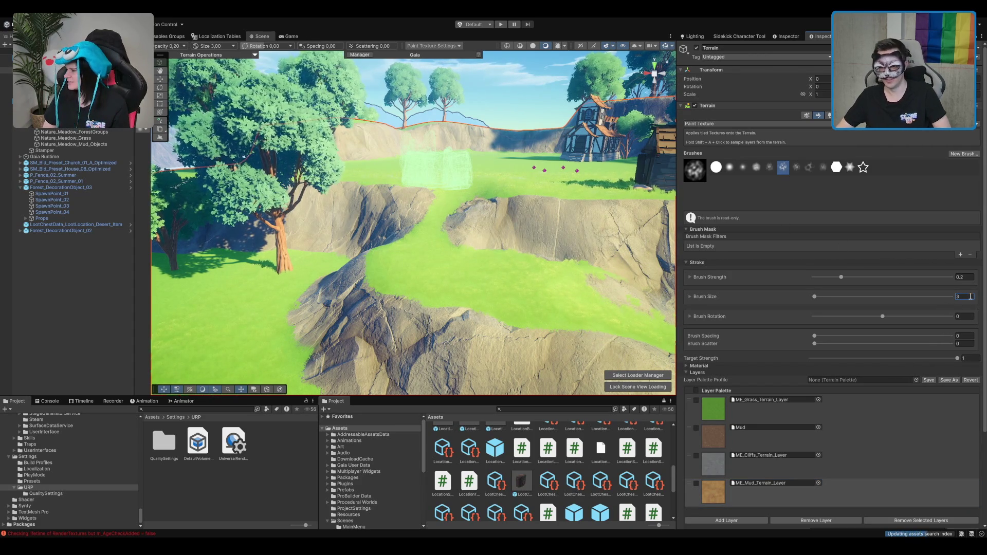
Paint a dirt track from the clifftop down the rocky ramp onto the grass.
{"action": "left_click_drag", "start_coordinate": [531, 213], "coordinate": [477, 175]}
{"action": "left_click_drag", "start_coordinate": [551, 192], "coordinate": [629, 69]}
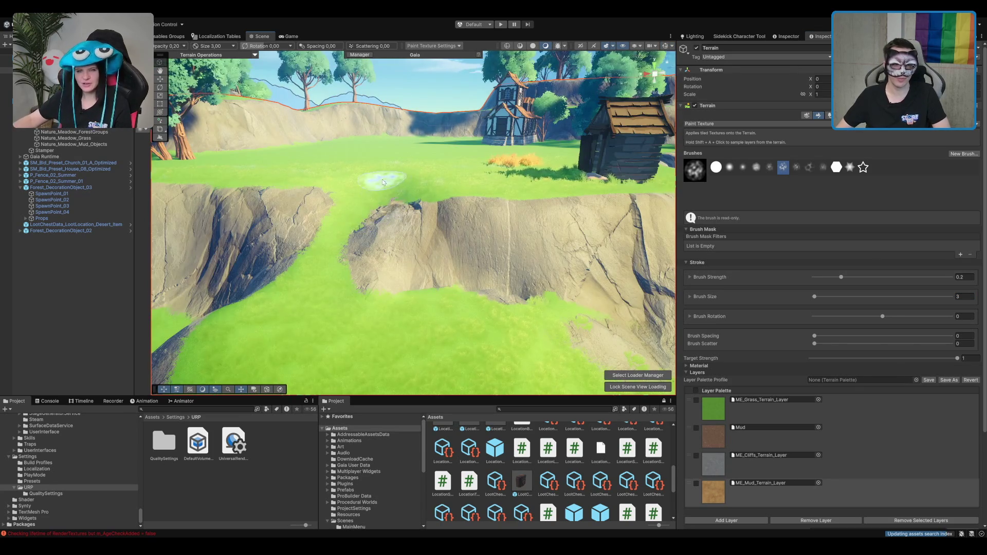
{"action": "scroll", "coordinate": [439, 201], "scroll_direction": "up", "scroll_amount": 5}
{"action": "scroll", "coordinate": [438, 200], "scroll_direction": "down", "scroll_amount": 5}
{"action": "scroll", "coordinate": [438, 201], "scroll_direction": "up", "scroll_amount": 5}
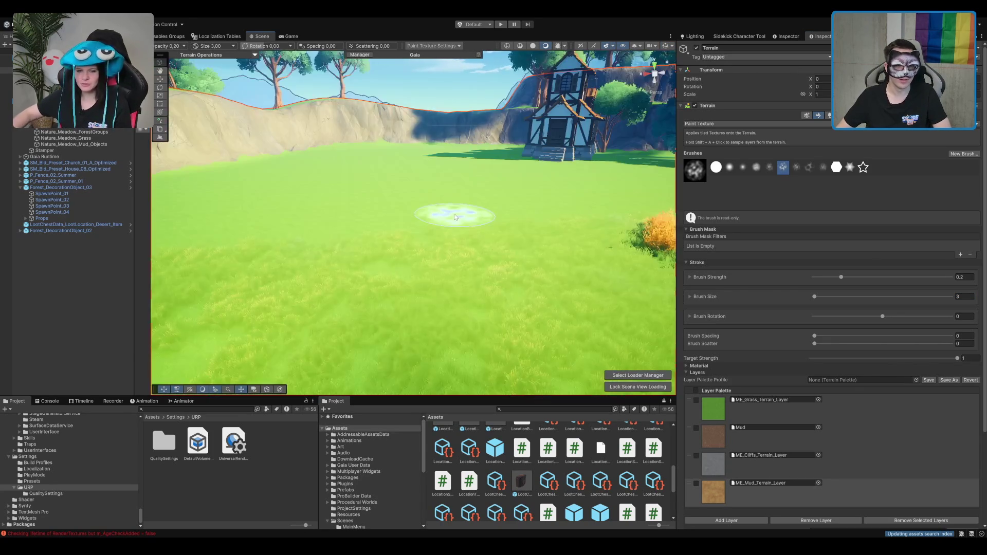
{"action": "left_click_drag", "start_coordinate": [438, 200], "coordinate": [456, 166]}
{"action": "scroll", "coordinate": [346, 224], "scroll_direction": "up", "scroll_amount": 5}
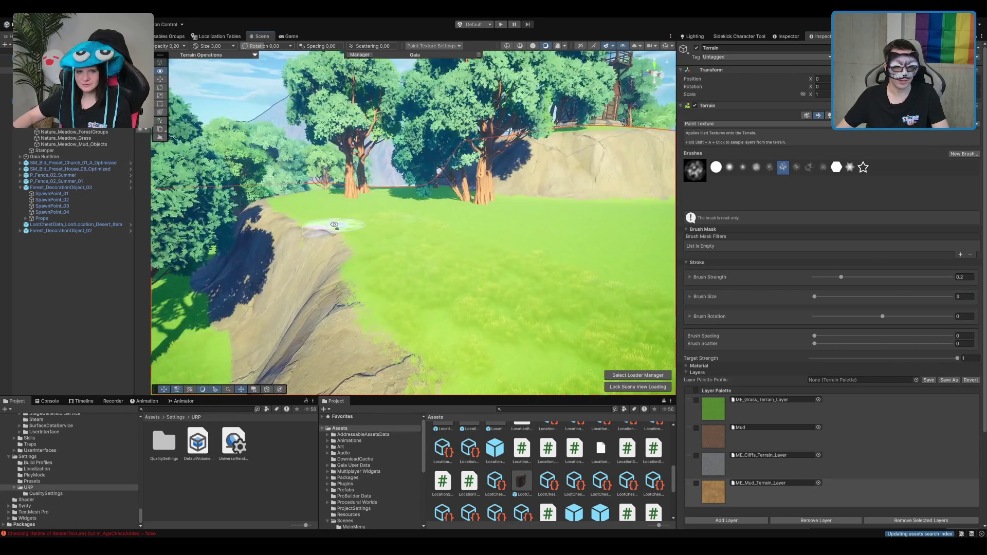
{"action": "scroll", "coordinate": [346, 224], "scroll_direction": "down", "scroll_amount": 5}
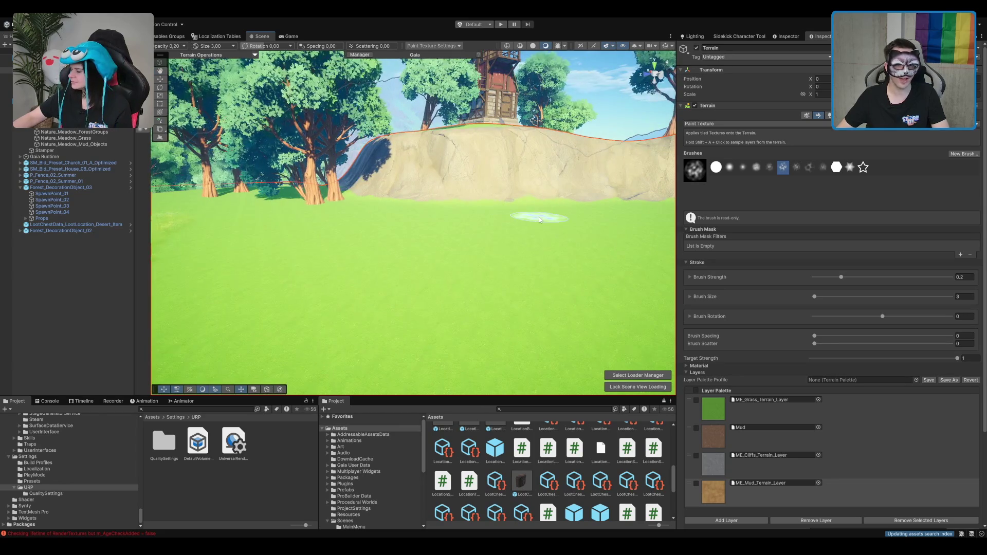
{"action": "mouse_move", "coordinate": [366, 181]}
{"action": "left_mouse_down"}
{"action": "mouse_move", "coordinate": [284, 216]}
{"action": "mouse_move", "coordinate": [530, 165]}
{"action": "mouse_move", "coordinate": [570, 200]}
{"action": "mouse_move", "coordinate": [592, 200]}
{"action": "mouse_move", "coordinate": [518, 219]}
{"action": "mouse_move", "coordinate": [489, 252]}
{"action": "left_mouse_up"}
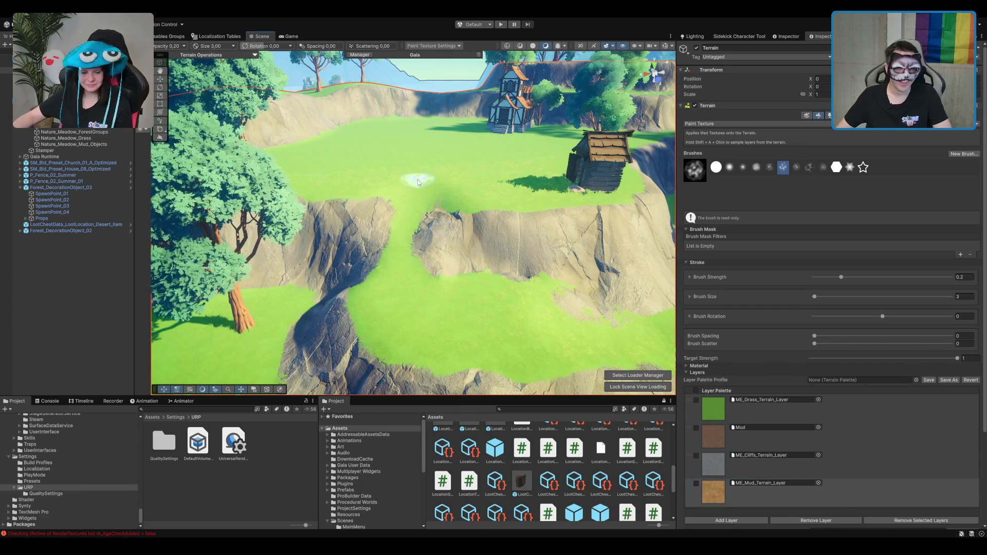
{"action": "mouse_move", "coordinate": [403, 243]}
{"action": "left_mouse_down"}
{"action": "mouse_move", "coordinate": [399, 291]}
{"action": "mouse_move", "coordinate": [407, 281]}
{"action": "mouse_move", "coordinate": [419, 316]}
{"action": "mouse_move", "coordinate": [557, 341]}
{"action": "mouse_move", "coordinate": [551, 302]}
{"action": "mouse_move", "coordinate": [459, 231]}
{"action": "left_mouse_up"}
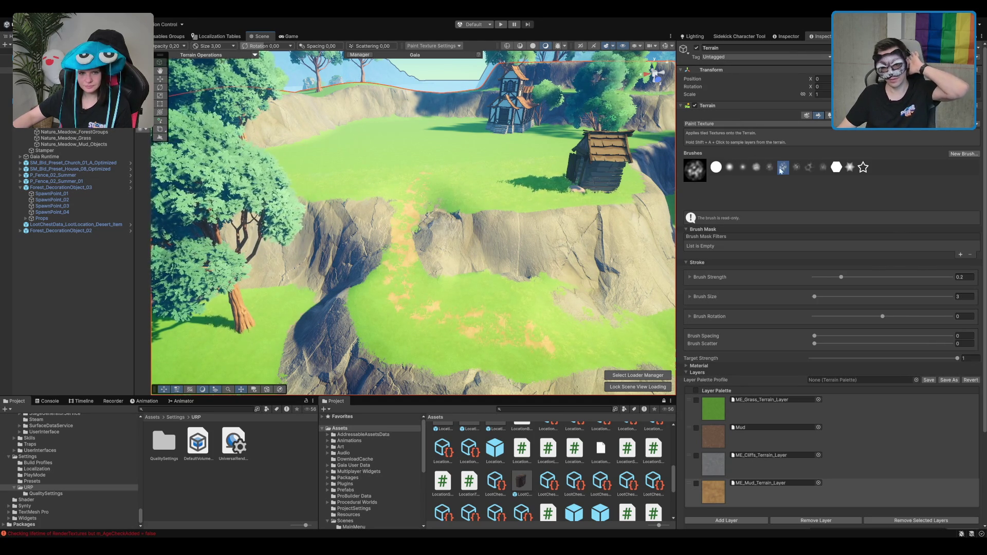
{"action": "left_click", "coordinate": [842, 115]}
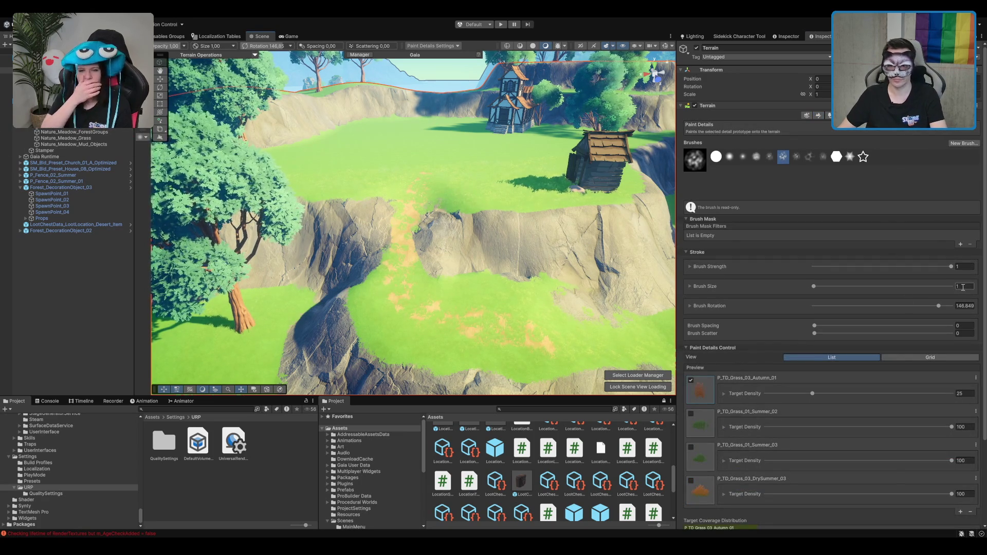
Set the detail brush size to 5 and paint dense orange detail along the path through the gap.
{"action": "type", "text": "5"}
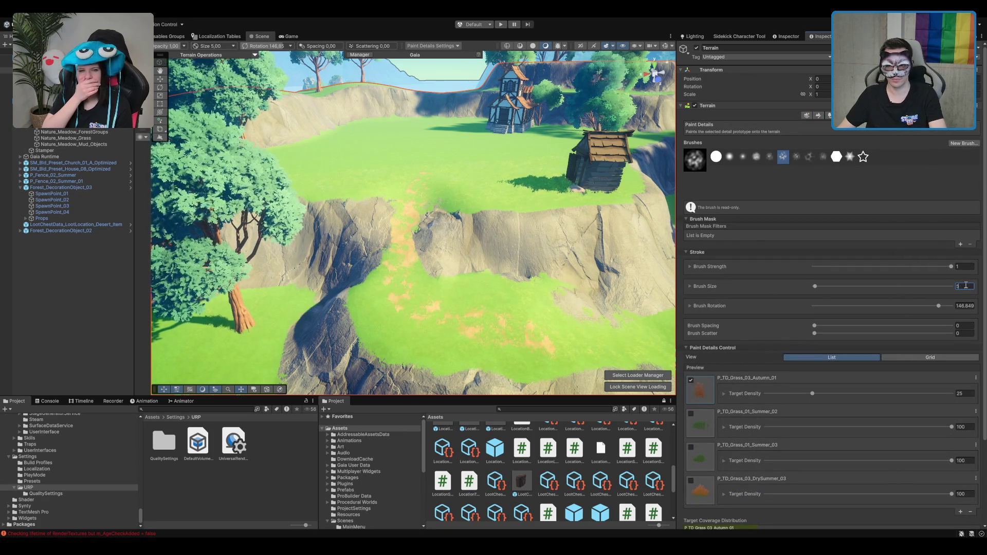
{"action": "type", "text": "0"}
{"action": "key", "text": "Return"}
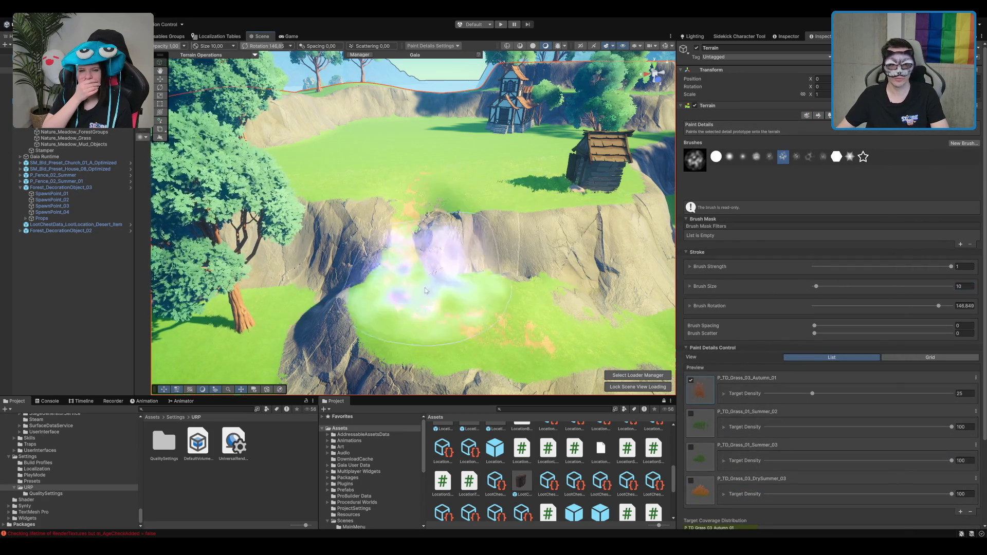
{"action": "mouse_move", "coordinate": [405, 186]}
{"action": "left_mouse_down"}
{"action": "mouse_move", "coordinate": [417, 202]}
{"action": "mouse_move", "coordinate": [406, 329]}
{"action": "mouse_move", "coordinate": [435, 183]}
{"action": "left_mouse_up"}
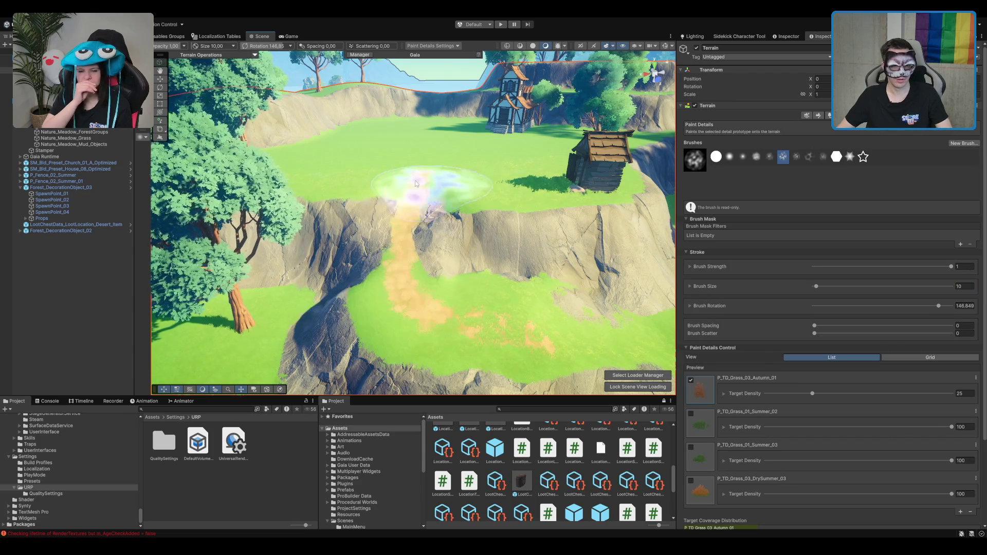
{"action": "scroll", "coordinate": [398, 309], "scroll_direction": "down", "scroll_amount": 5}
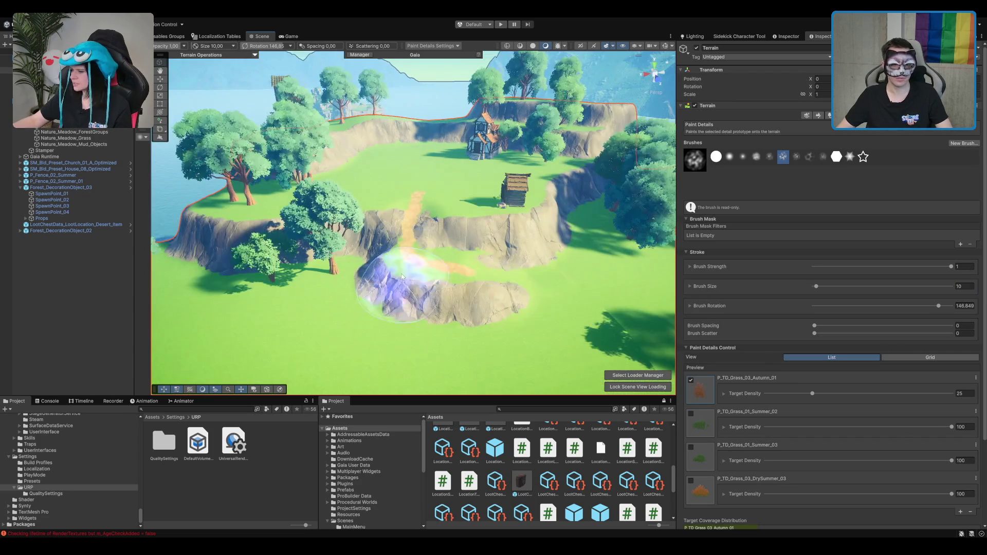
{"action": "scroll", "coordinate": [497, 250], "scroll_direction": "up", "scroll_amount": 2}
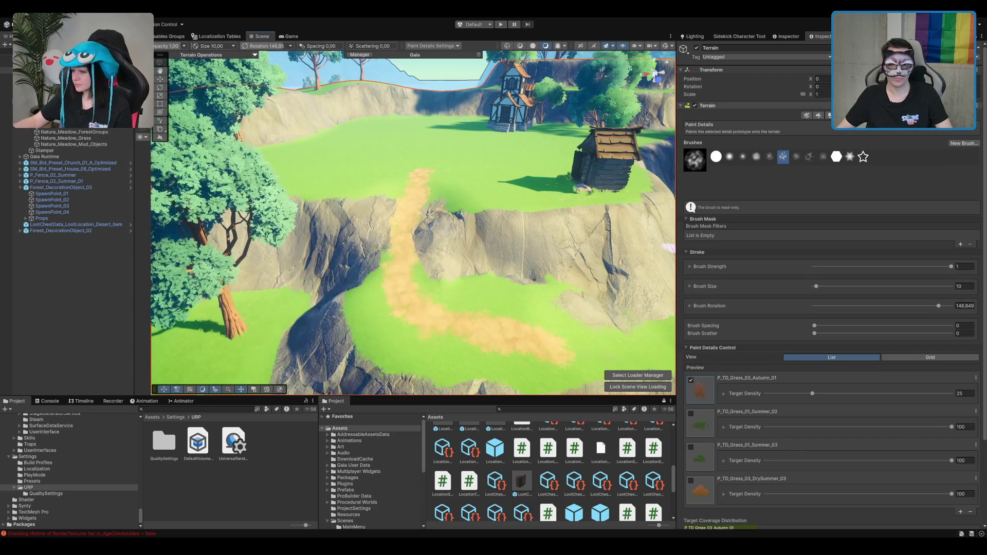
With Paint Trees, remove the large tree beside the path and place new large trees there.
{"action": "key", "text": "F5"}
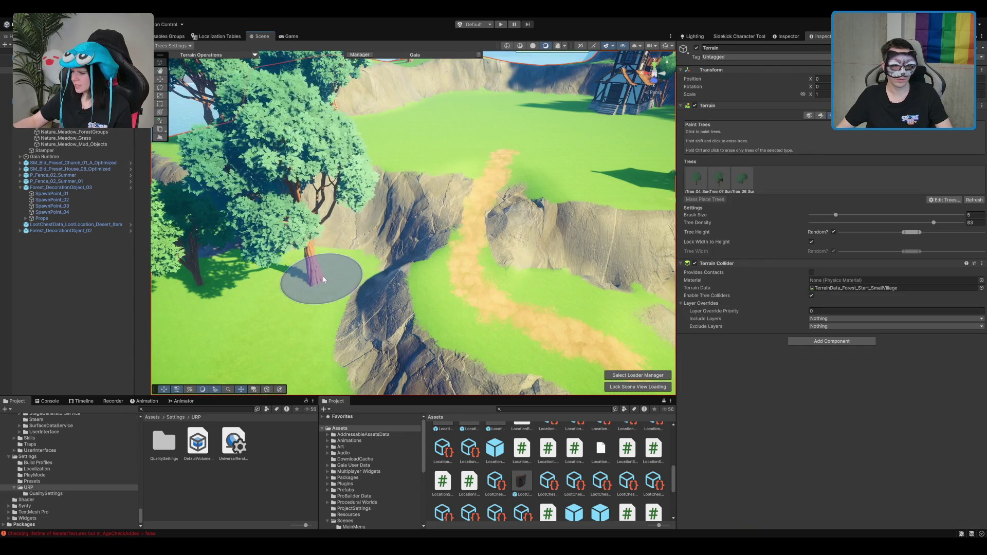
{"action": "left_click", "coordinate": [322, 279], "text": "shift"}
{"action": "left_click", "coordinate": [323, 279]}
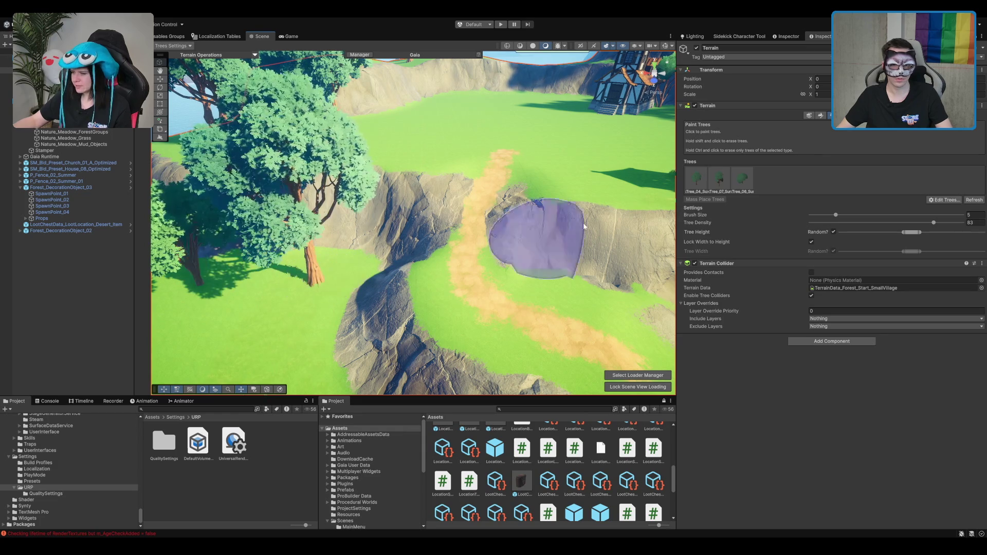
{"action": "left_click", "coordinate": [817, 116]}
Paint ME_Grass_Terrain_Layer over the left edge of the central rock.
{"action": "key", "text": "f"}
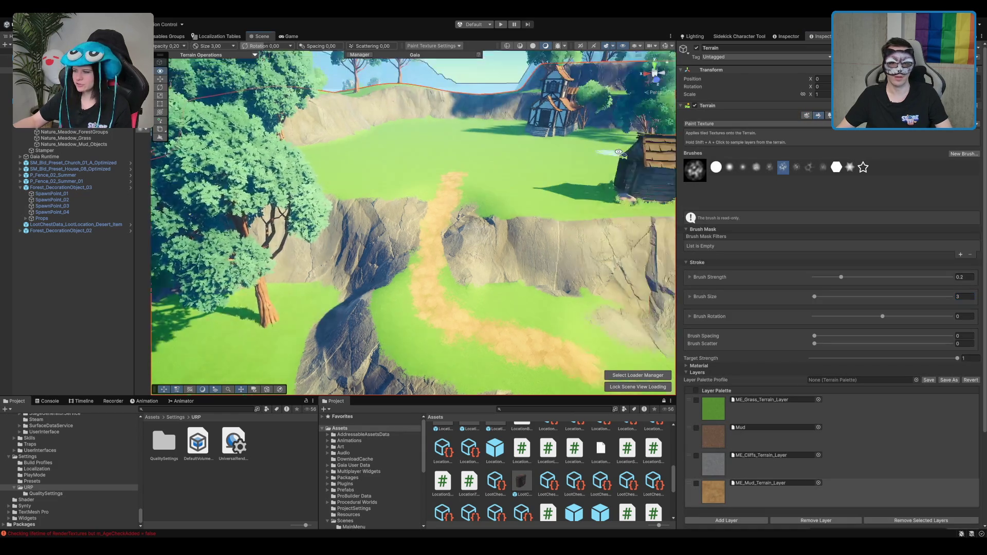
{"action": "left_click", "coordinate": [813, 409]}
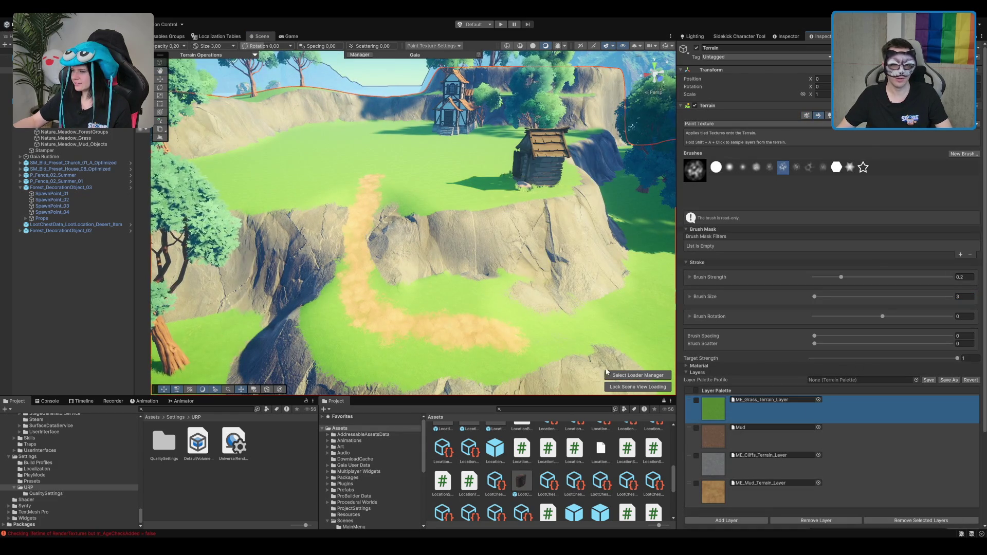
{"action": "scroll", "coordinate": [352, 254], "scroll_direction": "up", "scroll_amount": 3}
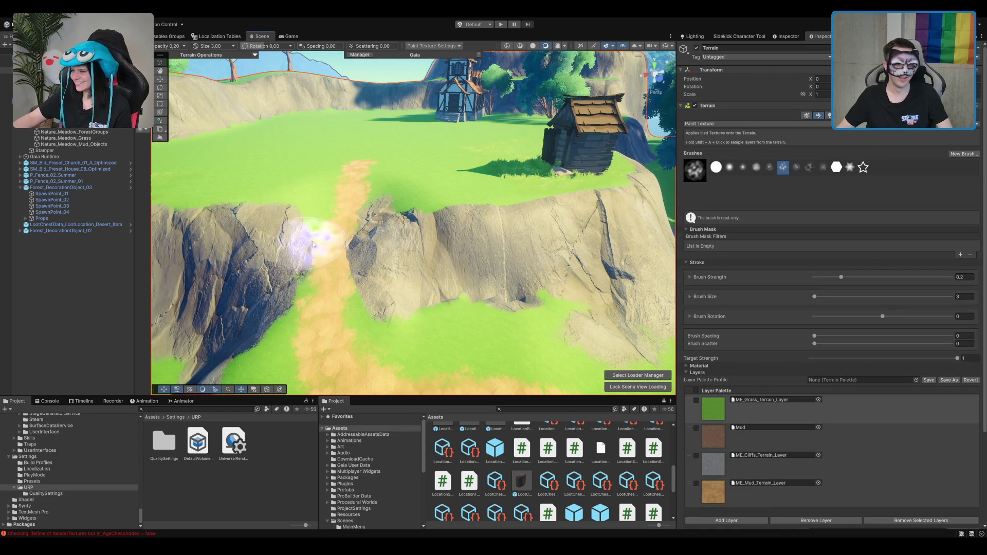
{"action": "left_click_drag", "start_coordinate": [339, 219], "coordinate": [489, 264]}
{"action": "scroll", "coordinate": [483, 261], "scroll_direction": "up", "scroll_amount": 2}
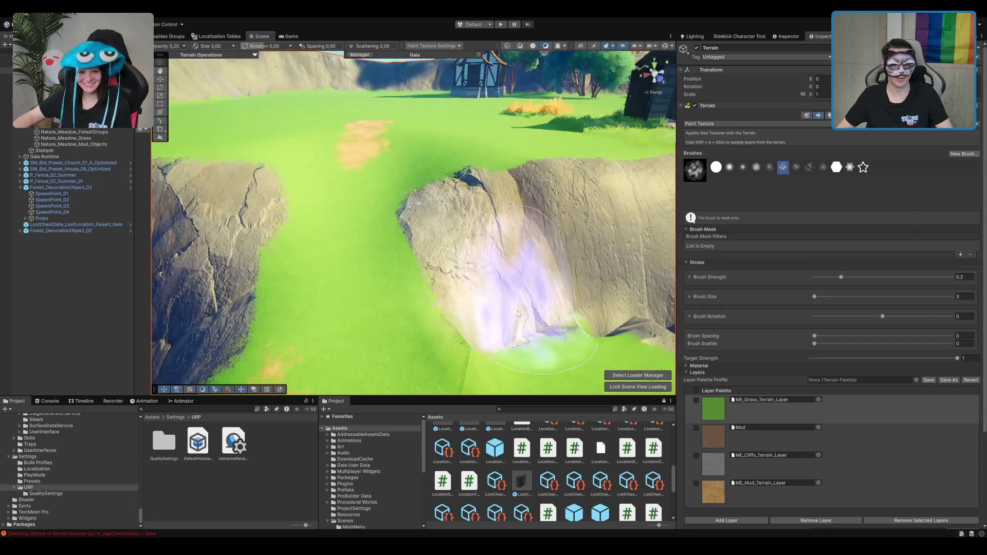
{"action": "scroll", "coordinate": [493, 268], "scroll_direction": "down", "scroll_amount": 5}
{"action": "scroll", "coordinate": [589, 144], "scroll_direction": "up", "scroll_amount": 2}
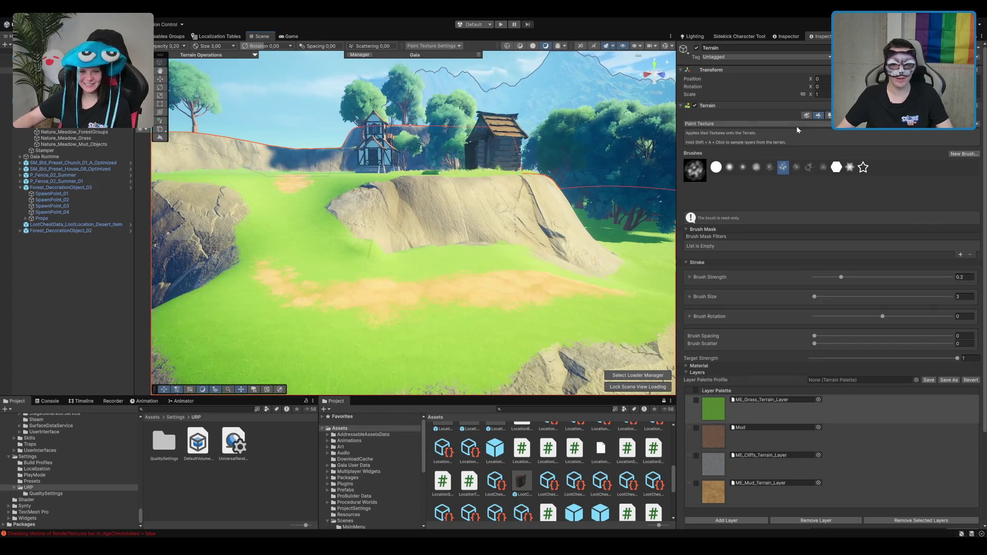
Soften the harsh ridge edge using Smooth Height with a soft round brush.
{"action": "key", "text": "F3"}
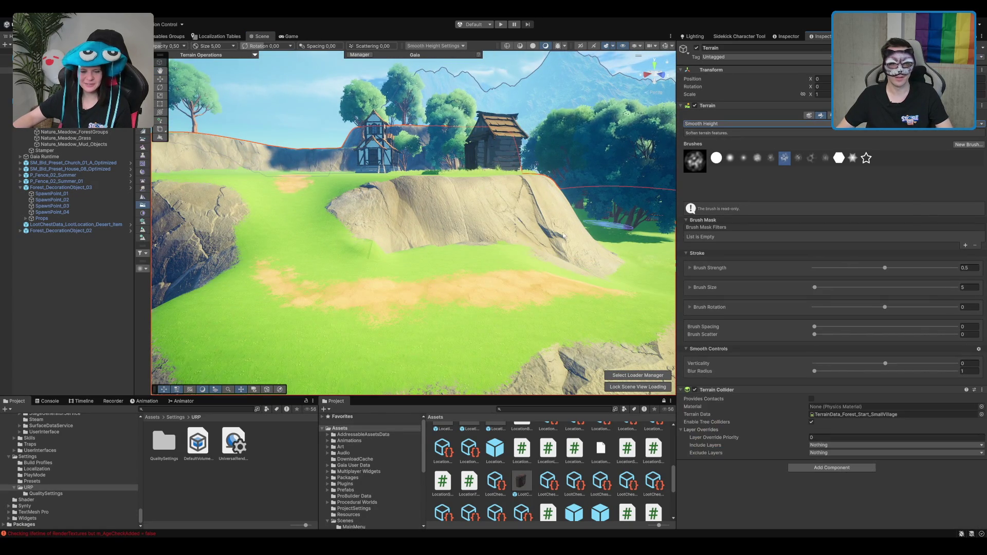
{"action": "left_click", "coordinate": [729, 158]}
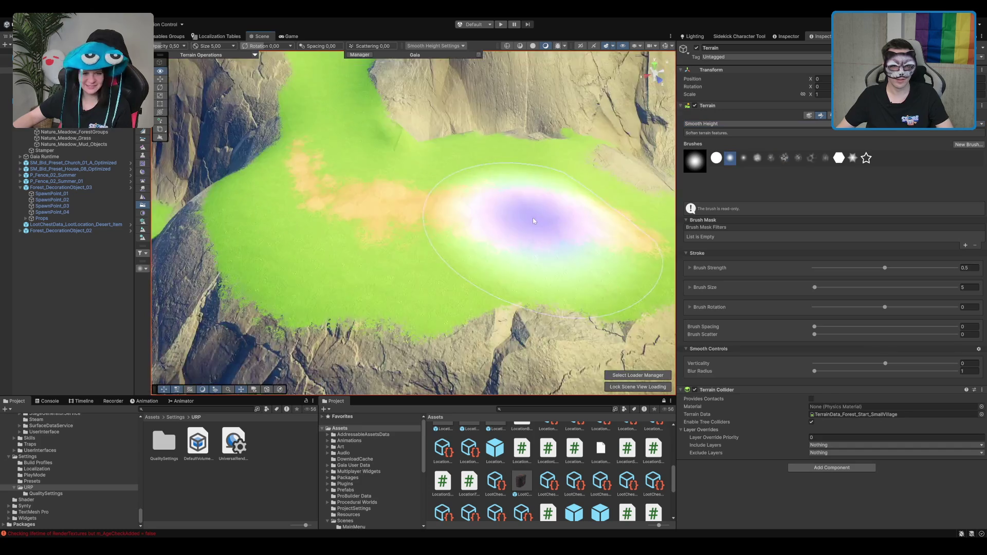
{"action": "mouse_move", "coordinate": [391, 229]}
{"action": "left_mouse_down"}
{"action": "mouse_move", "coordinate": [379, 172]}
{"action": "mouse_move", "coordinate": [400, 209]}
{"action": "mouse_move", "coordinate": [363, 159]}
{"action": "mouse_move", "coordinate": [471, 330]}
{"action": "left_mouse_up"}
{"action": "scroll", "coordinate": [472, 330], "scroll_direction": "down", "scroll_amount": 5}
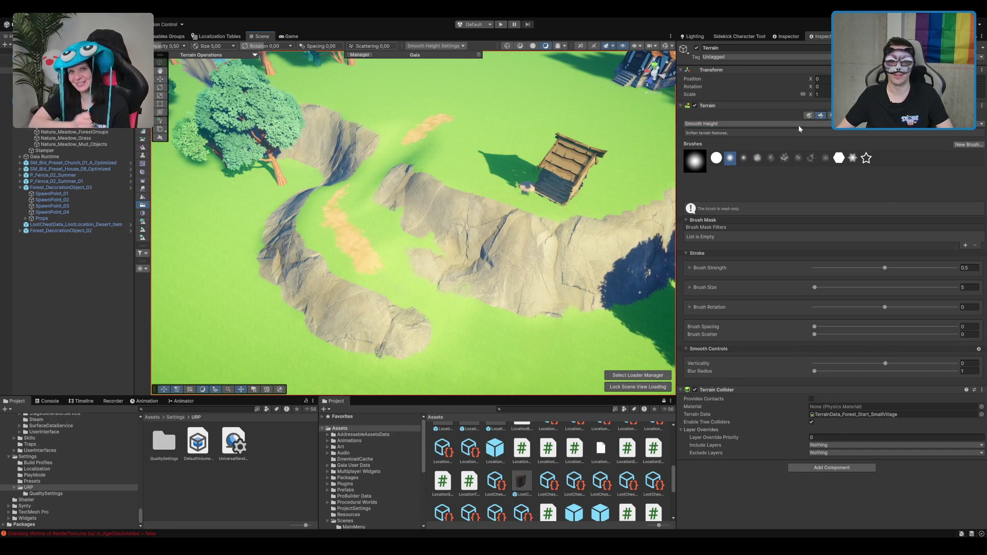
Extend the mud path down between the two cliffs and view it over the house and trees.
{"action": "left_click", "coordinate": [729, 219]}
{"action": "scroll", "coordinate": [452, 220], "scroll_direction": "up", "scroll_amount": 5}
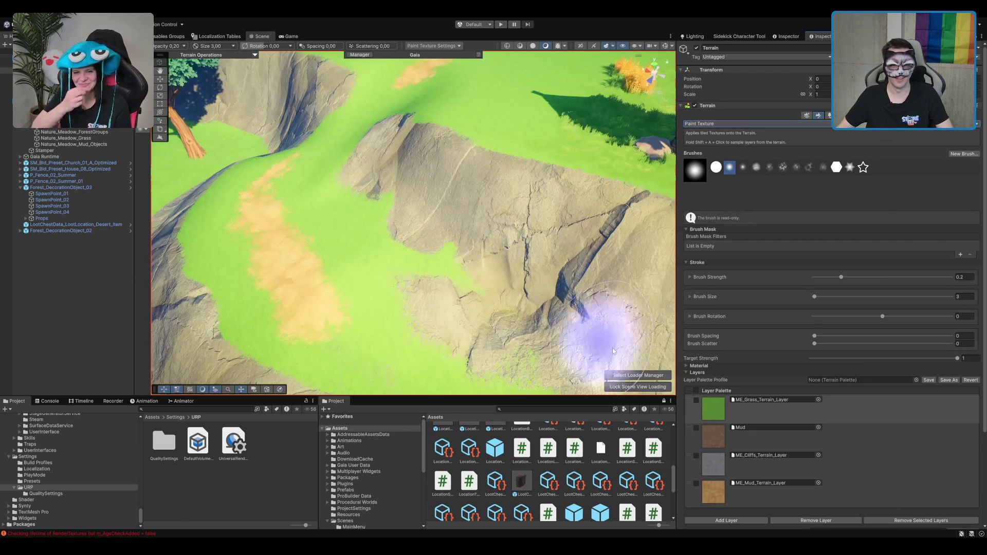
{"action": "left_click", "coordinate": [751, 472]}
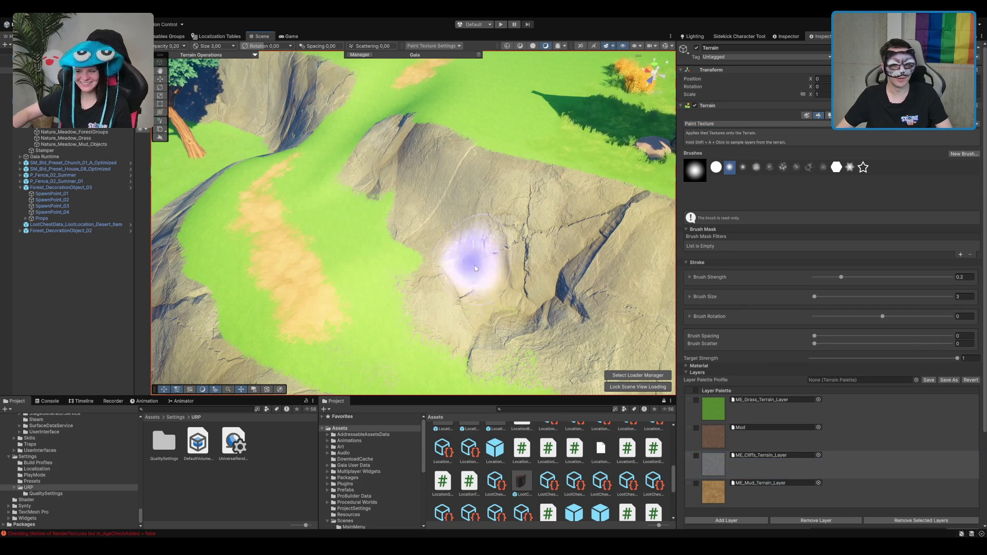
{"action": "left_click_drag", "start_coordinate": [397, 194], "coordinate": [486, 175]}
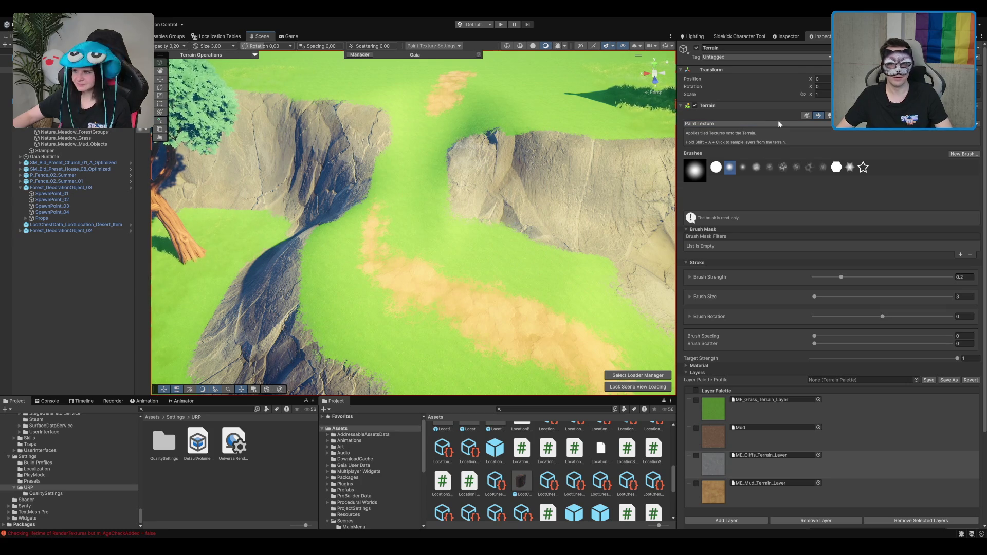
{"action": "key", "text": "F3"}
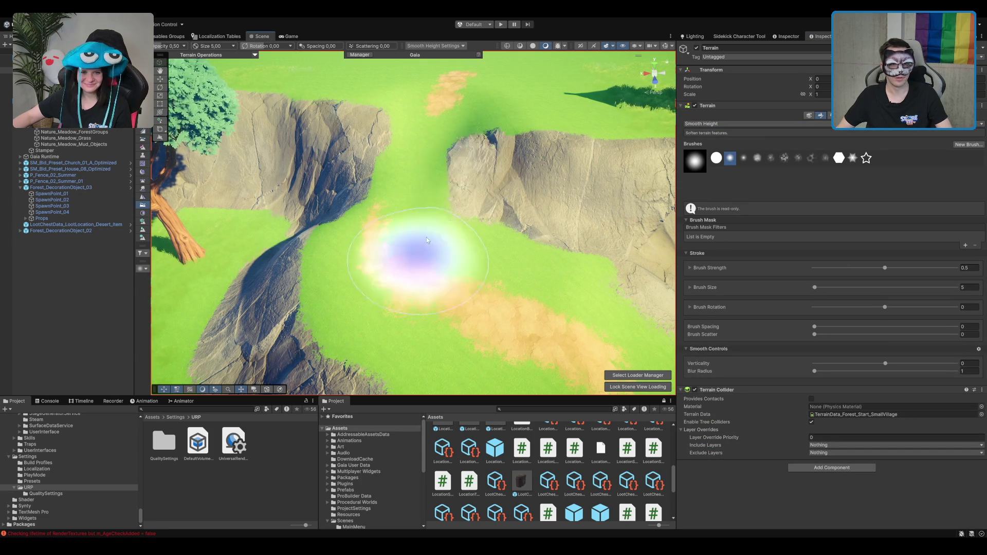
{"action": "mouse_move", "coordinate": [506, 165]}
{"action": "left_mouse_down"}
{"action": "mouse_move", "coordinate": [511, 132]}
{"action": "mouse_move", "coordinate": [734, 114]}
{"action": "left_mouse_up"}
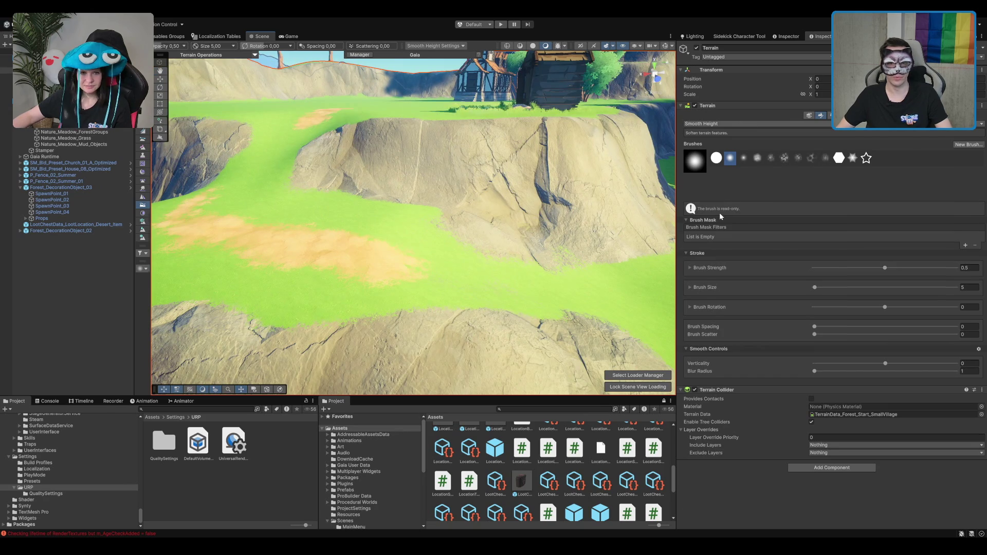
{"action": "key", "text": "F3"}
{"action": "scroll", "coordinate": [411, 257], "scroll_direction": "down", "scroll_amount": 5}
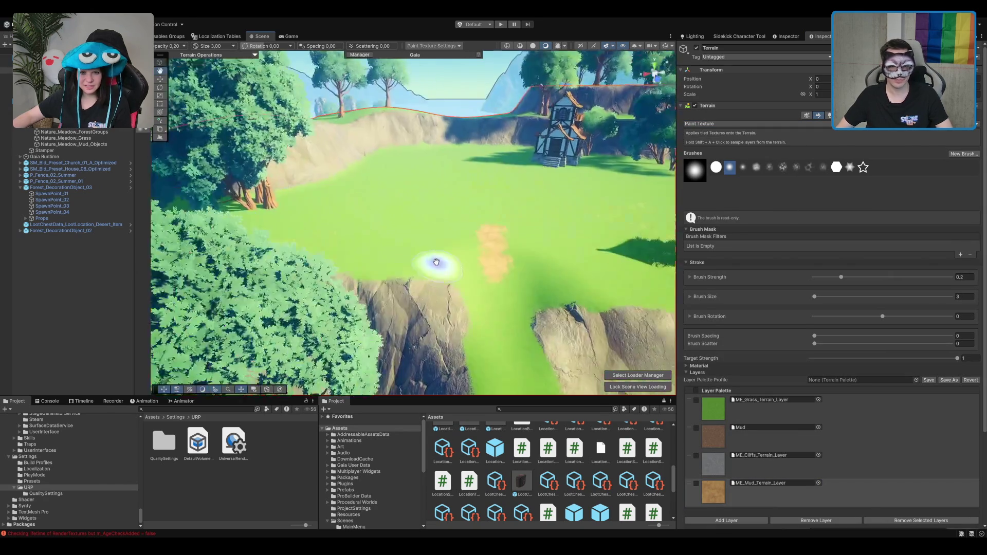
{"action": "scroll", "coordinate": [437, 264], "scroll_direction": "up", "scroll_amount": 3}
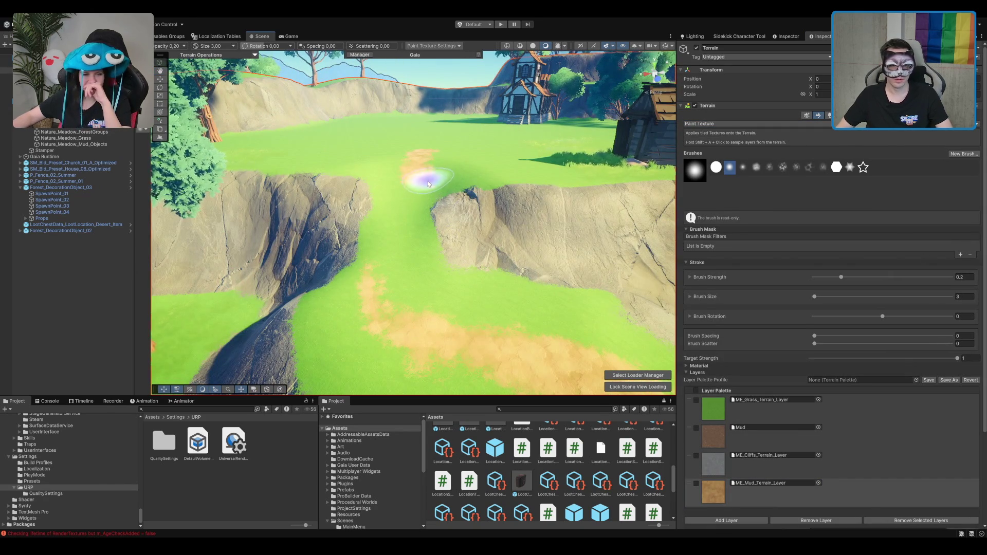
{"action": "mouse_move", "coordinate": [397, 209]}
{"action": "left_mouse_down"}
{"action": "mouse_move", "coordinate": [407, 207]}
{"action": "mouse_move", "coordinate": [379, 203]}
{"action": "mouse_move", "coordinate": [396, 220]}
{"action": "mouse_move", "coordinate": [400, 273]}
{"action": "left_mouse_up"}
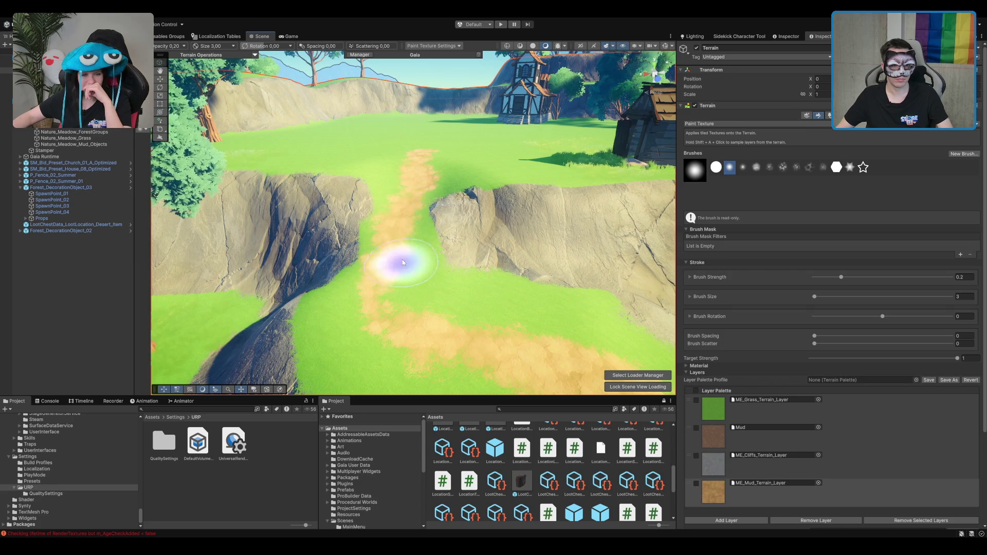
{"action": "mouse_move", "coordinate": [512, 265]}
{"action": "left_mouse_down"}
{"action": "mouse_move", "coordinate": [473, 247]}
{"action": "mouse_move", "coordinate": [298, 286]}
{"action": "mouse_move", "coordinate": [507, 209]}
{"action": "mouse_move", "coordinate": [435, 165]}
{"action": "mouse_move", "coordinate": [462, 191]}
{"action": "mouse_move", "coordinate": [473, 276]}
{"action": "mouse_move", "coordinate": [539, 232]}
{"action": "mouse_move", "coordinate": [361, 247]}
{"action": "mouse_move", "coordinate": [403, 220]}
{"action": "left_mouse_up"}
{"action": "mouse_move", "coordinate": [522, 247]}
{"action": "left_mouse_down"}
{"action": "mouse_move", "coordinate": [473, 251]}
{"action": "mouse_move", "coordinate": [616, 250]}
{"action": "mouse_move", "coordinate": [464, 231]}
{"action": "mouse_move", "coordinate": [524, 211]}
{"action": "left_mouse_up"}
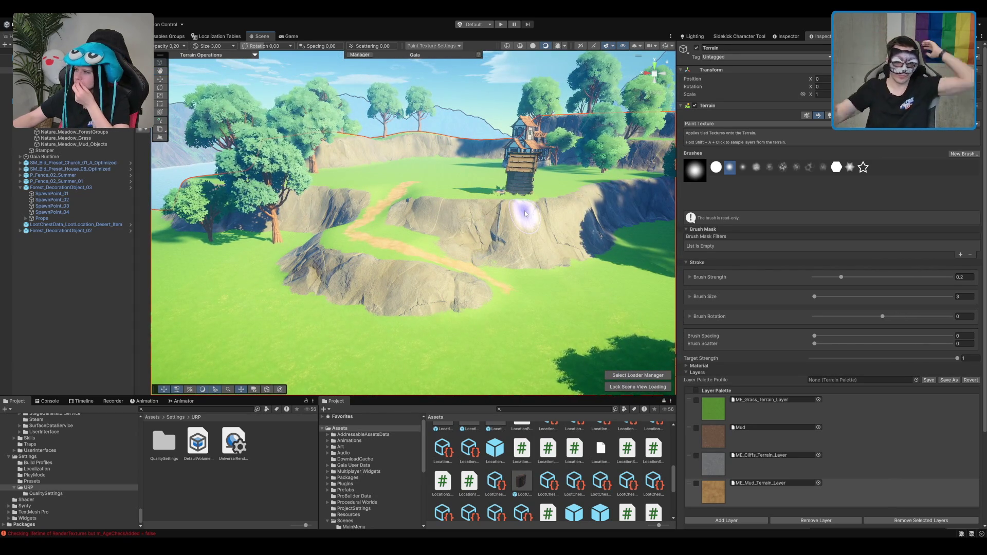
Paint a mud path from the trail up toward the cliff.
{"action": "scroll", "coordinate": [524, 214], "scroll_direction": "down", "scroll_amount": 5}
{"action": "scroll", "coordinate": [478, 266], "scroll_direction": "up", "scroll_amount": 5}
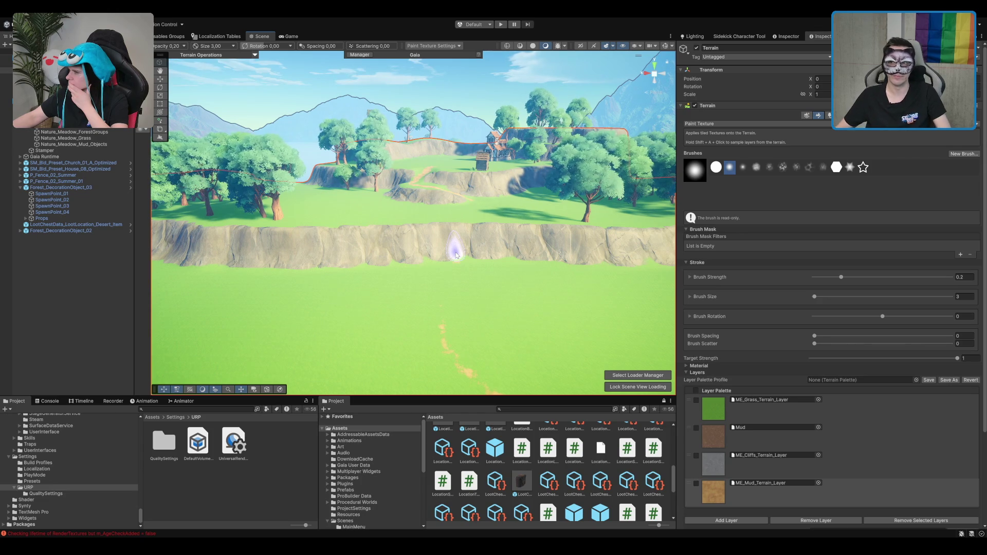
{"action": "scroll", "coordinate": [456, 254], "scroll_direction": "up", "scroll_amount": 3}
{"action": "scroll", "coordinate": [442, 202], "scroll_direction": "up", "scroll_amount": 5}
{"action": "scroll", "coordinate": [450, 202], "scroll_direction": "down", "scroll_amount": 5}
{"action": "scroll", "coordinate": [462, 264], "scroll_direction": "up", "scroll_amount": 8}
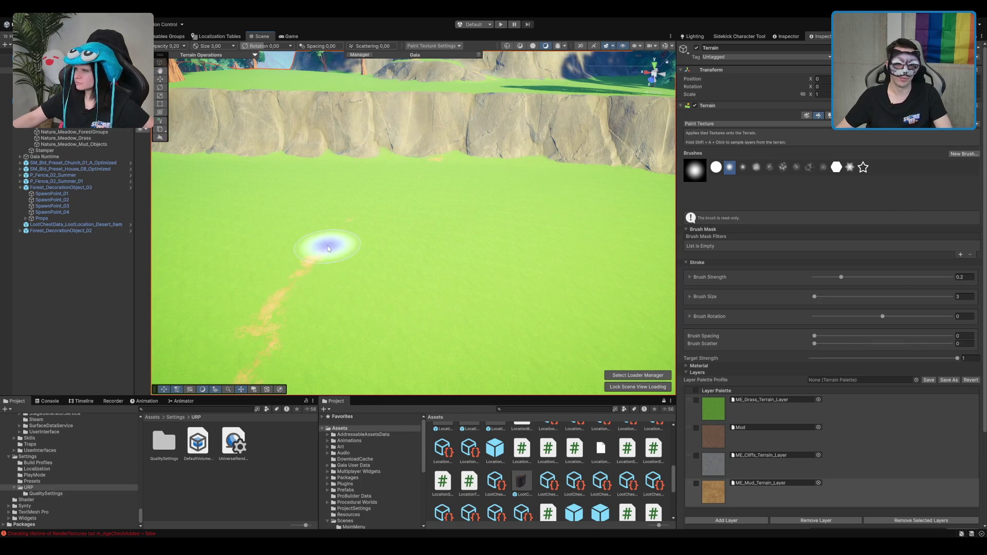
{"action": "mouse_move", "coordinate": [328, 249]}
{"action": "left_mouse_down"}
{"action": "mouse_move", "coordinate": [377, 218]}
{"action": "mouse_move", "coordinate": [423, 168]}
{"action": "mouse_move", "coordinate": [390, 202]}
{"action": "left_mouse_up"}
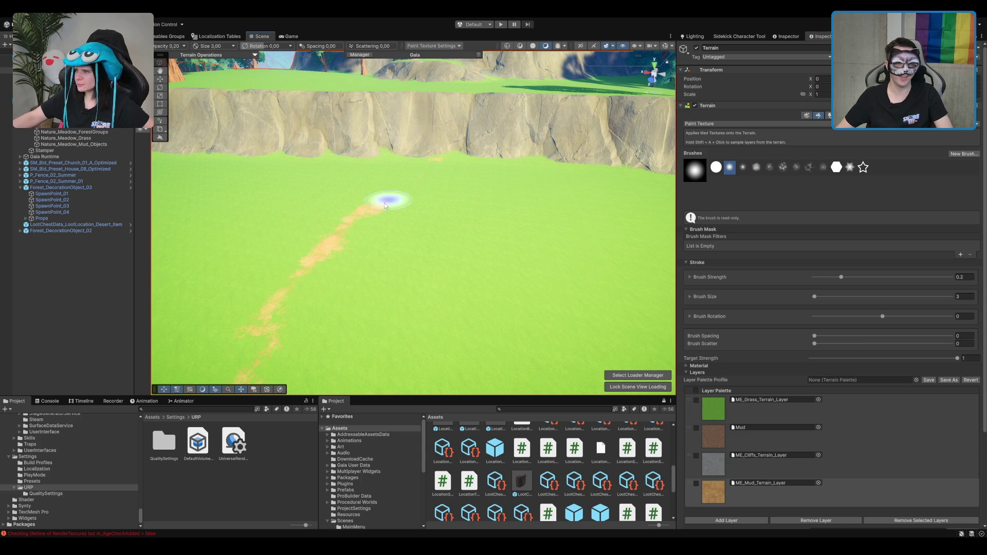
Confirm a lower Brush Strength of 0.1 for softer dirt painting.
{"action": "left_click_drag", "start_coordinate": [486, 231], "coordinate": [325, 264]}
{"action": "scroll", "coordinate": [360, 254], "scroll_direction": "down", "scroll_amount": 5}
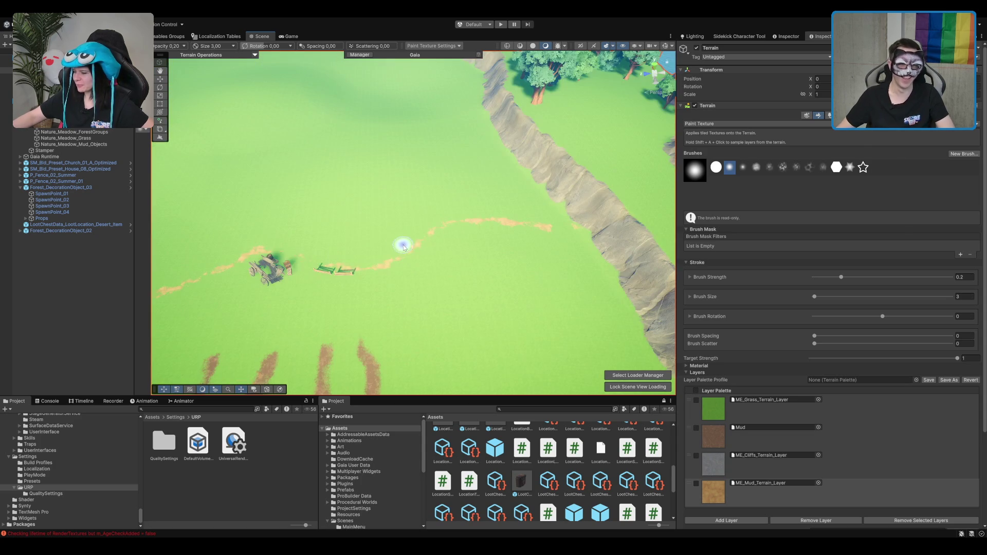
{"action": "scroll", "coordinate": [342, 275], "scroll_direction": "up", "scroll_amount": 8}
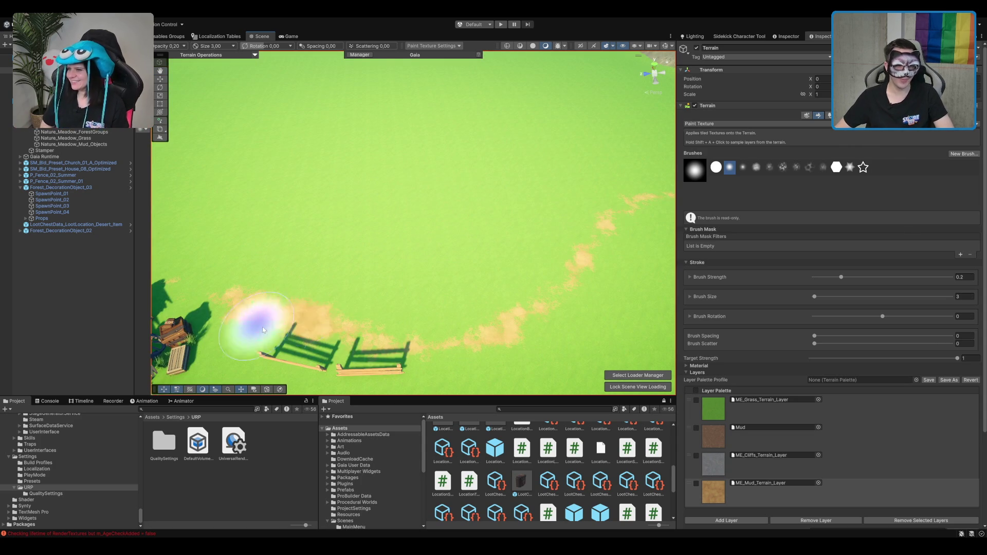
{"action": "key", "text": "Return"}
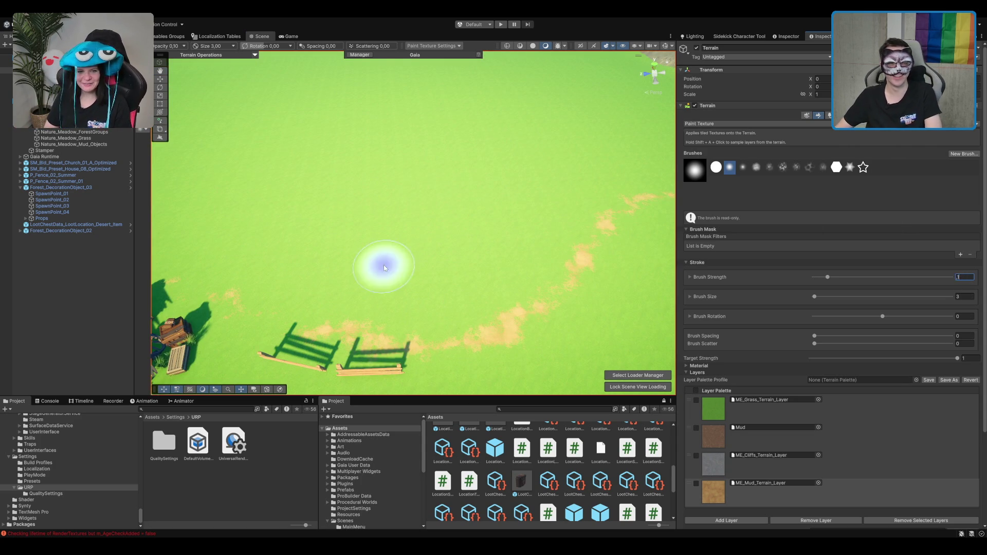
{"action": "left_click_drag", "start_coordinate": [385, 264], "coordinate": [329, 264]}
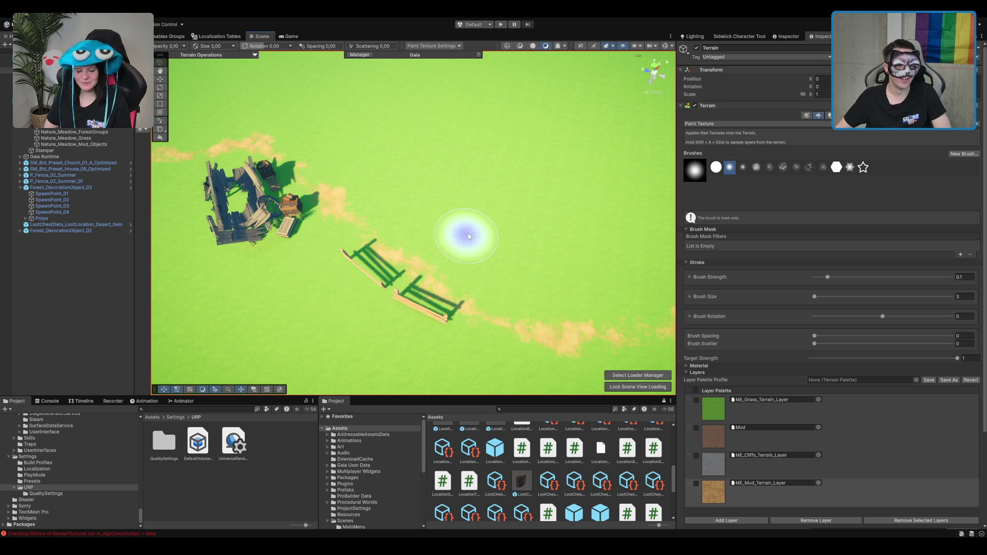
{"action": "scroll", "coordinate": [513, 236], "scroll_direction": "down", "scroll_amount": 10}
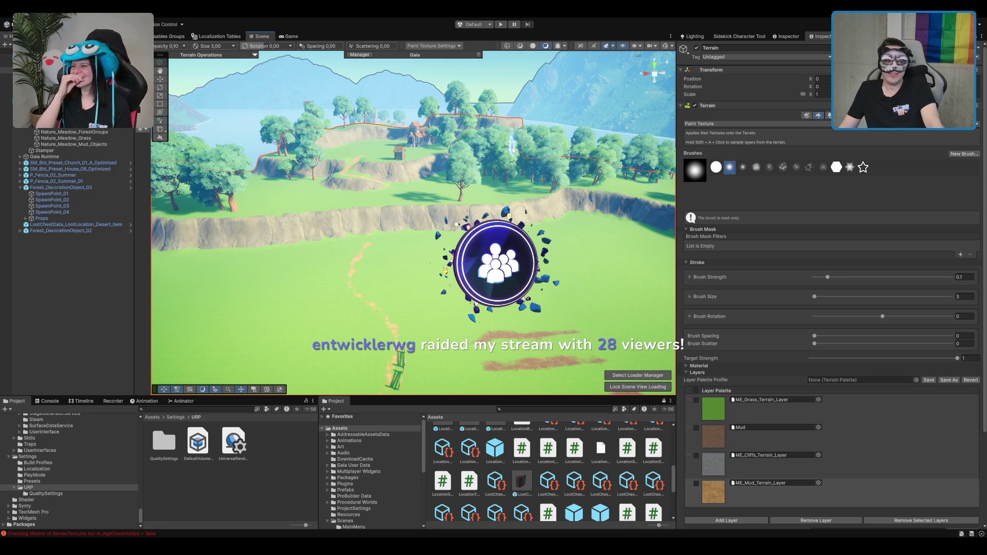
{"action": "scroll", "coordinate": [448, 181], "scroll_direction": "up", "scroll_amount": 1}
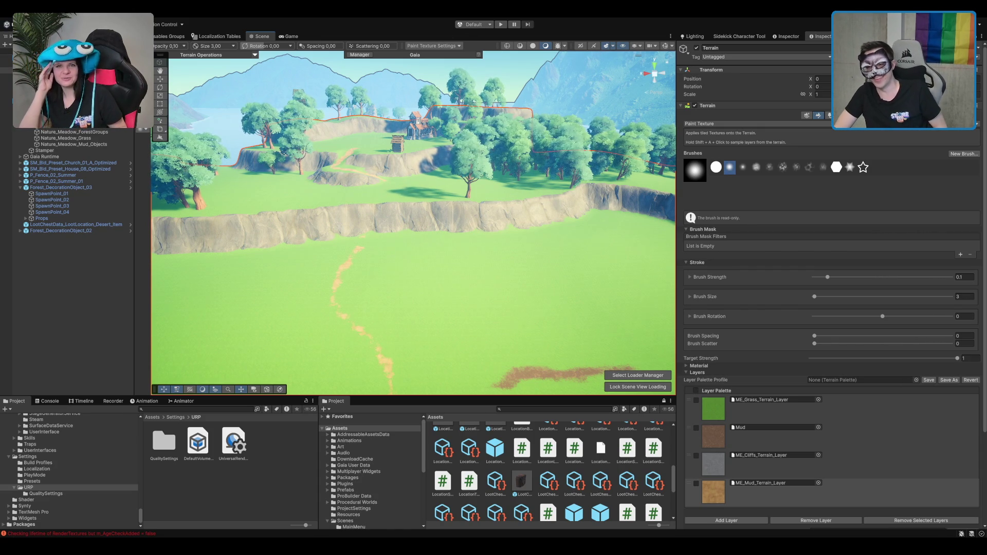
{"action": "scroll", "coordinate": [521, 160], "scroll_direction": "up", "scroll_amount": 5}
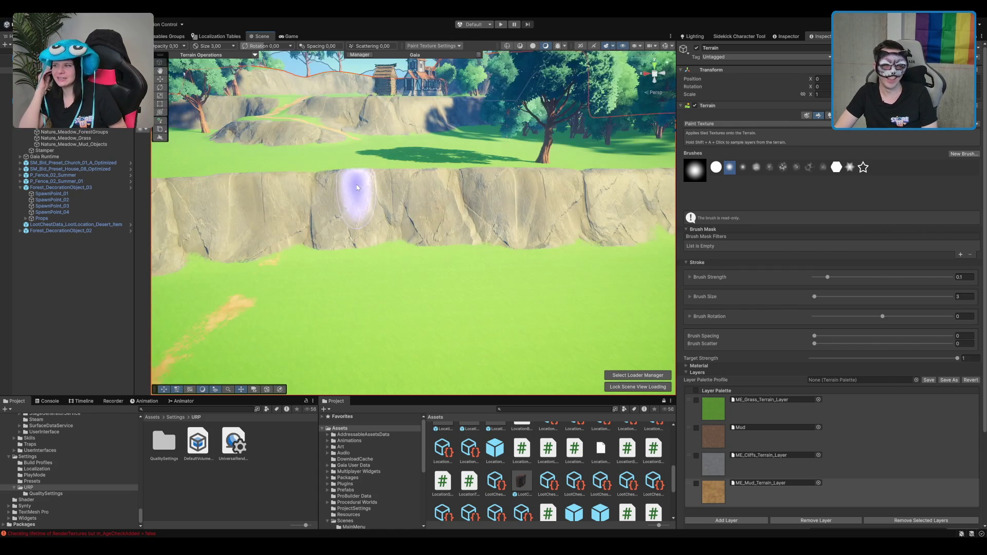
{"action": "scroll", "coordinate": [398, 192], "scroll_direction": "down", "scroll_amount": 3}
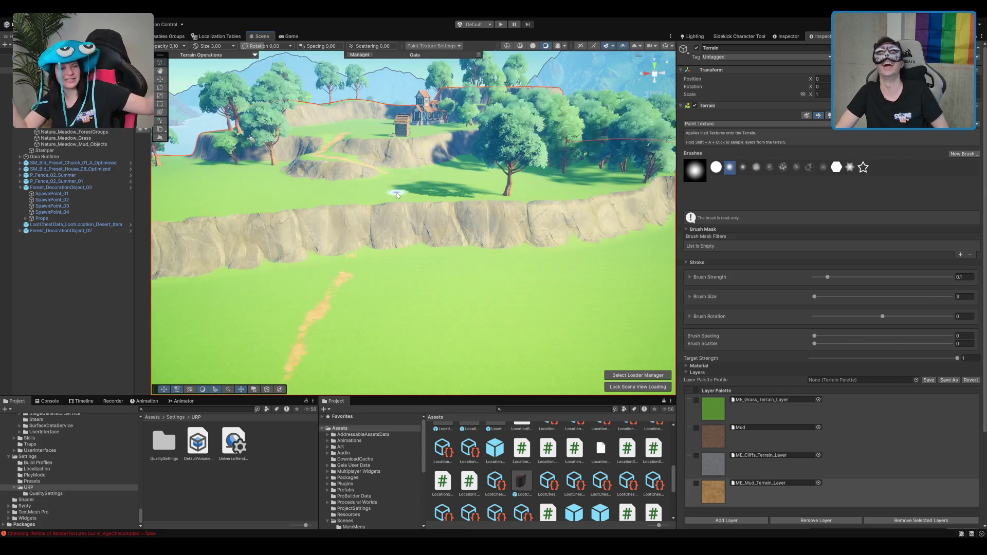
{"action": "scroll", "coordinate": [406, 193], "scroll_direction": "up", "scroll_amount": 5}
{"action": "scroll", "coordinate": [410, 169], "scroll_direction": "down", "scroll_amount": 3}
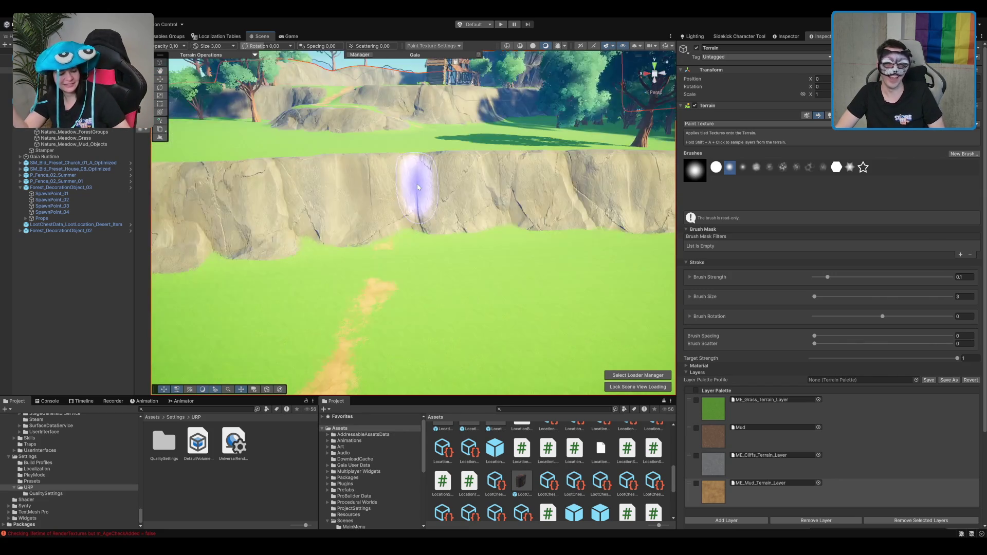
{"action": "scroll", "coordinate": [418, 215], "scroll_direction": "up", "scroll_amount": 3}
{"action": "scroll", "coordinate": [435, 159], "scroll_direction": "up", "scroll_amount": 2}
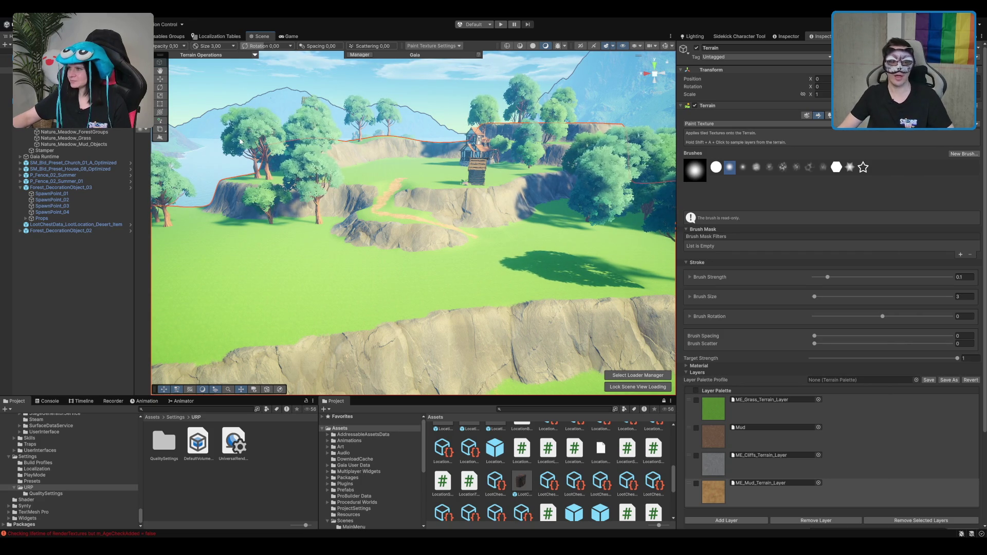
Zoom the Scene view in on the painted dirt trail near the clifftop house.
{"action": "scroll", "coordinate": [511, 210], "scroll_direction": "up", "scroll_amount": 3}
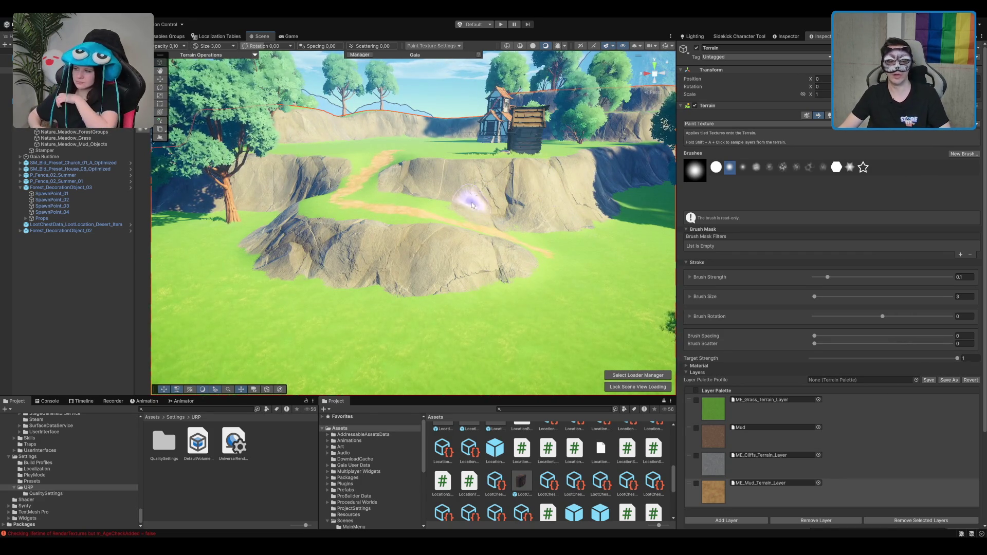
Orbit past the house, tree and windmill, then pull back to a wide view of the hills.
{"action": "scroll", "coordinate": [411, 182], "scroll_direction": "up", "scroll_amount": 5}
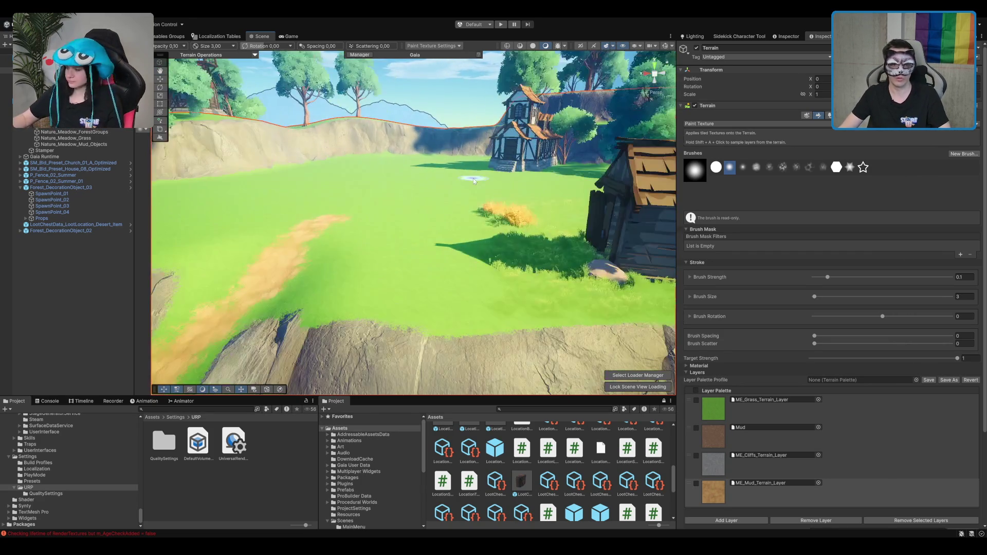
{"action": "mouse_move", "coordinate": [410, 182]}
{"action": "left_mouse_down"}
{"action": "mouse_move", "coordinate": [337, 233]}
{"action": "mouse_move", "coordinate": [509, 228]}
{"action": "mouse_move", "coordinate": [509, 217]}
{"action": "mouse_move", "coordinate": [488, 226]}
{"action": "left_mouse_up"}
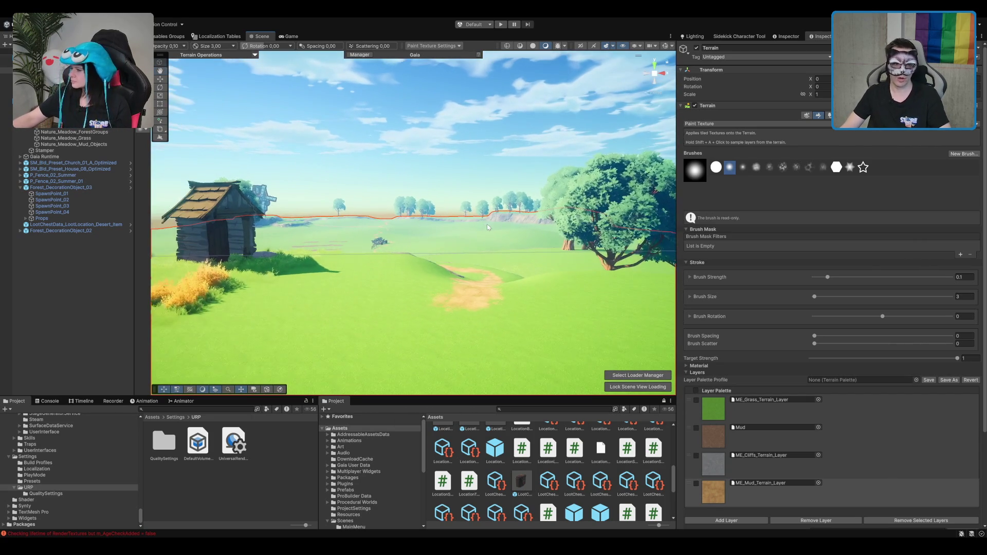
{"action": "left_click_drag", "start_coordinate": [568, 206], "coordinate": [492, 183]}
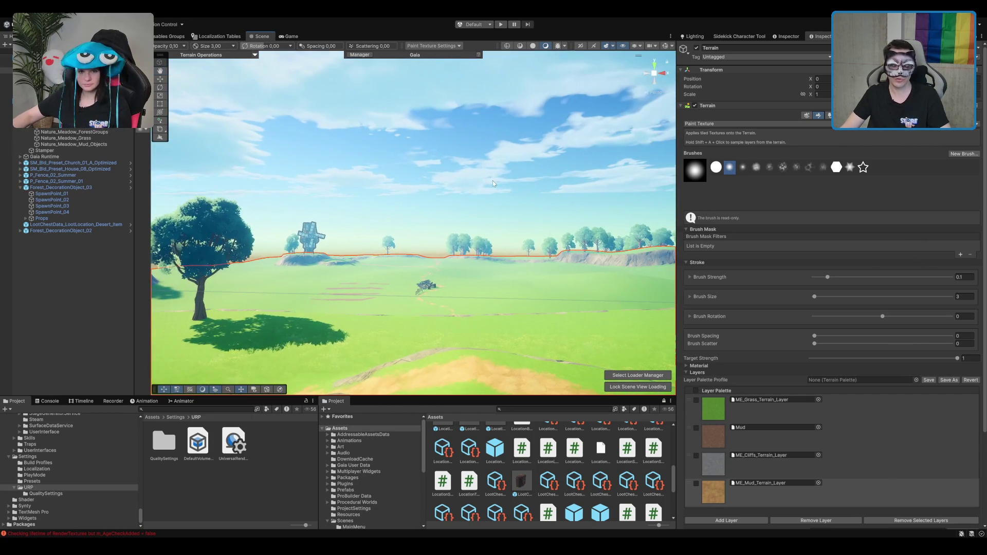
{"action": "mouse_move", "coordinate": [480, 223]}
{"action": "left_mouse_down"}
{"action": "mouse_move", "coordinate": [498, 236]}
{"action": "mouse_move", "coordinate": [491, 198]}
{"action": "mouse_move", "coordinate": [469, 245]}
{"action": "mouse_move", "coordinate": [479, 214]}
{"action": "mouse_move", "coordinate": [318, 319]}
{"action": "left_mouse_up"}
{"action": "mouse_move", "coordinate": [508, 178]}
{"action": "left_mouse_down"}
{"action": "mouse_move", "coordinate": [233, 168]}
{"action": "mouse_move", "coordinate": [467, 232]}
{"action": "mouse_move", "coordinate": [502, 226]}
{"action": "mouse_move", "coordinate": [418, 220]}
{"action": "mouse_move", "coordinate": [465, 228]}
{"action": "left_mouse_up"}
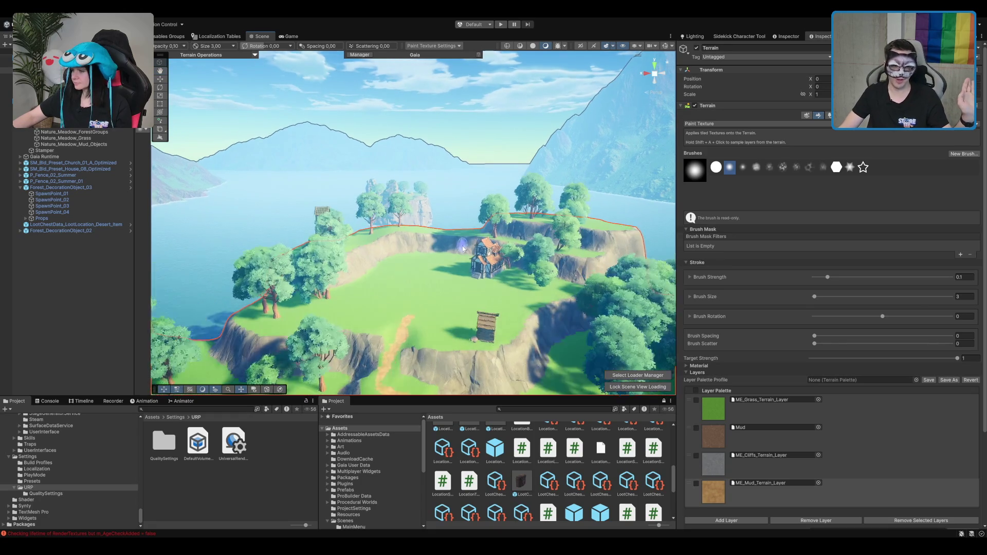
Pan toward the cliffs by the dirt path and bring up the Basic Terrain settings.
{"action": "scroll", "coordinate": [462, 196], "scroll_direction": "up", "scroll_amount": 5}
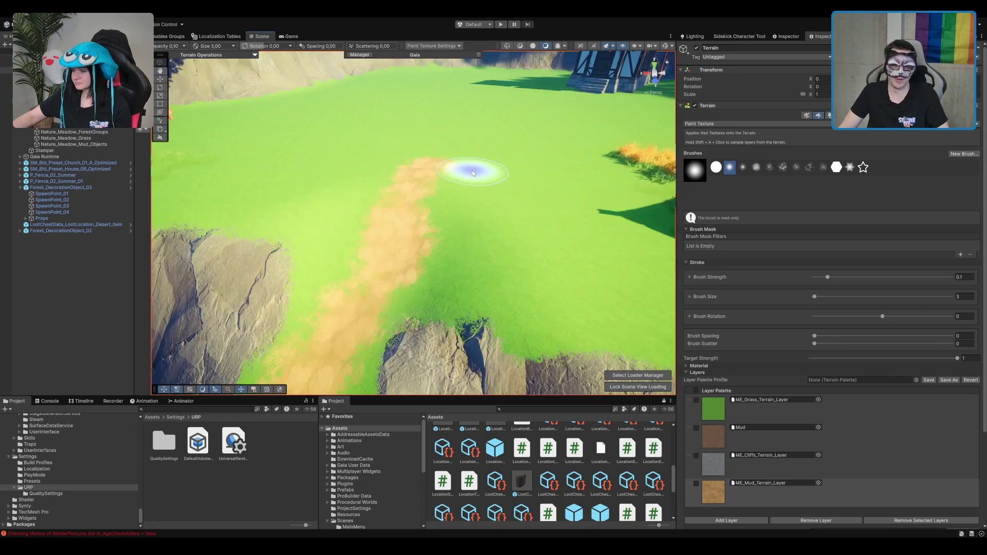
{"action": "mouse_move", "coordinate": [519, 170]}
{"action": "left_mouse_down"}
{"action": "mouse_move", "coordinate": [353, 198]}
{"action": "mouse_move", "coordinate": [489, 169]}
{"action": "mouse_move", "coordinate": [485, 161]}
{"action": "mouse_move", "coordinate": [499, 171]}
{"action": "left_mouse_up"}
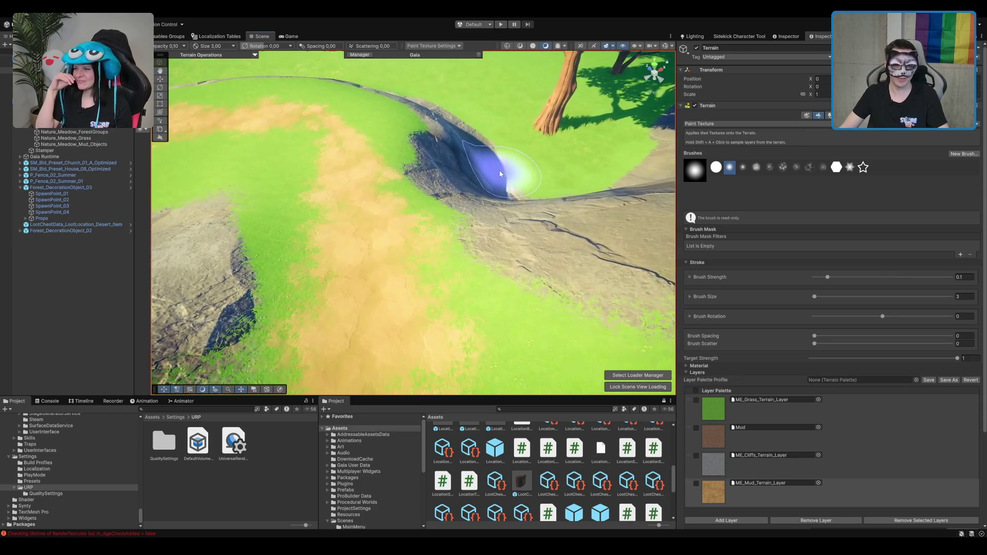
{"action": "scroll", "coordinate": [499, 170], "scroll_direction": "up", "scroll_amount": 2}
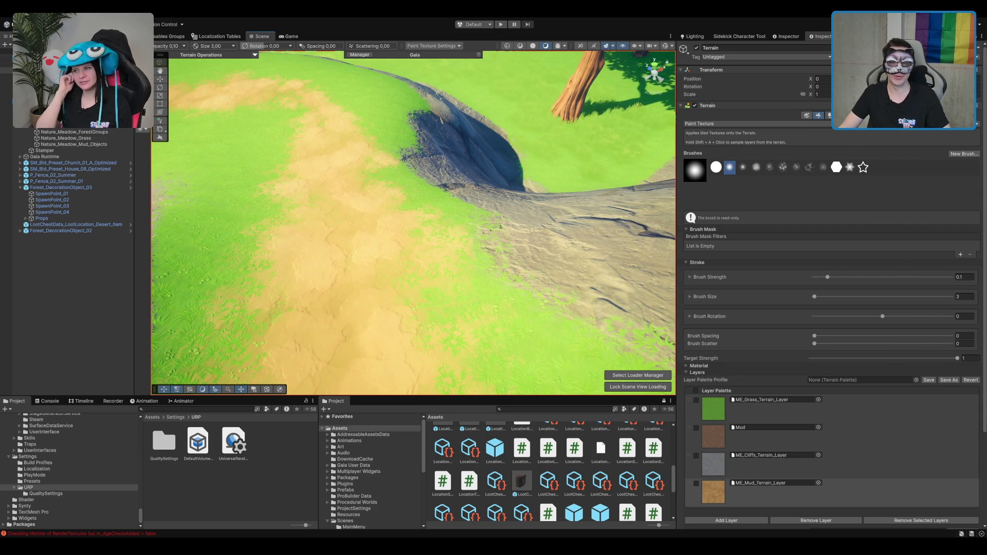
{"action": "key", "text": "w"}
{"action": "scroll", "coordinate": [431, 198], "scroll_direction": "down", "scroll_amount": 3}
Open the TerrainLit material and toggle Enable Height-based Blend off and back on.
{"action": "left_click", "coordinate": [894, 218]}
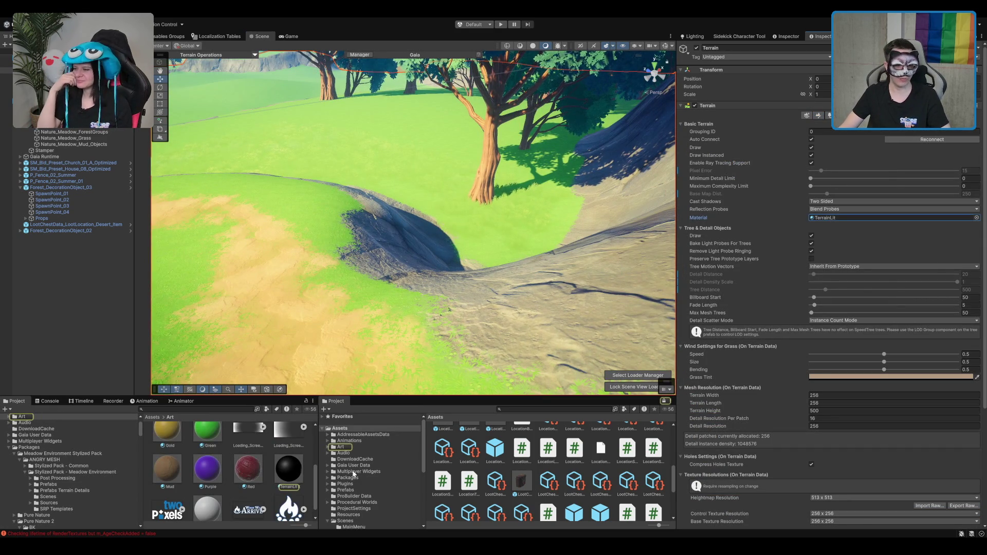
{"action": "double_click", "coordinate": [895, 218]}
{"action": "scroll", "coordinate": [477, 258], "scroll_direction": "down", "scroll_amount": 3}
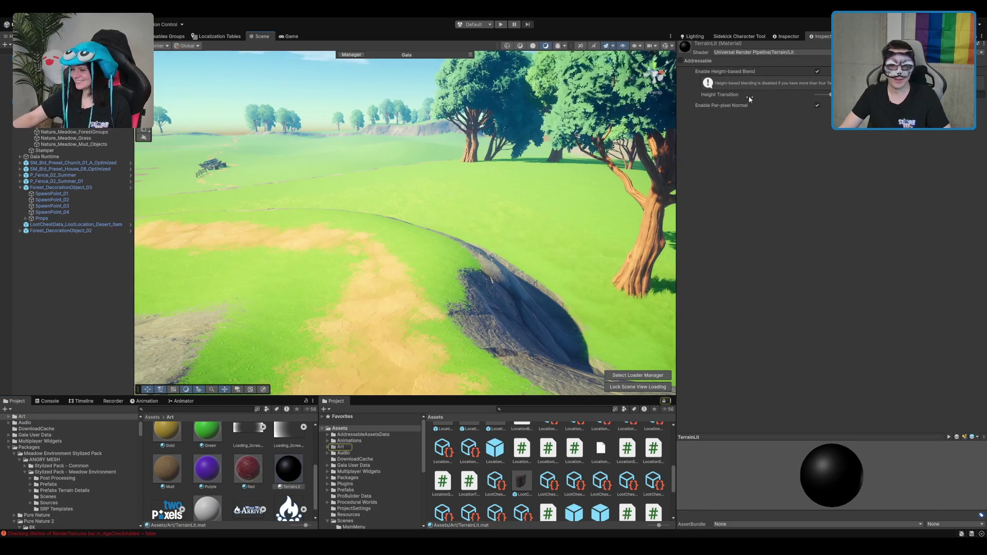
{"action": "left_click", "coordinate": [817, 71]}
{"action": "mouse_move", "coordinate": [591, 195]}
{"action": "left_mouse_down"}
{"action": "mouse_move", "coordinate": [564, 220]}
{"action": "mouse_move", "coordinate": [580, 221]}
{"action": "left_mouse_up"}
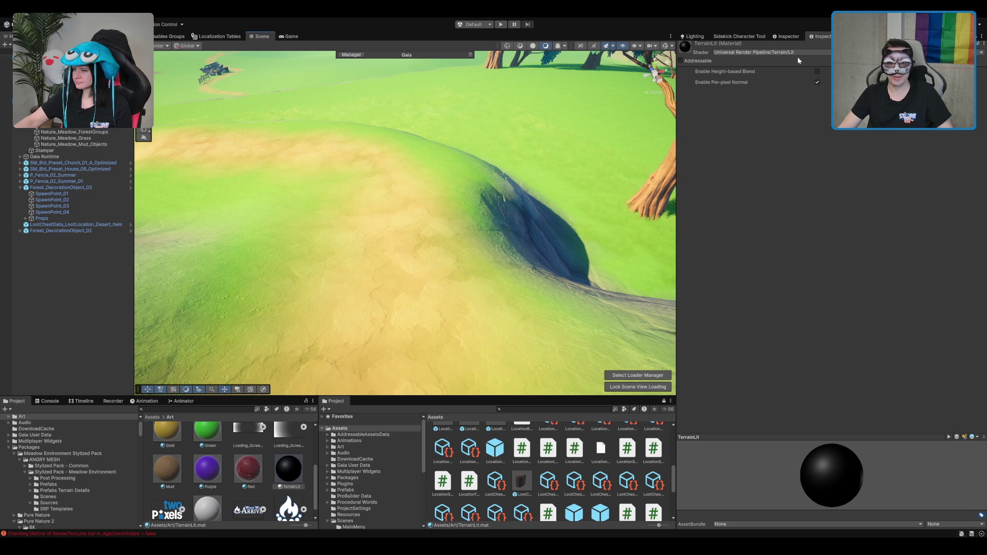
{"action": "left_click", "coordinate": [817, 72]}
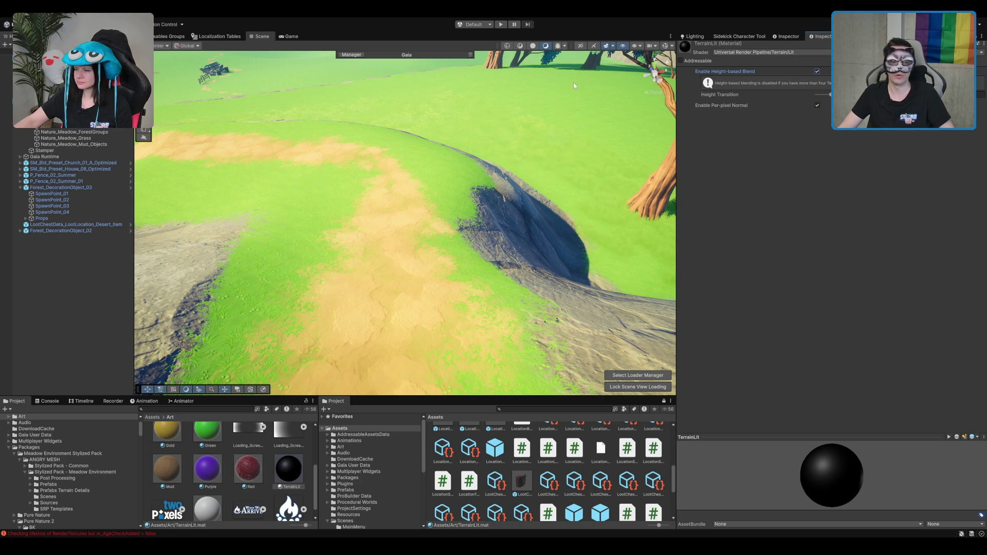
Lower the Height Transition value and enable per-pixel normals on TerrainLit.
{"action": "scroll", "coordinate": [441, 194], "scroll_direction": "down", "scroll_amount": 3}
{"action": "mouse_move", "coordinate": [441, 193]}
{"action": "left_mouse_down"}
{"action": "mouse_move", "coordinate": [288, 138]}
{"action": "mouse_move", "coordinate": [478, 188]}
{"action": "mouse_move", "coordinate": [668, 154]}
{"action": "left_mouse_up"}
{"action": "left_click_drag", "start_coordinate": [829, 96], "coordinate": [817, 101]}
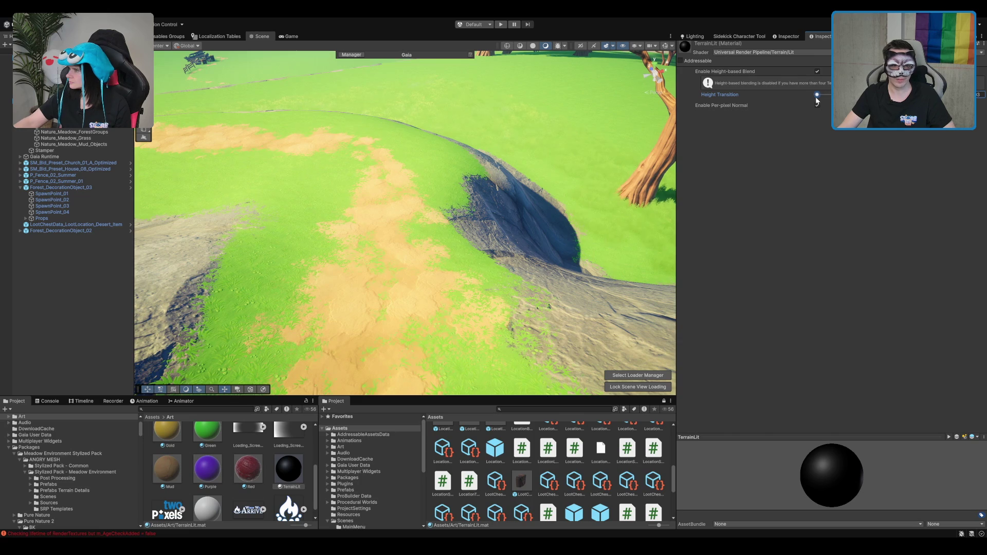
{"action": "left_click", "coordinate": [816, 105]}
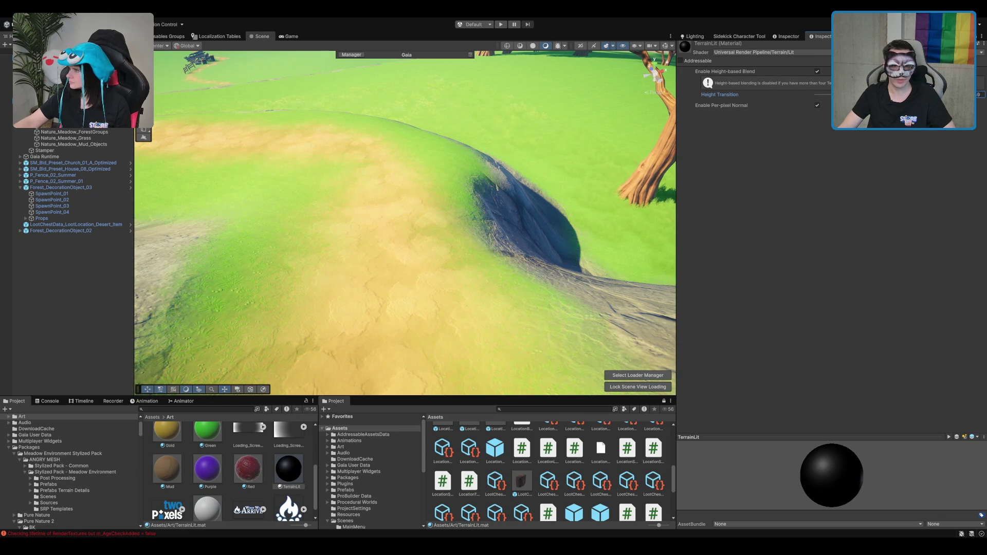
{"action": "key", "text": "BackSpace"}
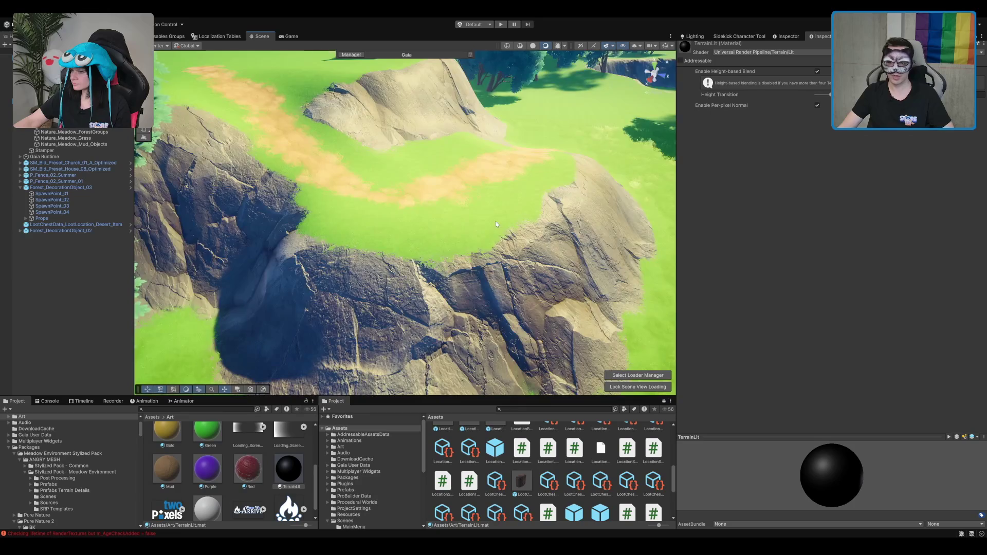
Compare the cliffs and dirt path with height-based blending off, then turn it back on.
{"action": "left_click_drag", "start_coordinate": [506, 206], "coordinate": [516, 204]}
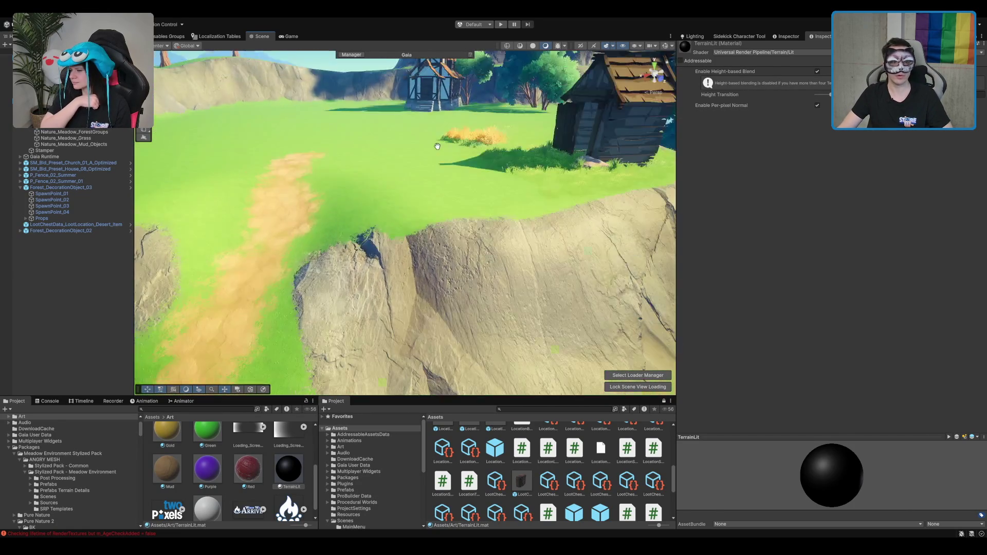
{"action": "scroll", "coordinate": [512, 263], "scroll_direction": "up", "scroll_amount": 2}
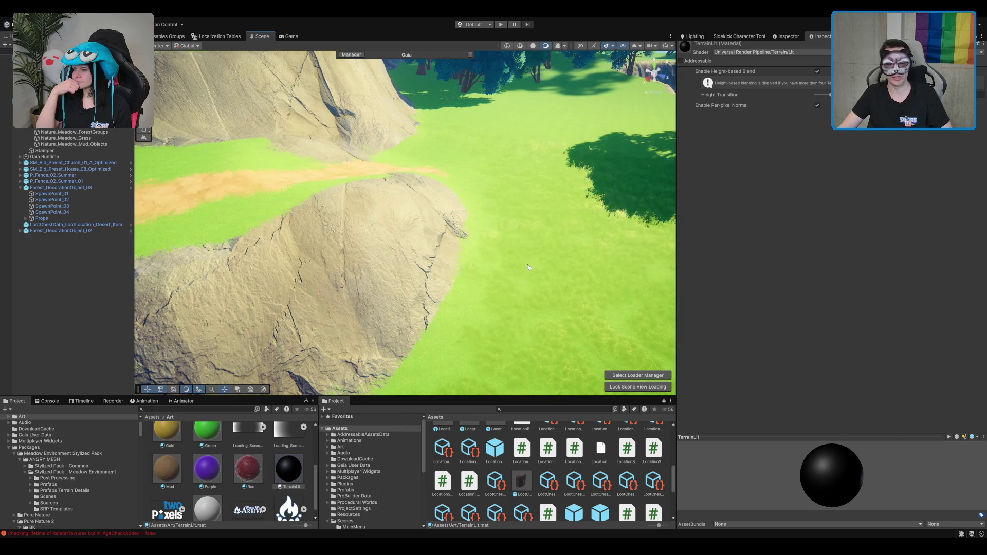
{"action": "left_click_drag", "start_coordinate": [409, 190], "coordinate": [424, 174]}
{"action": "left_click", "coordinate": [817, 71]}
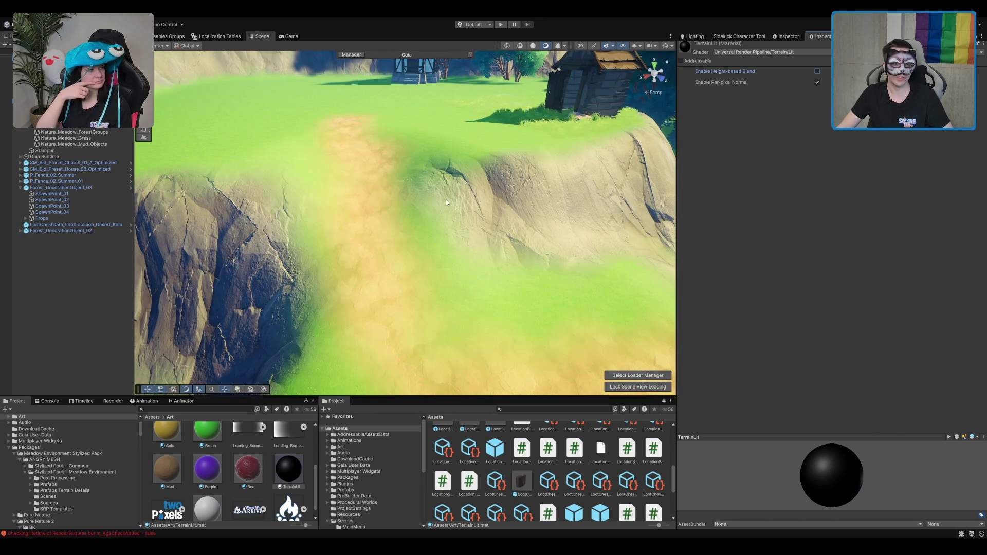
{"action": "scroll", "coordinate": [485, 140], "scroll_direction": "up", "scroll_amount": 5}
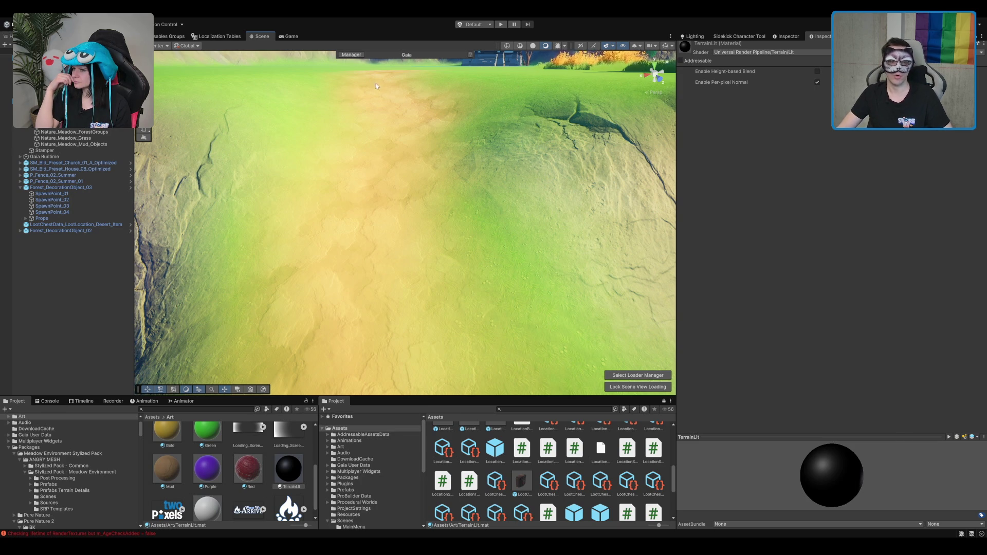
{"action": "left_click", "coordinate": [817, 72]}
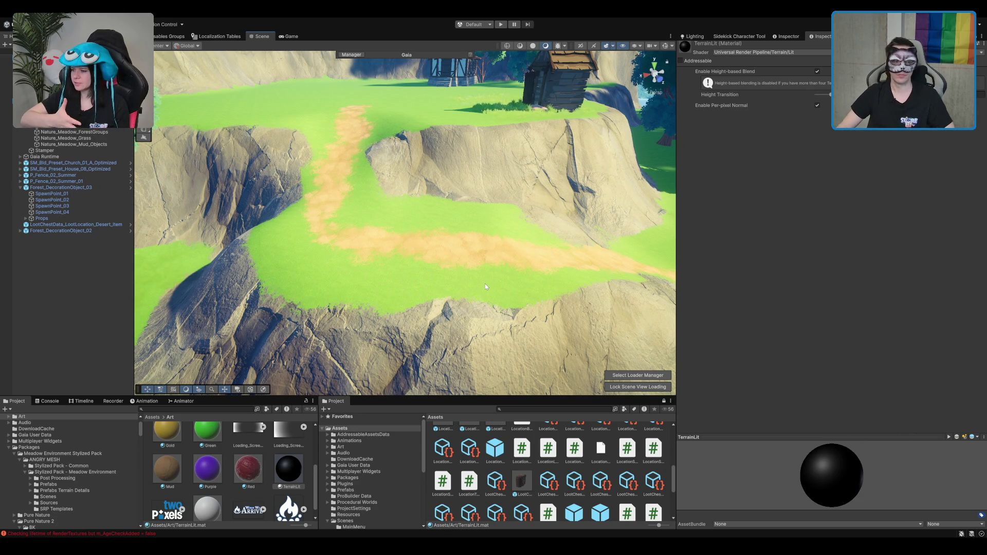
{"action": "mouse_move", "coordinate": [497, 226]}
{"action": "left_mouse_down"}
{"action": "mouse_move", "coordinate": [519, 217]}
{"action": "mouse_move", "coordinate": [528, 227]}
{"action": "left_mouse_up"}
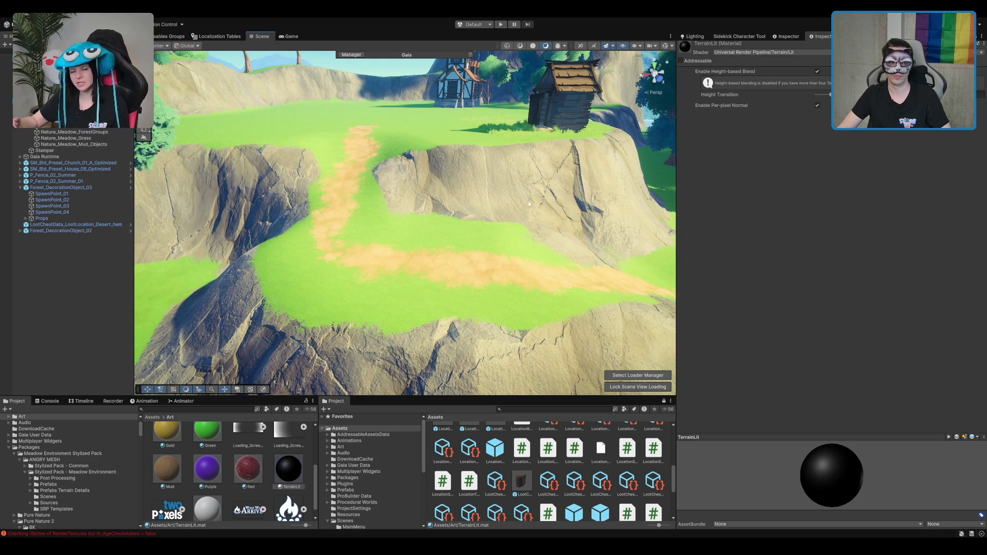
{"action": "left_click_drag", "start_coordinate": [501, 205], "coordinate": [516, 183]}
{"action": "scroll", "coordinate": [553, 199], "scroll_direction": "down", "scroll_amount": 3}
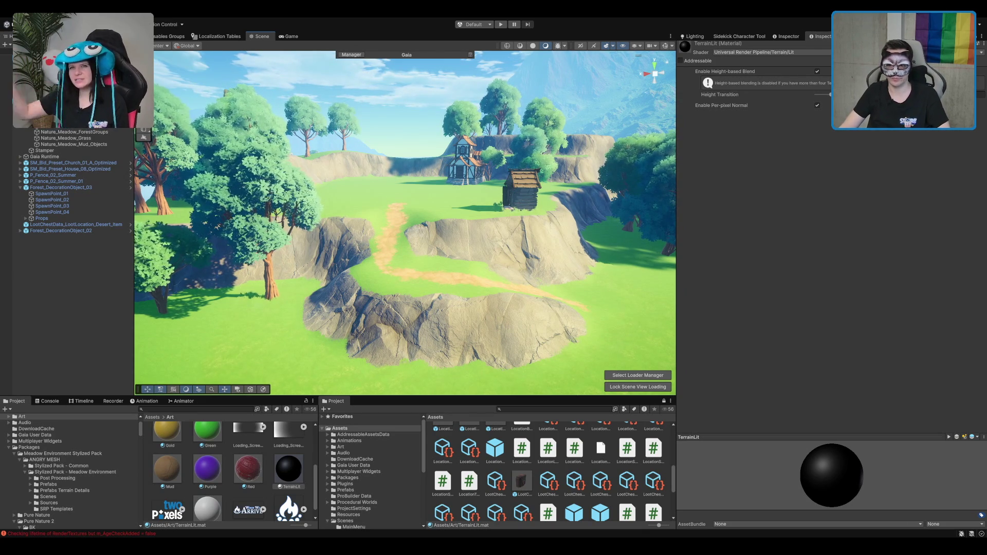
{"action": "scroll", "coordinate": [511, 160], "scroll_direction": "up", "scroll_amount": 5}
{"action": "scroll", "coordinate": [510, 159], "scroll_direction": "down", "scroll_amount": 5}
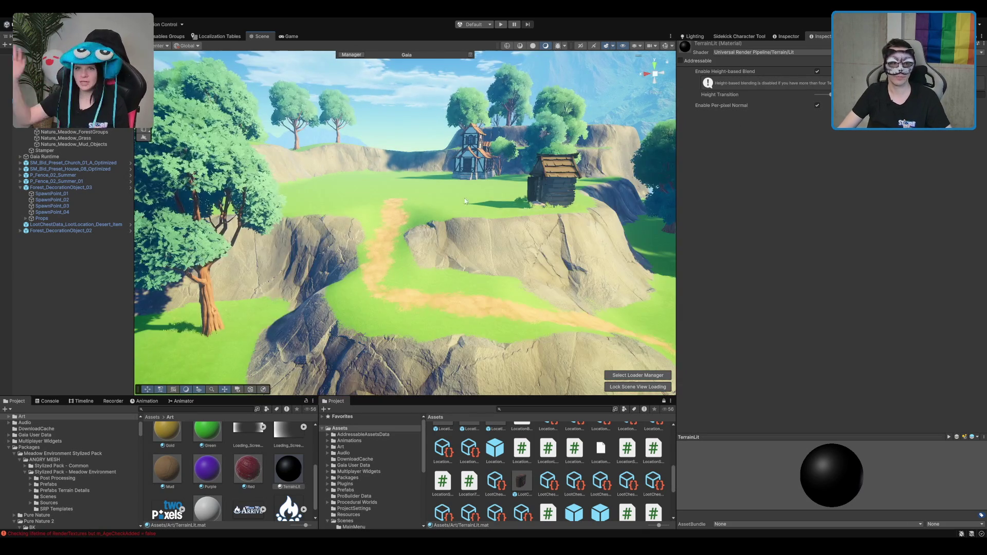
{"action": "scroll", "coordinate": [517, 214], "scroll_direction": "down", "scroll_amount": 5}
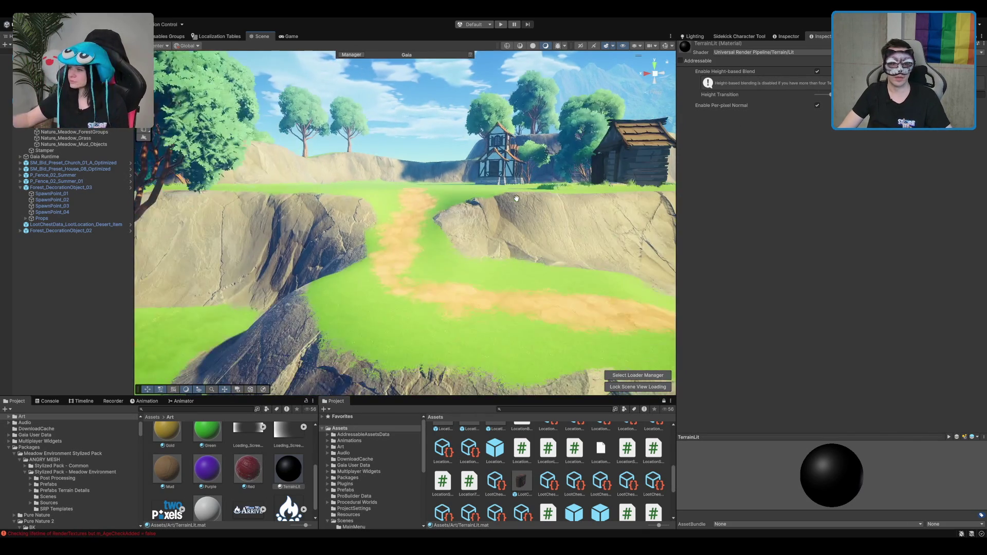
{"action": "scroll", "coordinate": [516, 202], "scroll_direction": "up", "scroll_amount": 2}
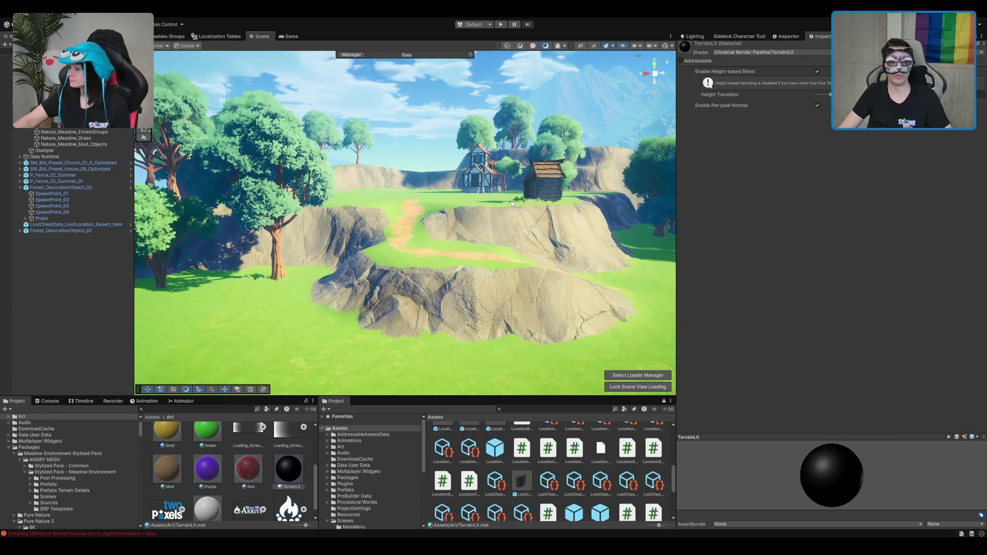
{"action": "scroll", "coordinate": [510, 204], "scroll_direction": "down", "scroll_amount": 2}
{"action": "scroll", "coordinate": [430, 248], "scroll_direction": "up", "scroll_amount": 3}
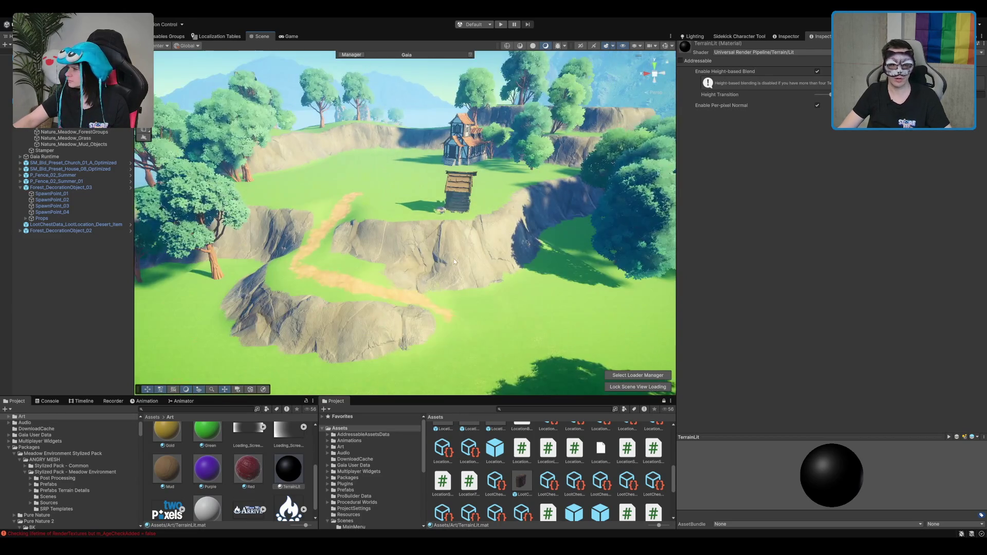
{"action": "scroll", "coordinate": [454, 262], "scroll_direction": "down", "scroll_amount": 5}
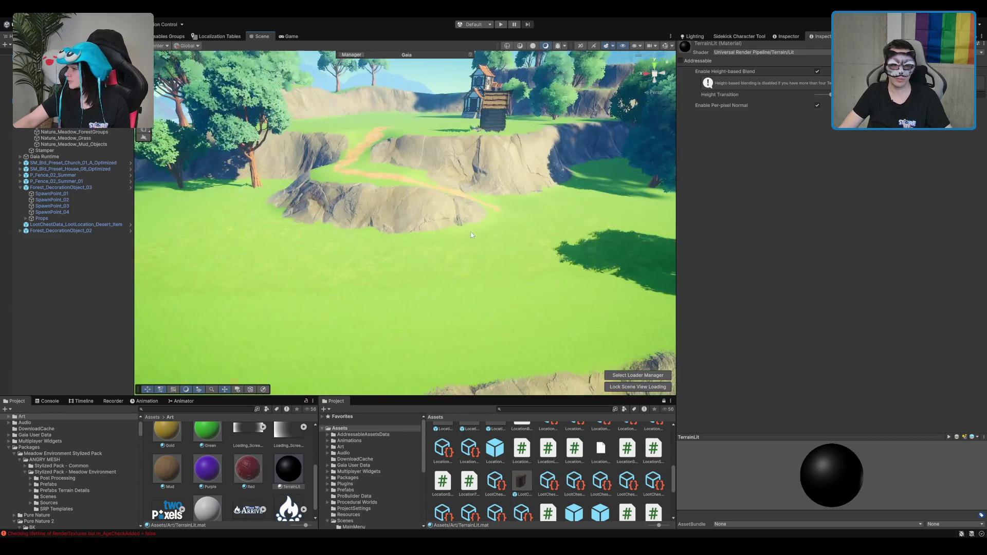
{"action": "scroll", "coordinate": [442, 269], "scroll_direction": "down", "scroll_amount": 5}
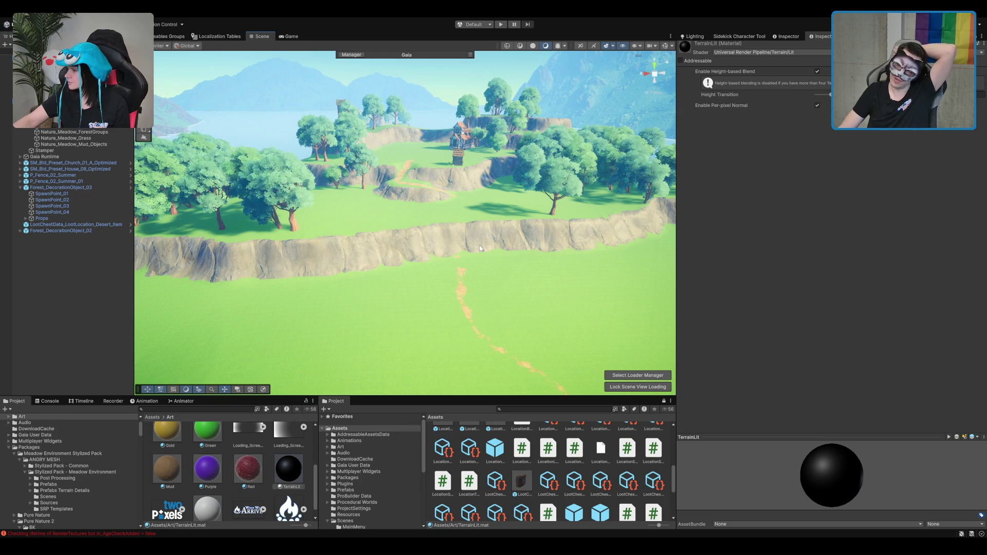
{"action": "left_click", "coordinate": [477, 213]}
Select the Forest_Start_SmallVillage terrain, activate Set Height, and sample height 50.0492 near the cliff.
{"action": "scroll", "coordinate": [497, 221], "scroll_direction": "up", "scroll_amount": 5}
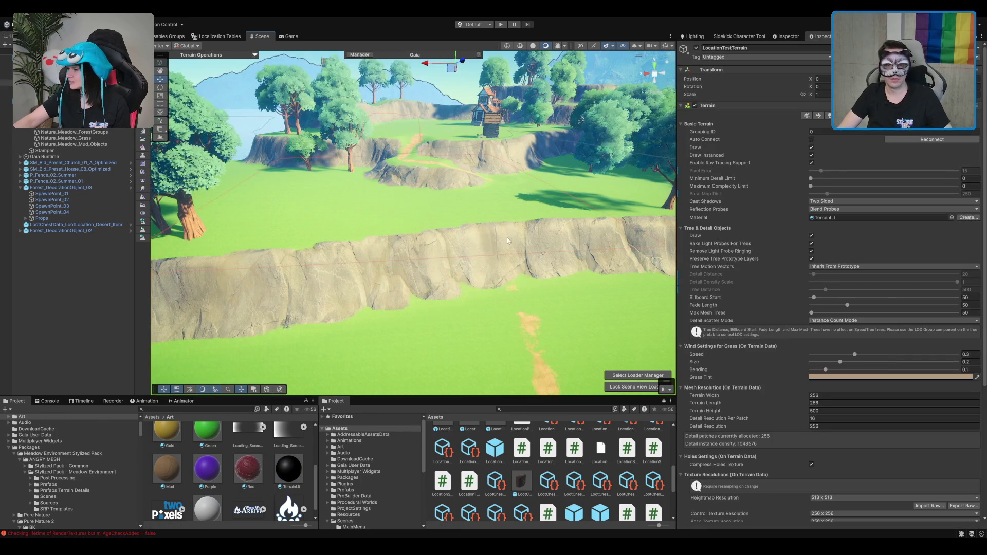
{"action": "left_click", "coordinate": [818, 116]}
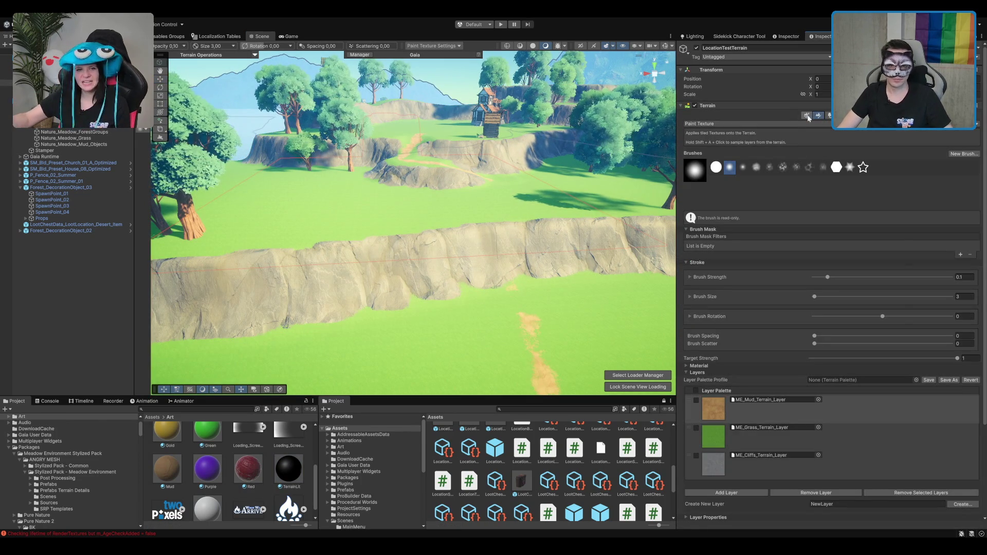
{"action": "key", "text": "F3"}
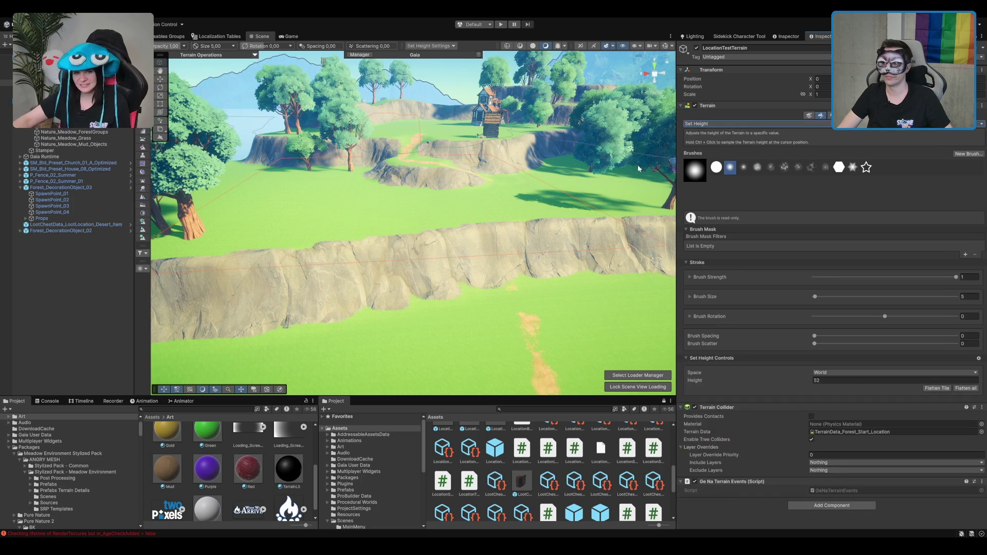
{"action": "key", "text": "w"}
{"action": "left_click", "coordinate": [489, 241]}
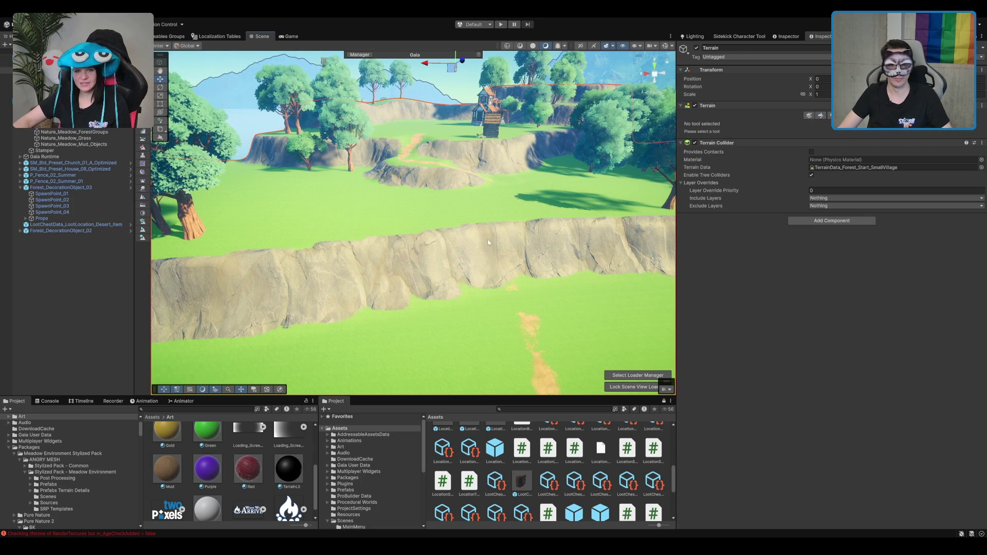
{"action": "left_click", "coordinate": [821, 116]}
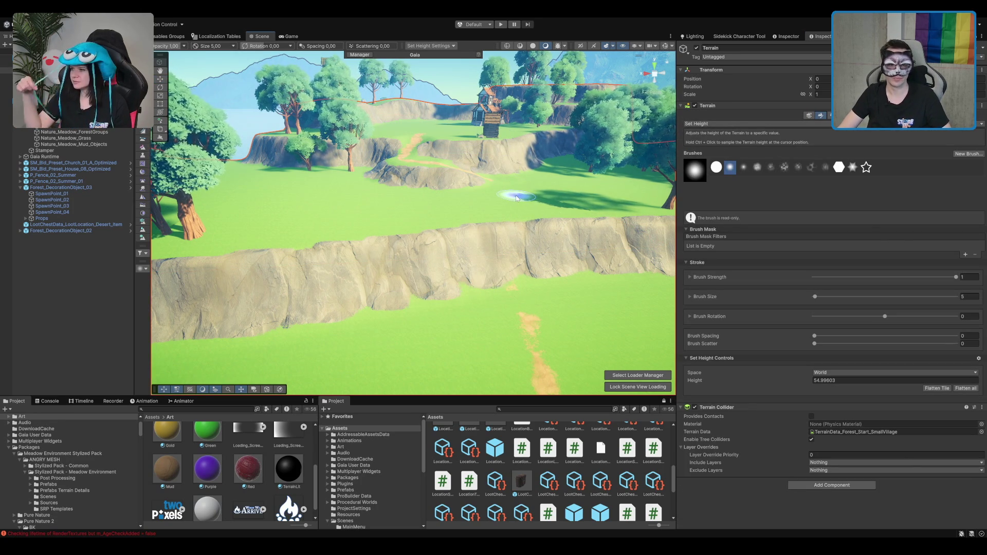
{"action": "scroll", "coordinate": [516, 198], "scroll_direction": "up", "scroll_amount": 5}
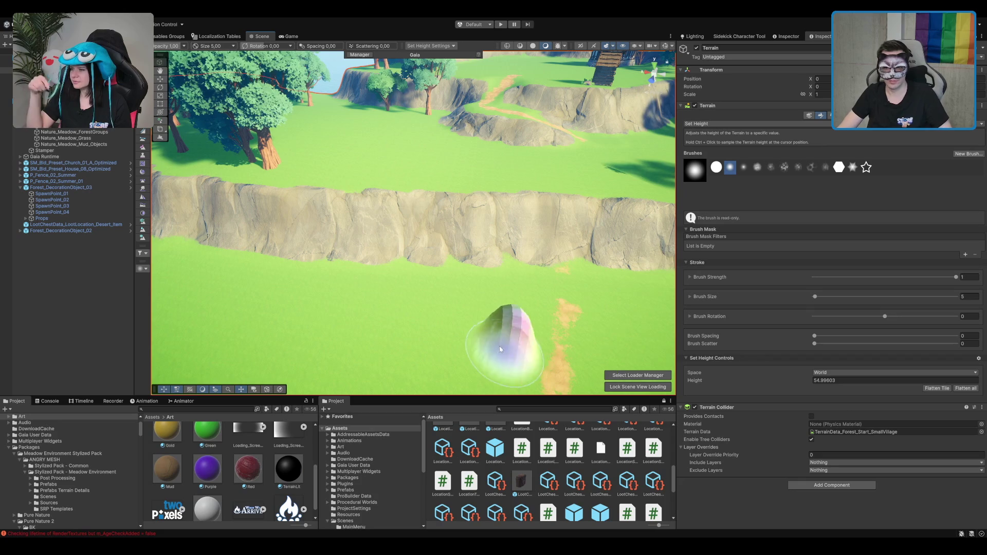
{"action": "left_click", "coordinate": [466, 321], "text": "ctrl"}
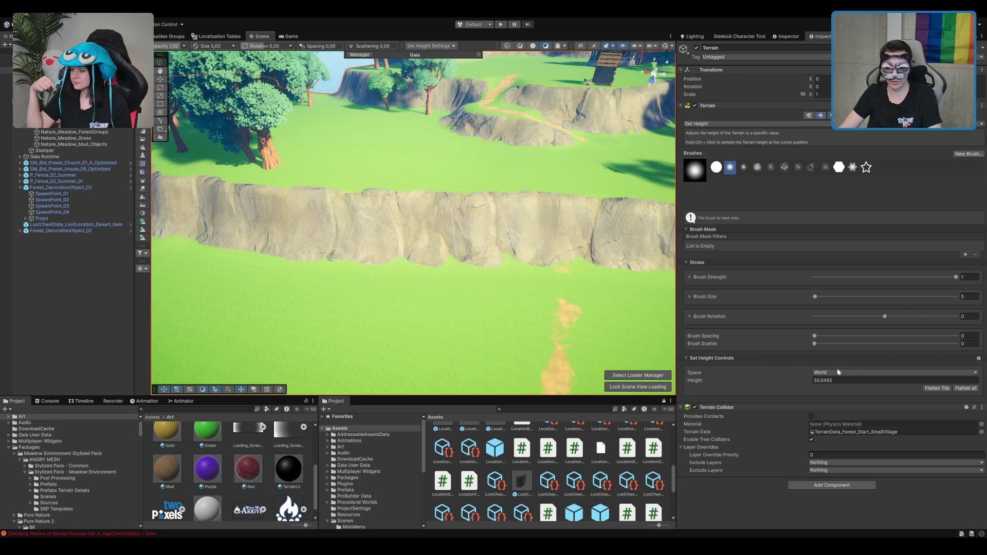
Stamp a test flat patch at height 53 by the cliff, then undo it.
{"action": "left_click", "coordinate": [527, 264]}
{"action": "key", "text": "ctrl+z"}
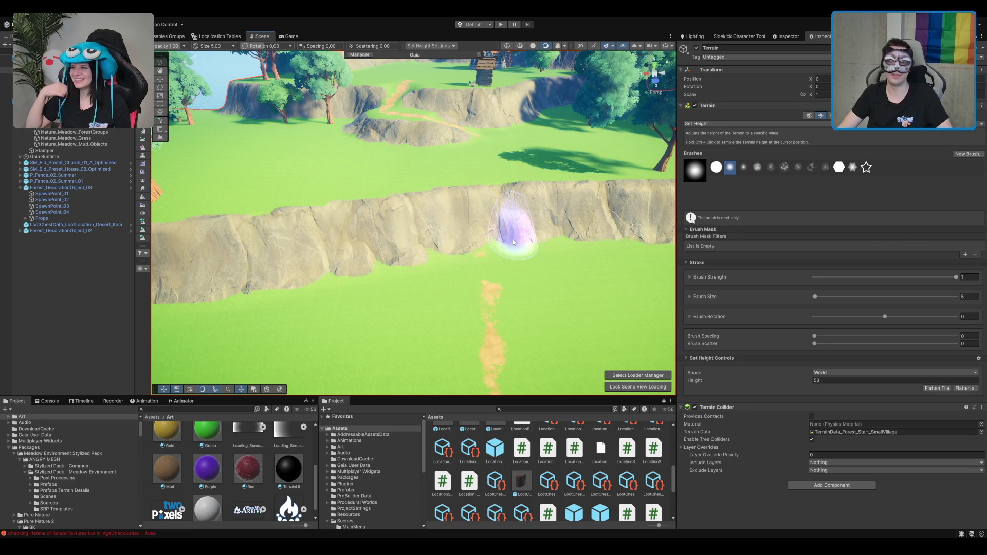
{"action": "mouse_move", "coordinate": [512, 243]}
{"action": "left_mouse_down"}
{"action": "mouse_move", "coordinate": [431, 296]}
{"action": "mouse_move", "coordinate": [552, 262]}
{"action": "mouse_move", "coordinate": [540, 238]}
{"action": "mouse_move", "coordinate": [568, 210]}
{"action": "mouse_move", "coordinate": [513, 240]}
{"action": "mouse_move", "coordinate": [498, 222]}
{"action": "mouse_move", "coordinate": [485, 227]}
{"action": "mouse_move", "coordinate": [510, 231]}
{"action": "mouse_move", "coordinate": [447, 244]}
{"action": "left_mouse_up"}
Flatten a broad terrace at height 53 along the lower cliff base.
{"action": "mouse_move", "coordinate": [411, 255]}
{"action": "left_mouse_down"}
{"action": "mouse_move", "coordinate": [489, 247]}
{"action": "mouse_move", "coordinate": [416, 256]}
{"action": "left_mouse_up"}
{"action": "scroll", "coordinate": [448, 226], "scroll_direction": "down", "scroll_amount": 3}
{"action": "mouse_move", "coordinate": [465, 207]}
{"action": "left_mouse_down"}
{"action": "mouse_move", "coordinate": [411, 190]}
{"action": "mouse_move", "coordinate": [456, 223]}
{"action": "mouse_move", "coordinate": [414, 203]}
{"action": "mouse_move", "coordinate": [417, 250]}
{"action": "mouse_move", "coordinate": [332, 280]}
{"action": "mouse_move", "coordinate": [408, 319]}
{"action": "mouse_move", "coordinate": [493, 280]}
{"action": "mouse_move", "coordinate": [584, 264]}
{"action": "mouse_move", "coordinate": [568, 249]}
{"action": "mouse_move", "coordinate": [523, 250]}
{"action": "left_mouse_up"}
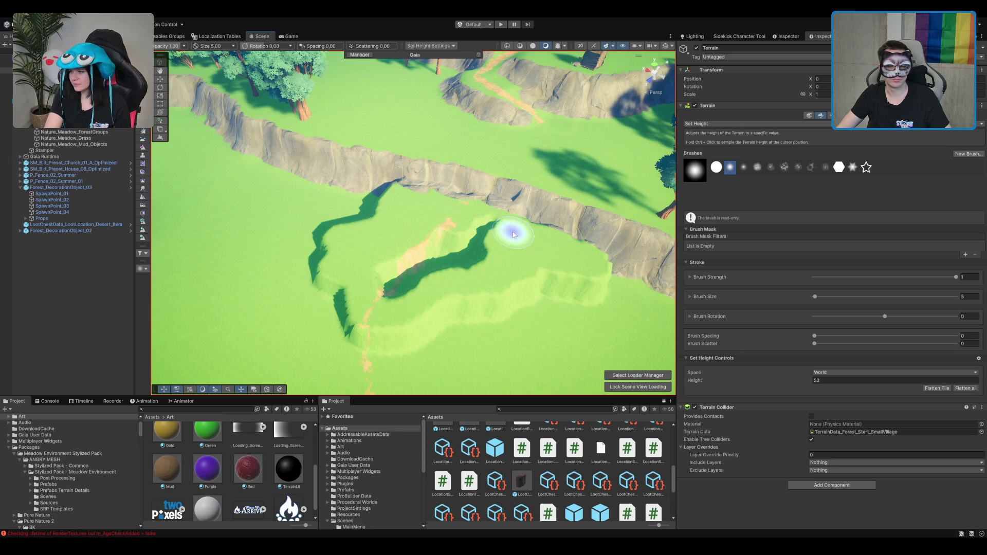
{"action": "scroll", "coordinate": [502, 229], "scroll_direction": "up", "scroll_amount": 5}
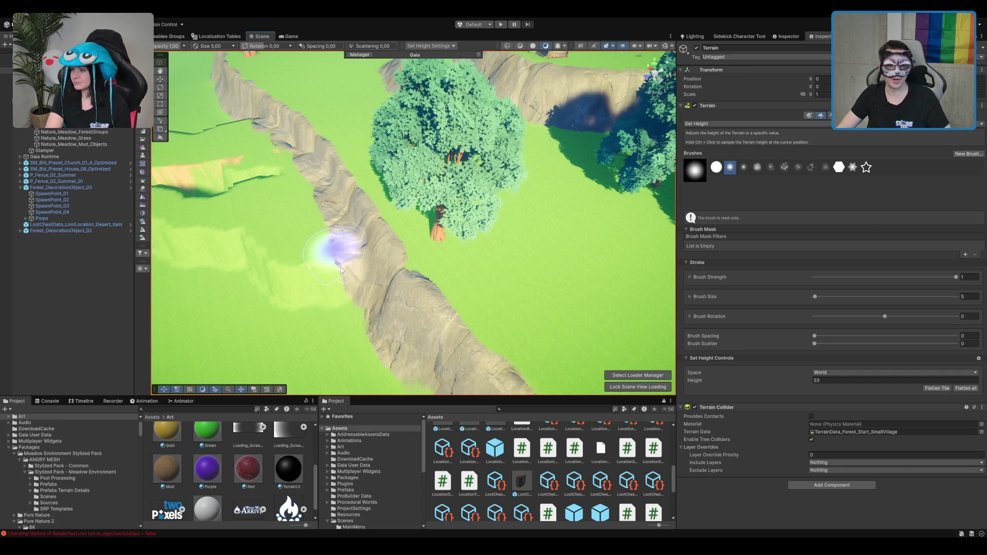
{"action": "scroll", "coordinate": [316, 221], "scroll_direction": "down", "scroll_amount": 3}
{"action": "mouse_move", "coordinate": [320, 219]}
{"action": "left_mouse_down"}
{"action": "mouse_move", "coordinate": [269, 159]}
{"action": "mouse_move", "coordinate": [335, 176]}
{"action": "mouse_move", "coordinate": [292, 185]}
{"action": "mouse_move", "coordinate": [359, 187]}
{"action": "mouse_move", "coordinate": [360, 159]}
{"action": "mouse_move", "coordinate": [401, 177]}
{"action": "left_mouse_up"}
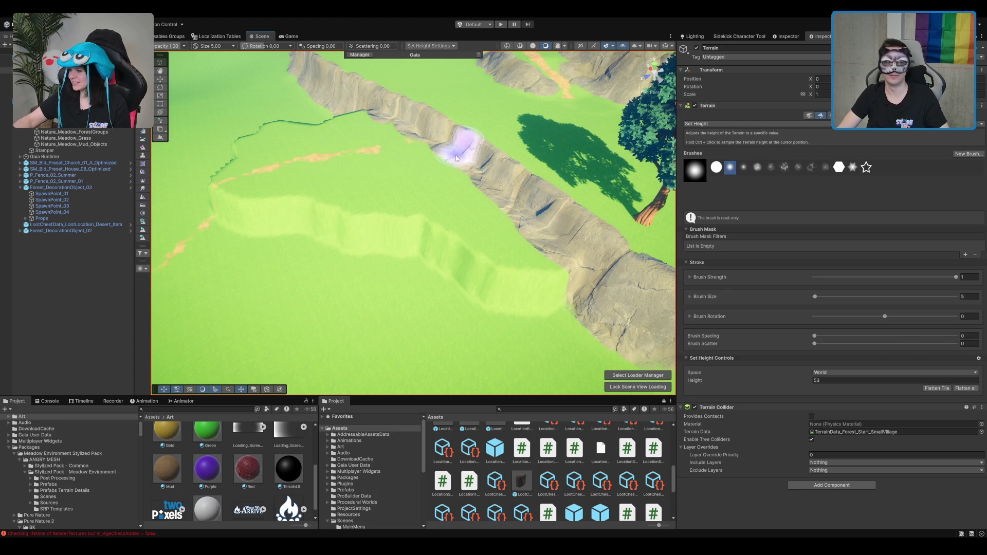
{"action": "scroll", "coordinate": [390, 196], "scroll_direction": "up", "scroll_amount": 3}
{"action": "scroll", "coordinate": [391, 196], "scroll_direction": "up", "scroll_amount": 5}
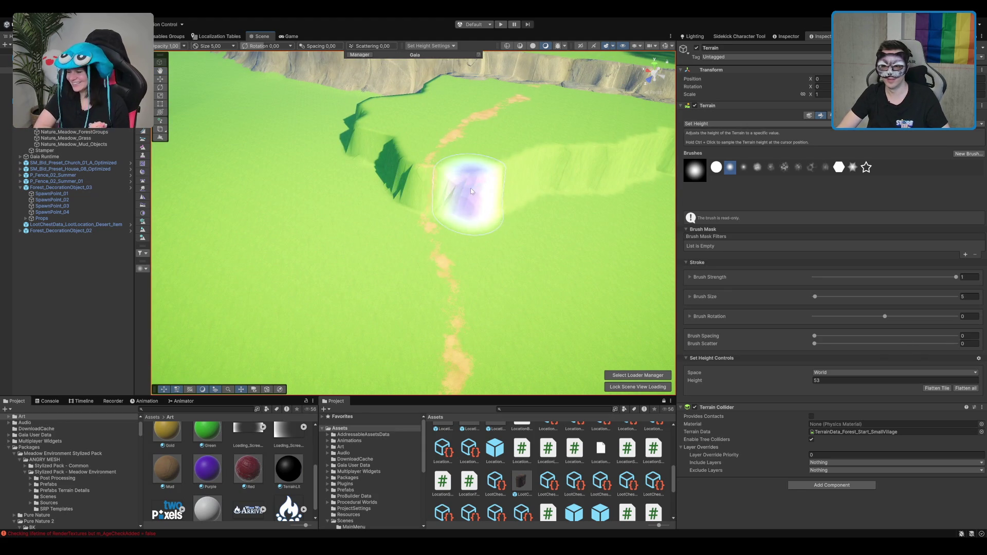
{"action": "scroll", "coordinate": [345, 222], "scroll_direction": "down", "scroll_amount": 5}
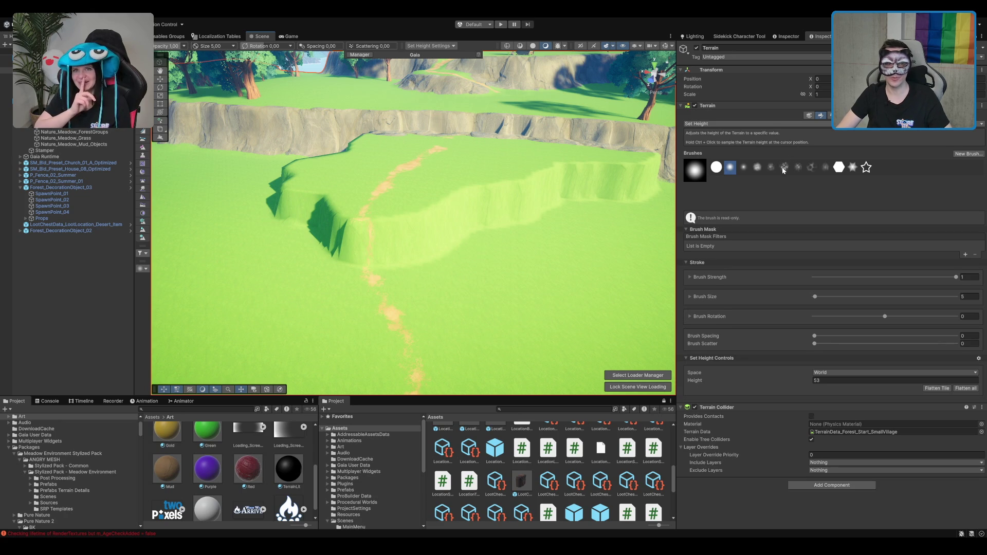
{"action": "scroll", "coordinate": [447, 159], "scroll_direction": "up", "scroll_amount": 3}
{"action": "scroll", "coordinate": [482, 173], "scroll_direction": "up", "scroll_amount": 3}
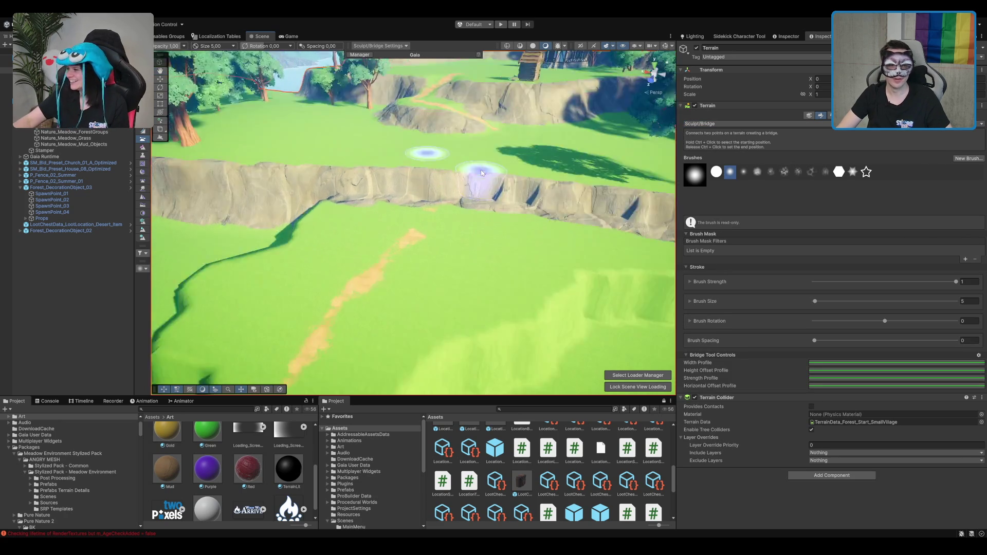
Build a Bridge ramp from the new terrace up to the clifftop.
{"action": "scroll", "coordinate": [478, 155], "scroll_direction": "down", "scroll_amount": 2}
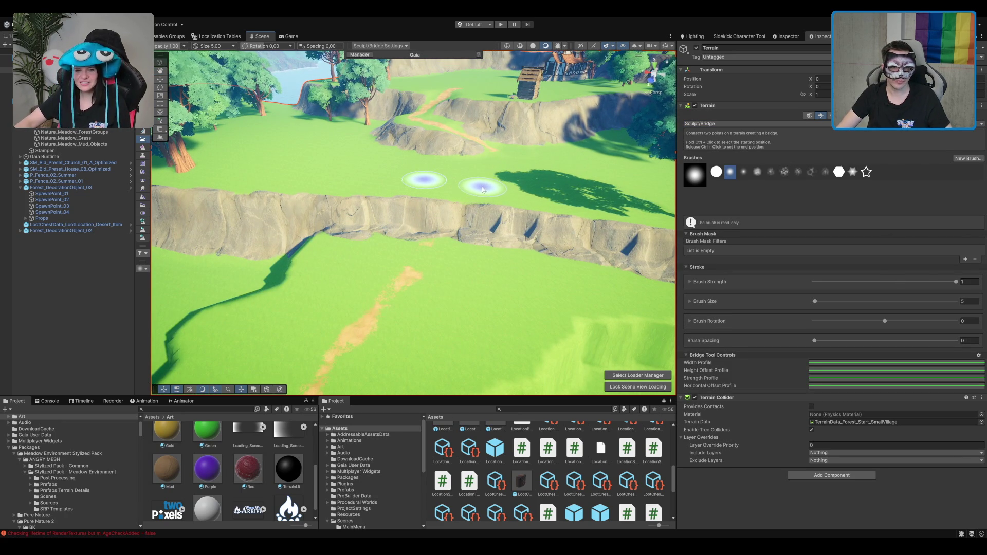
{"action": "left_click", "coordinate": [473, 260], "text": "ctrl"}
{"action": "scroll", "coordinate": [449, 227], "scroll_direction": "up", "scroll_amount": 3}
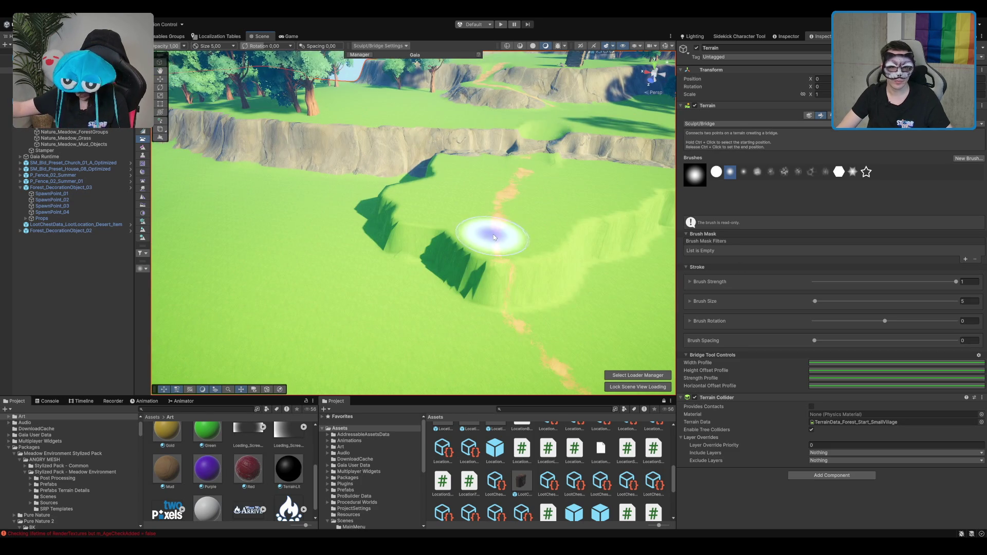
{"action": "scroll", "coordinate": [513, 326], "scroll_direction": "down", "scroll_amount": 2}
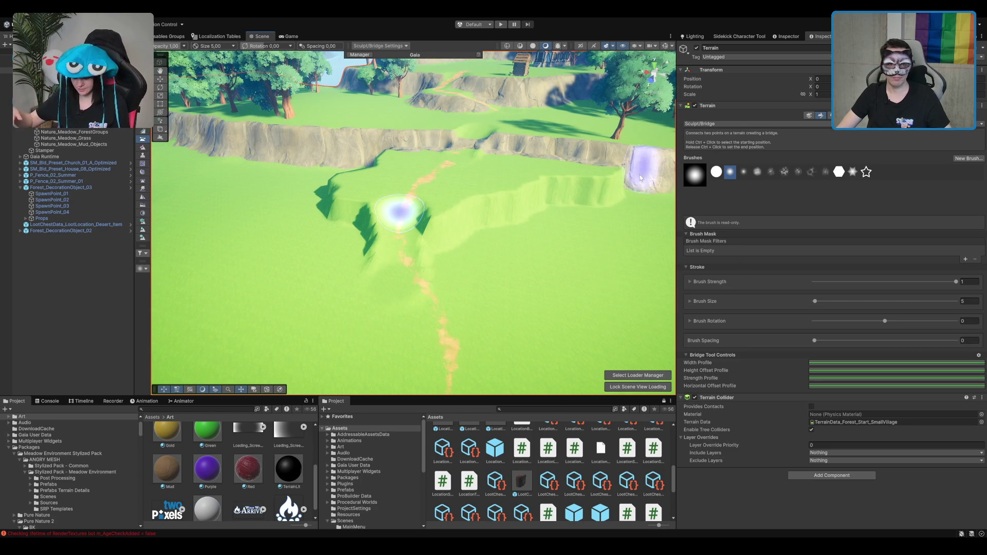
Soften the ramp's jagged edge with Smooth Height.
{"action": "scroll", "coordinate": [541, 212], "scroll_direction": "down", "scroll_amount": 2}
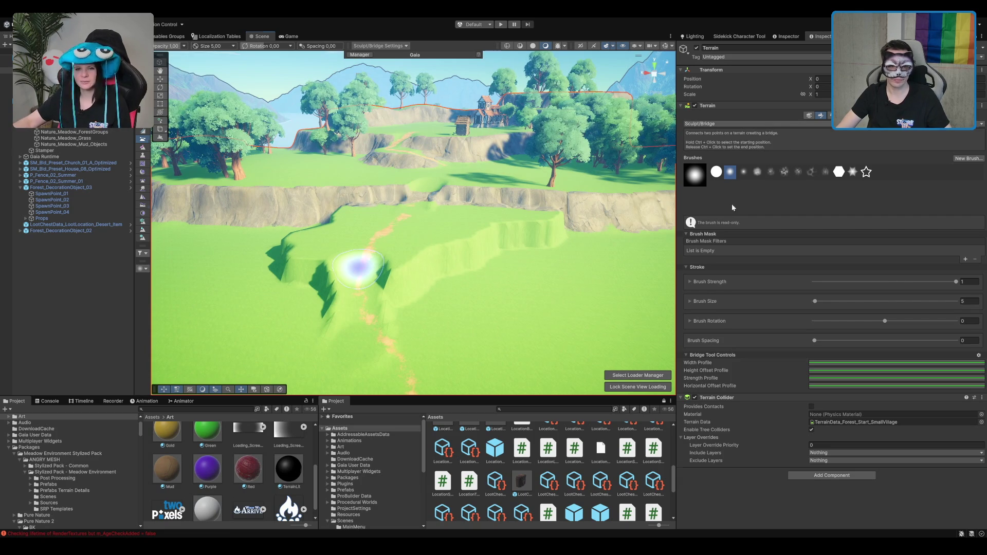
{"action": "key", "text": "F4"}
{"action": "mouse_move", "coordinate": [403, 288]}
{"action": "left_mouse_down"}
{"action": "mouse_move", "coordinate": [325, 287]}
{"action": "mouse_move", "coordinate": [341, 324]}
{"action": "mouse_move", "coordinate": [376, 260]}
{"action": "mouse_move", "coordinate": [342, 337]}
{"action": "mouse_move", "coordinate": [326, 253]}
{"action": "mouse_move", "coordinate": [286, 291]}
{"action": "mouse_move", "coordinate": [432, 260]}
{"action": "mouse_move", "coordinate": [403, 301]}
{"action": "mouse_move", "coordinate": [496, 238]}
{"action": "mouse_move", "coordinate": [549, 221]}
{"action": "left_mouse_up"}
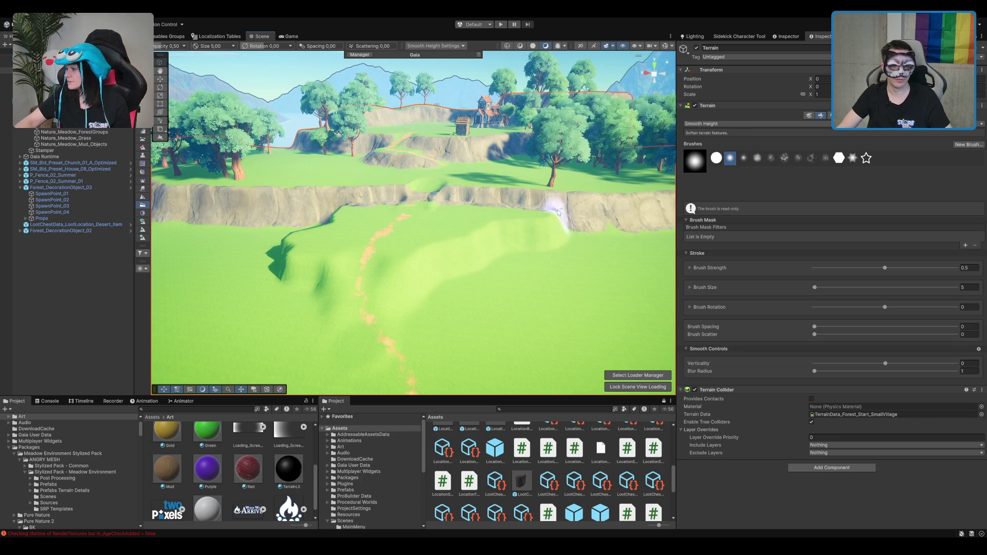
{"action": "mouse_move", "coordinate": [418, 264]}
{"action": "left_mouse_down"}
{"action": "mouse_move", "coordinate": [483, 246]}
{"action": "mouse_move", "coordinate": [460, 269]}
{"action": "mouse_move", "coordinate": [469, 249]}
{"action": "left_mouse_up"}
{"action": "left_click_drag", "start_coordinate": [403, 255], "coordinate": [389, 246]}
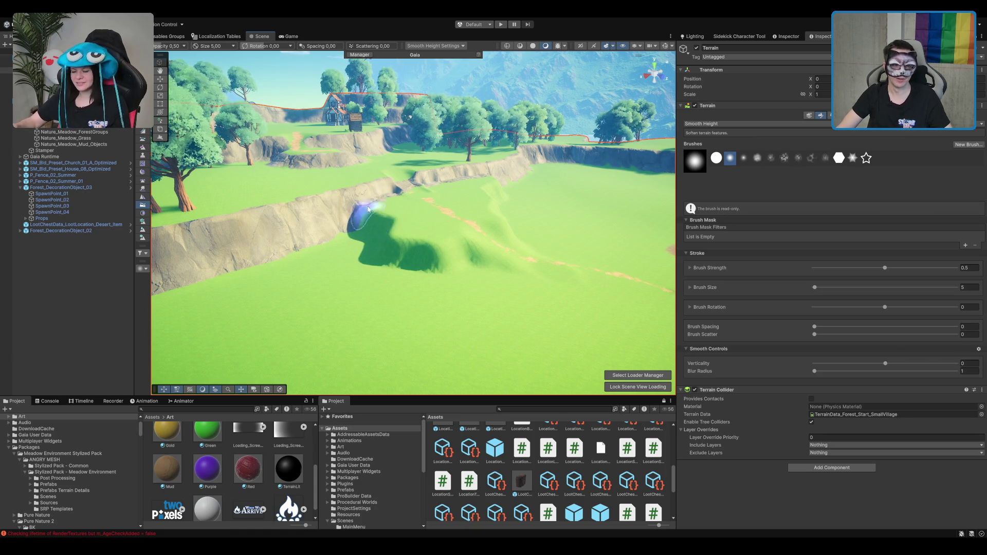
{"action": "mouse_move", "coordinate": [370, 206]}
{"action": "left_mouse_down"}
{"action": "mouse_move", "coordinate": [430, 258]}
{"action": "mouse_move", "coordinate": [407, 257]}
{"action": "mouse_move", "coordinate": [400, 276]}
{"action": "mouse_move", "coordinate": [469, 227]}
{"action": "mouse_move", "coordinate": [503, 232]}
{"action": "left_mouse_up"}
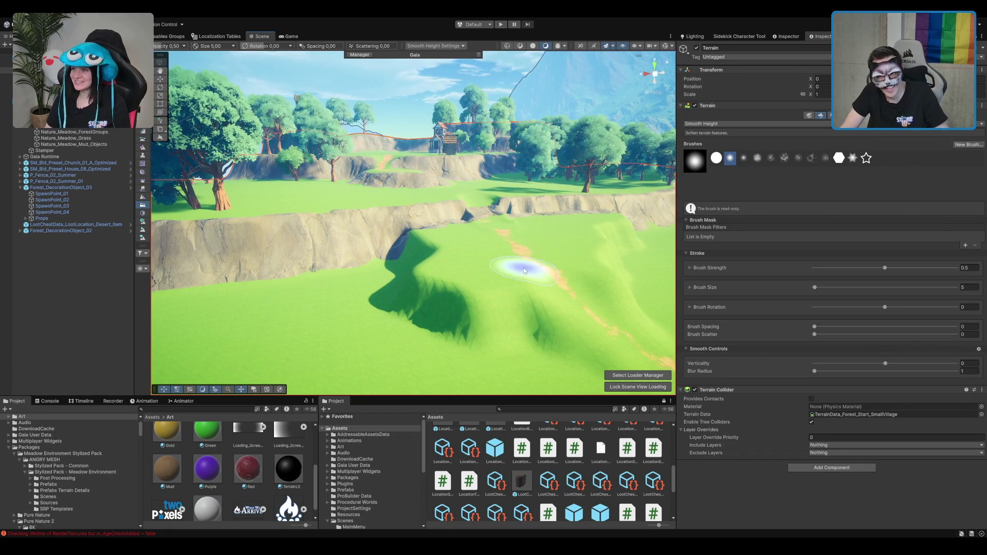
{"action": "mouse_move", "coordinate": [513, 289]}
{"action": "left_mouse_down"}
{"action": "mouse_move", "coordinate": [544, 246]}
{"action": "mouse_move", "coordinate": [546, 219]}
{"action": "left_mouse_up"}
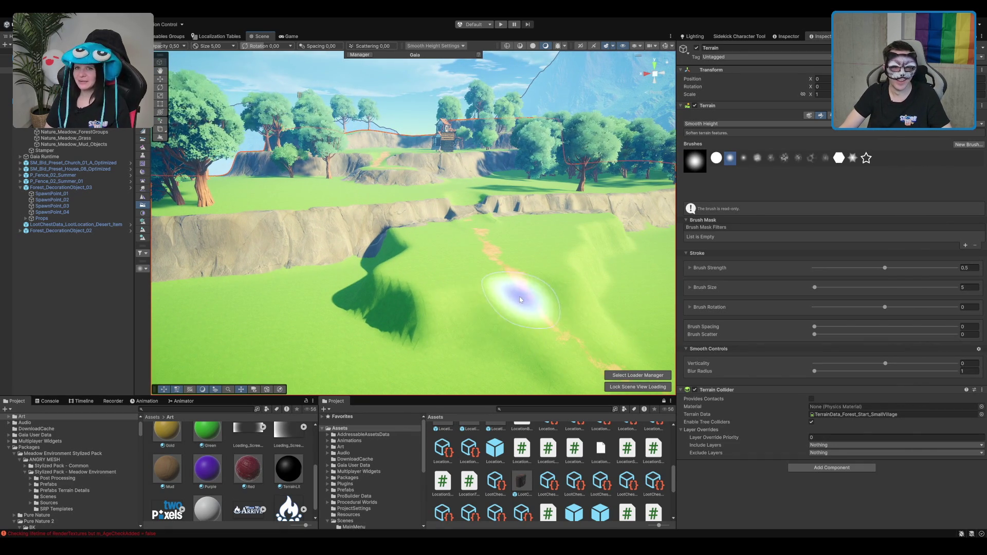
{"action": "mouse_move", "coordinate": [385, 302]}
{"action": "left_mouse_down"}
{"action": "mouse_move", "coordinate": [360, 298]}
{"action": "mouse_move", "coordinate": [381, 286]}
{"action": "left_mouse_up"}
{"action": "mouse_move", "coordinate": [222, 291]}
{"action": "left_mouse_down"}
{"action": "mouse_move", "coordinate": [430, 238]}
{"action": "mouse_move", "coordinate": [489, 247]}
{"action": "left_mouse_up"}
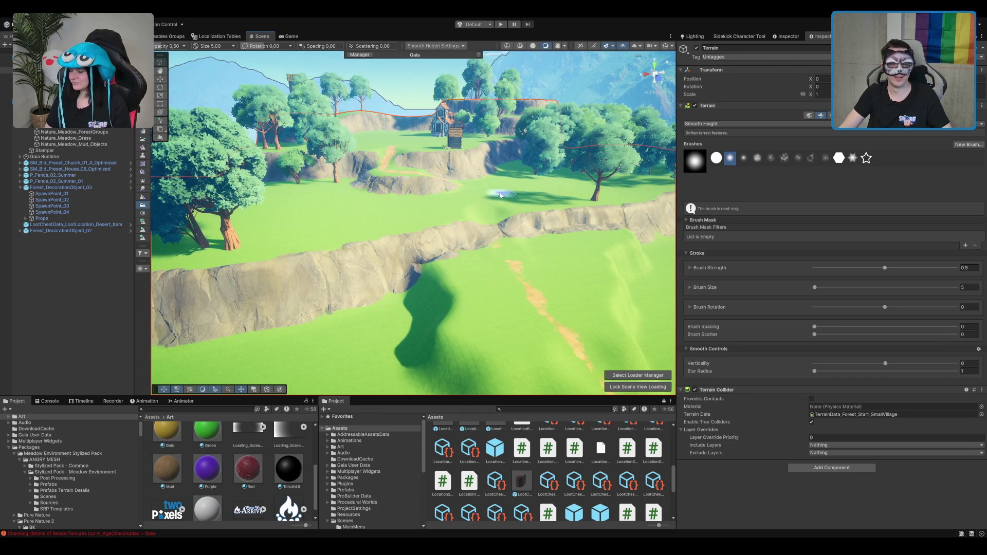
{"action": "scroll", "coordinate": [537, 248], "scroll_direction": "down", "scroll_amount": 3}
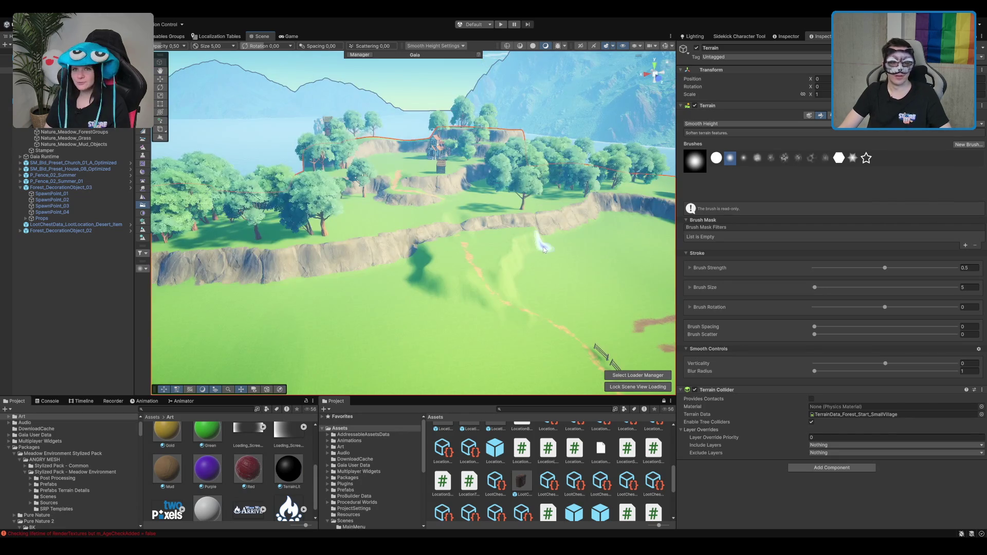
{"action": "left_click_drag", "start_coordinate": [544, 248], "coordinate": [488, 240]}
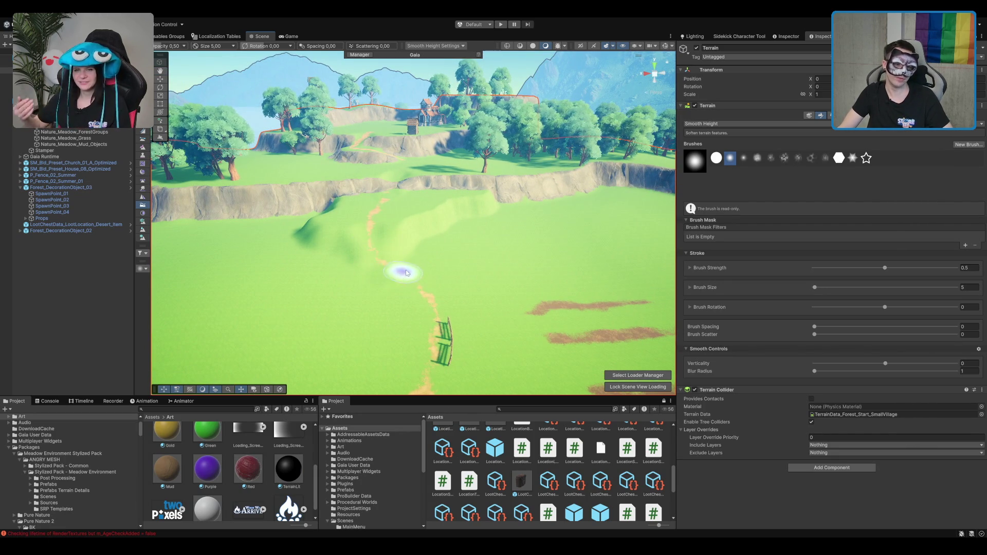
{"action": "scroll", "coordinate": [399, 295], "scroll_direction": "up", "scroll_amount": 3}
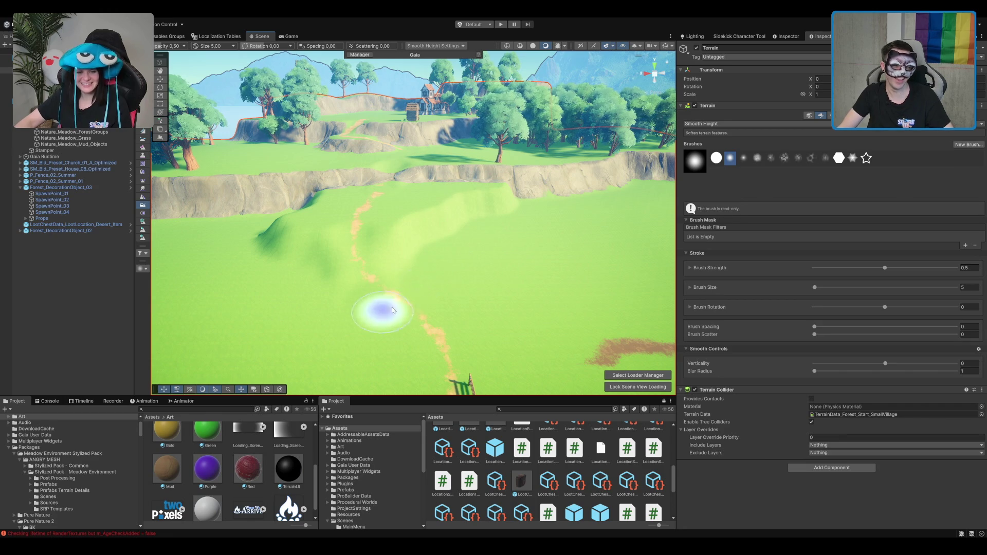
{"action": "scroll", "coordinate": [452, 293], "scroll_direction": "down", "scroll_amount": 3}
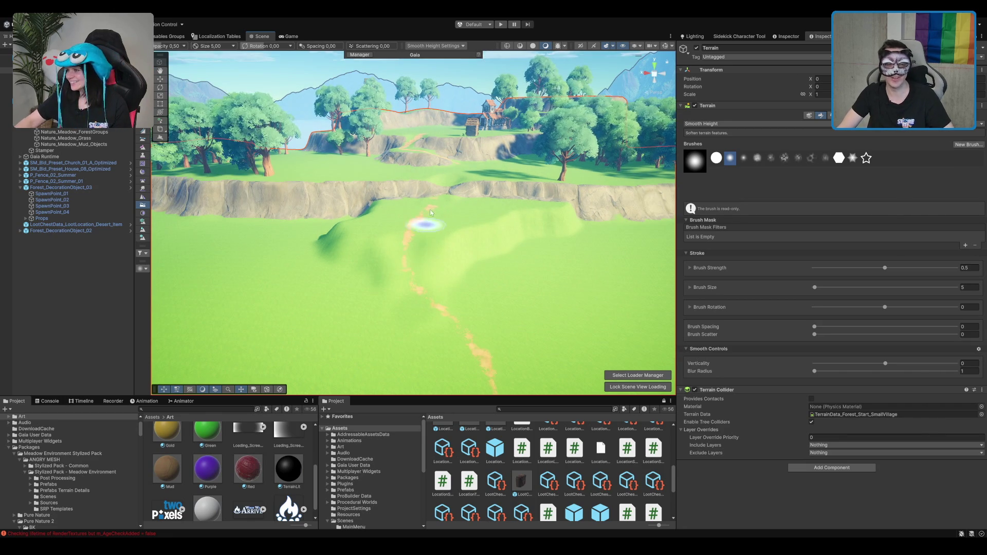
{"action": "scroll", "coordinate": [448, 200], "scroll_direction": "up", "scroll_amount": 3}
{"action": "scroll", "coordinate": [463, 177], "scroll_direction": "down", "scroll_amount": 2}
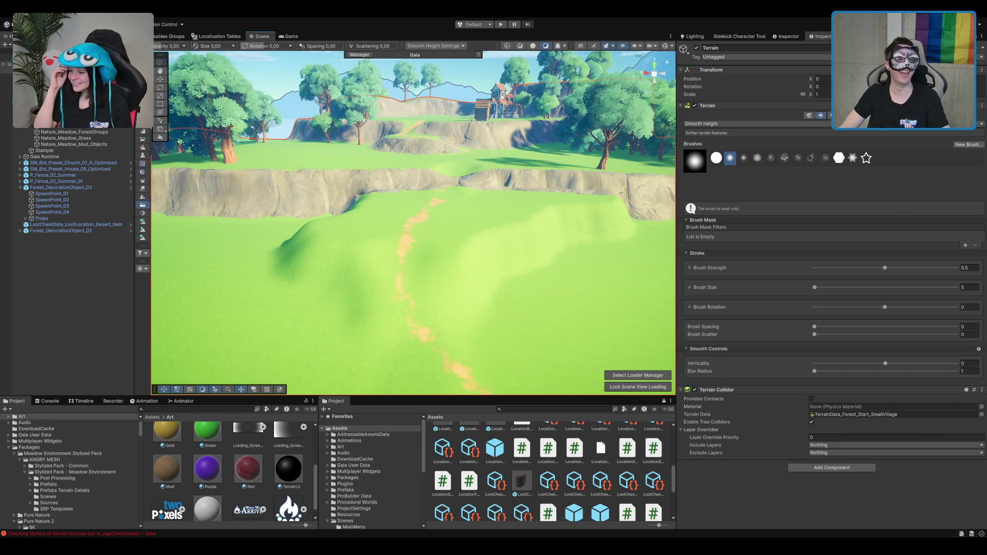
Browse the Gaia Runtime objects, then select Nature_Meadow Biome and frame it in the Scene view.
{"action": "left_click", "coordinate": [58, 181]}
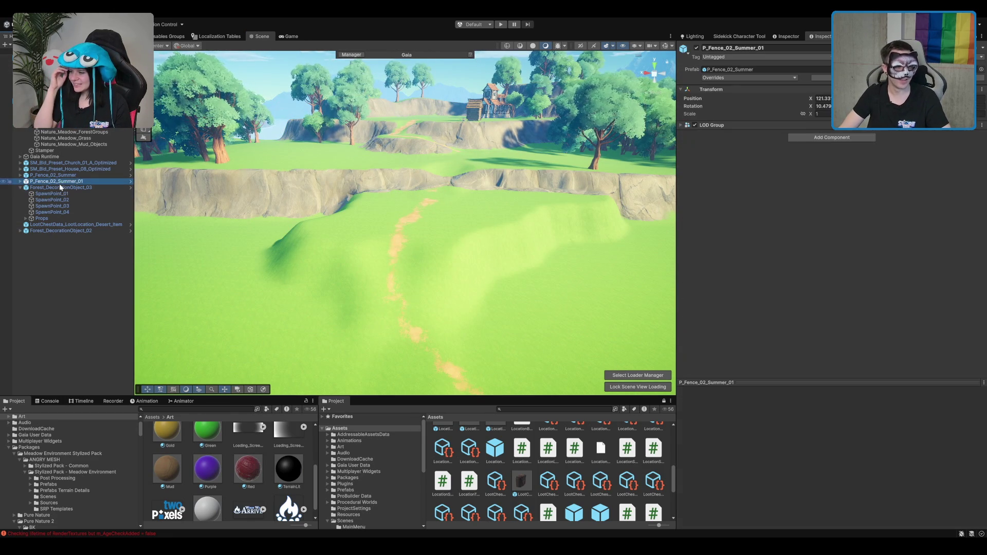
{"action": "left_click", "coordinate": [72, 155]}
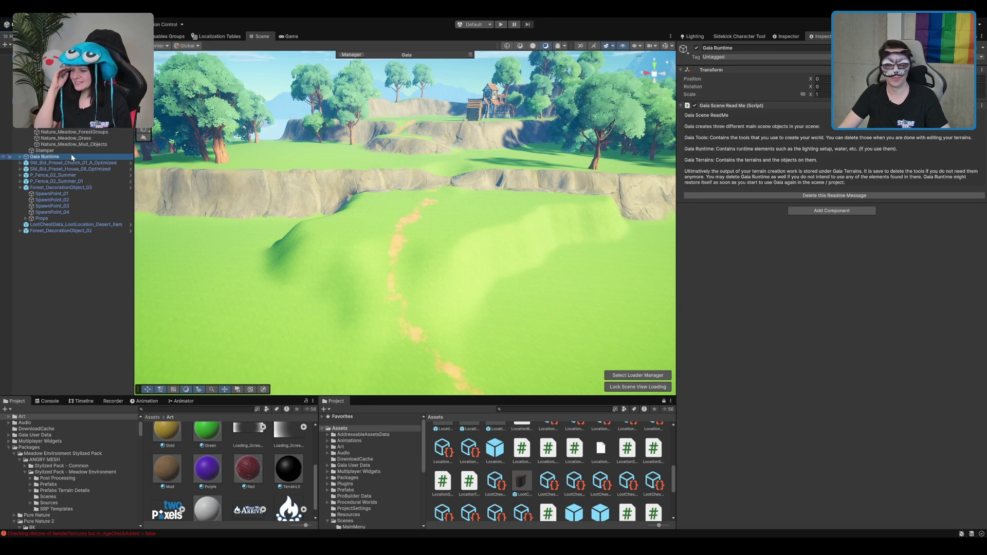
{"action": "key", "text": "Right"}
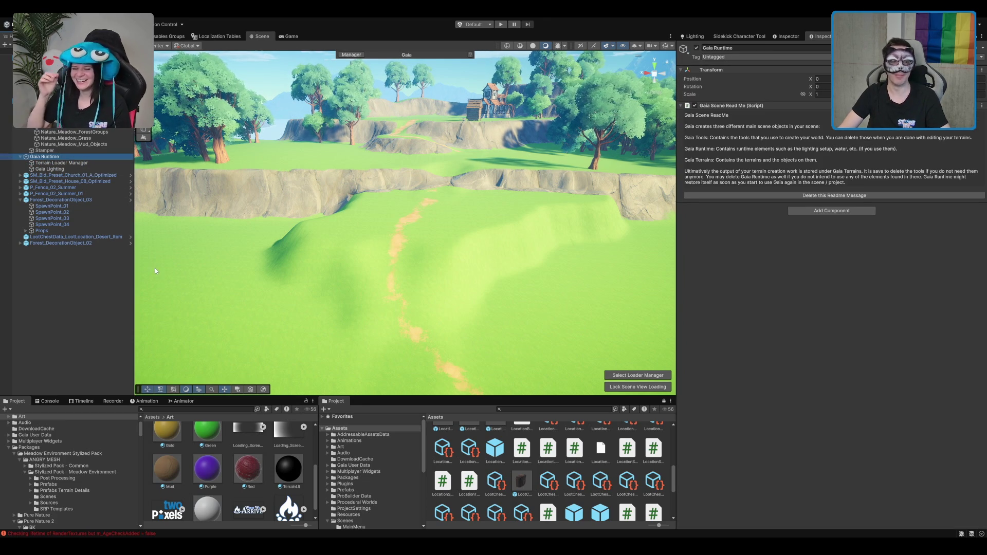
{"action": "scroll", "coordinate": [438, 231], "scroll_direction": "up", "scroll_amount": 3}
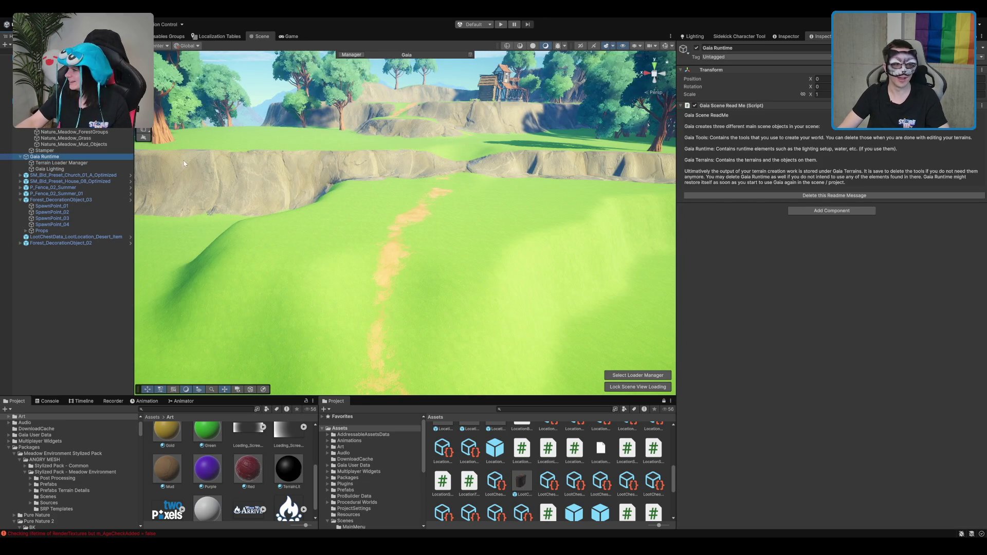
{"action": "left_click", "coordinate": [90, 201]}
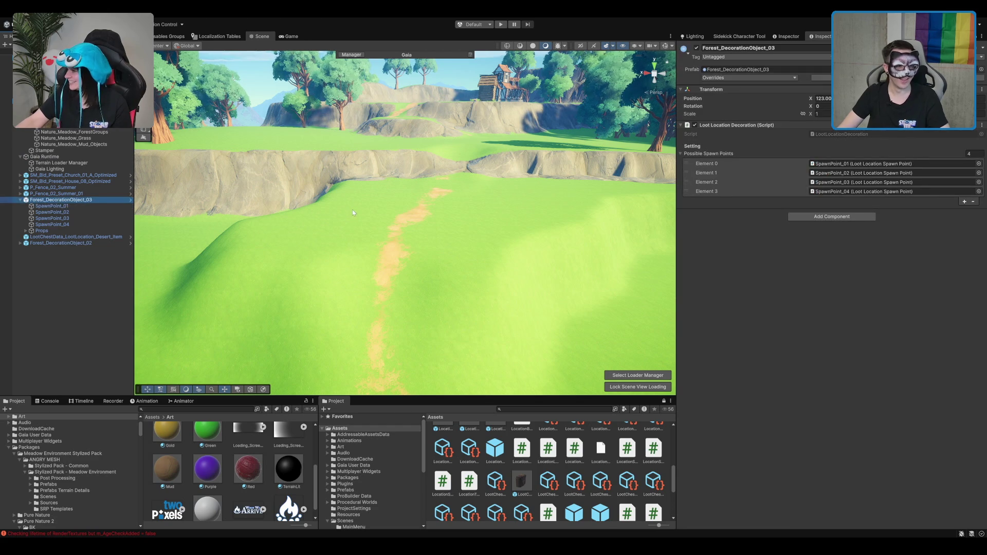
{"action": "left_click", "coordinate": [72, 157]}
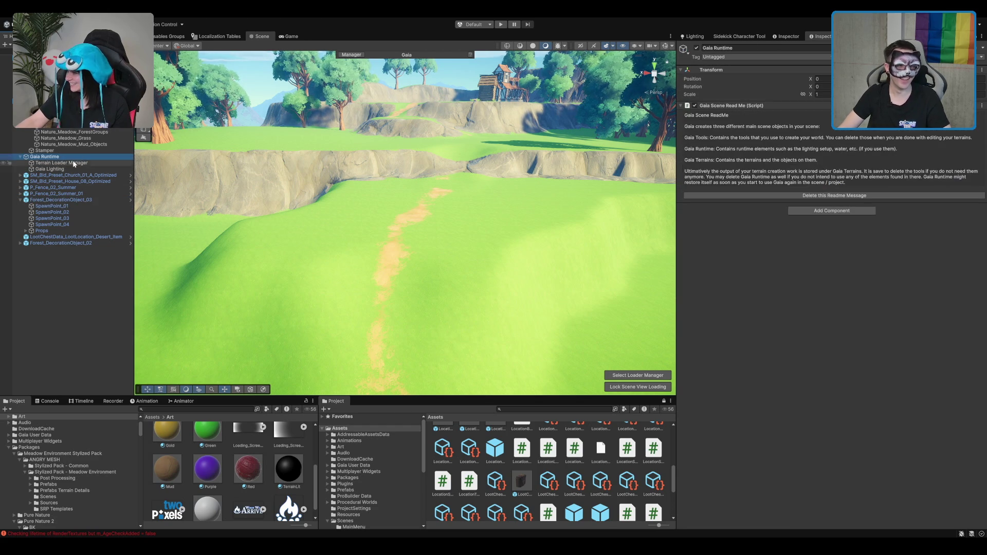
{"action": "key", "text": "Left"}
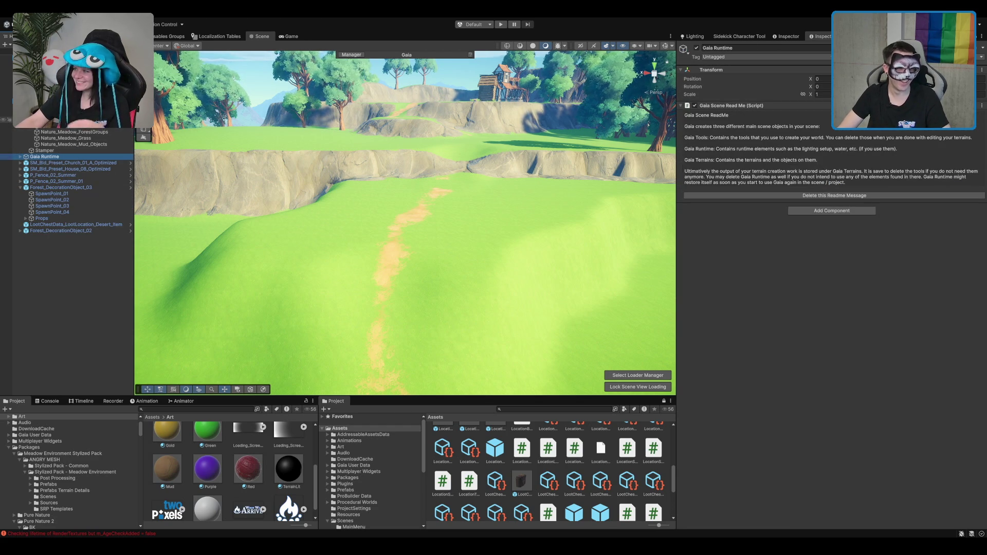
{"action": "left_click", "coordinate": [77, 120]}
{"action": "key", "text": "f"}
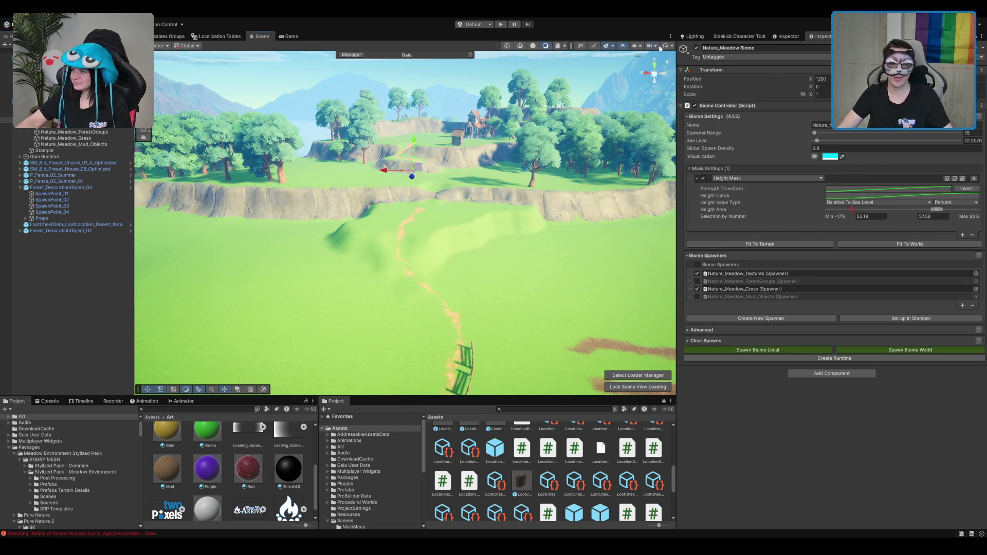
Set the biome's Spawner Range to 20 and shift it sideways along X.
{"action": "scroll", "coordinate": [480, 139], "scroll_direction": "up", "scroll_amount": 5}
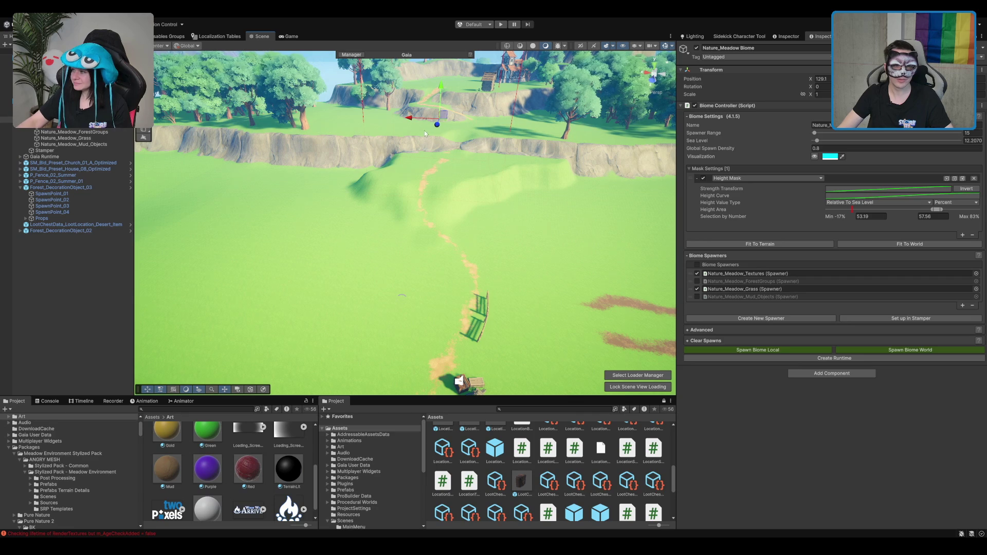
{"action": "mouse_move", "coordinate": [450, 122]}
{"action": "left_mouse_down"}
{"action": "mouse_move", "coordinate": [400, 213]}
{"action": "mouse_move", "coordinate": [423, 177]}
{"action": "mouse_move", "coordinate": [419, 190]}
{"action": "mouse_move", "coordinate": [387, 214]}
{"action": "mouse_move", "coordinate": [413, 248]}
{"action": "left_mouse_up"}
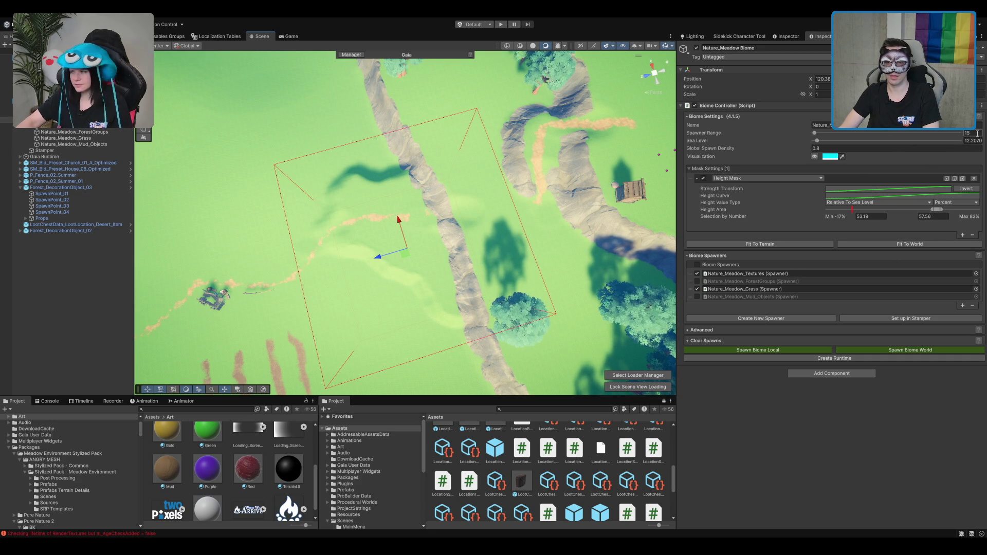
{"action": "type", "text": "20"}
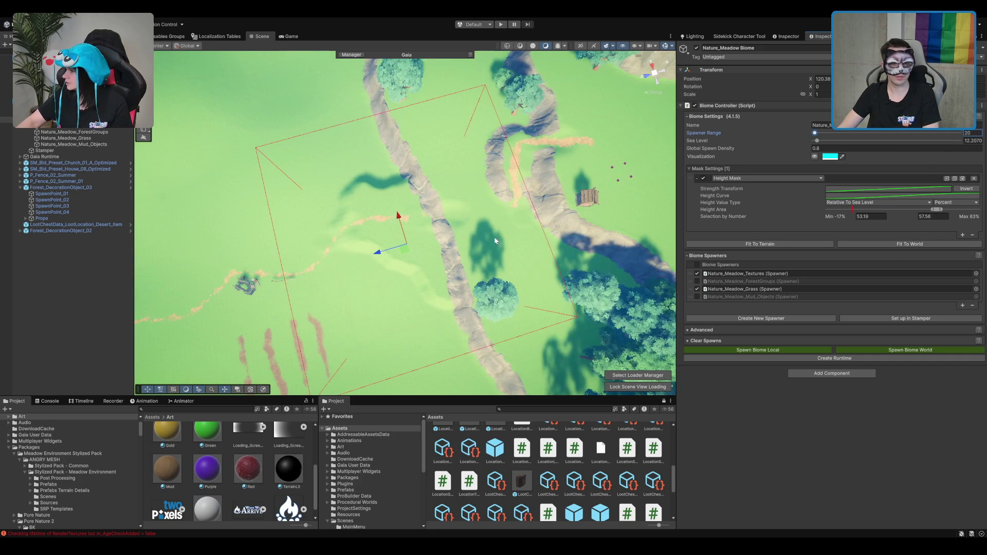
{"action": "mouse_move", "coordinate": [398, 250]}
{"action": "left_mouse_down"}
{"action": "mouse_move", "coordinate": [392, 239]}
{"action": "mouse_move", "coordinate": [352, 239]}
{"action": "mouse_move", "coordinate": [568, 160]}
{"action": "mouse_move", "coordinate": [573, 104]}
{"action": "left_mouse_up"}
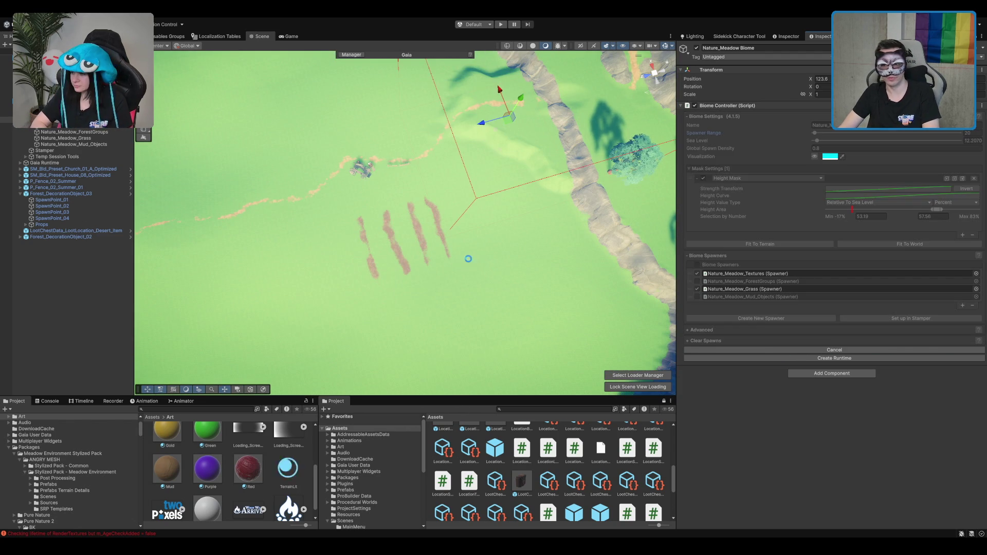
Frame P_Mountain_04_Summer, then reselect and frame the Nature_Meadow Biome.
{"action": "left_click_drag", "start_coordinate": [406, 201], "coordinate": [485, 156]}
{"action": "left_click", "coordinate": [486, 156]}
{"action": "key", "text": "f"}
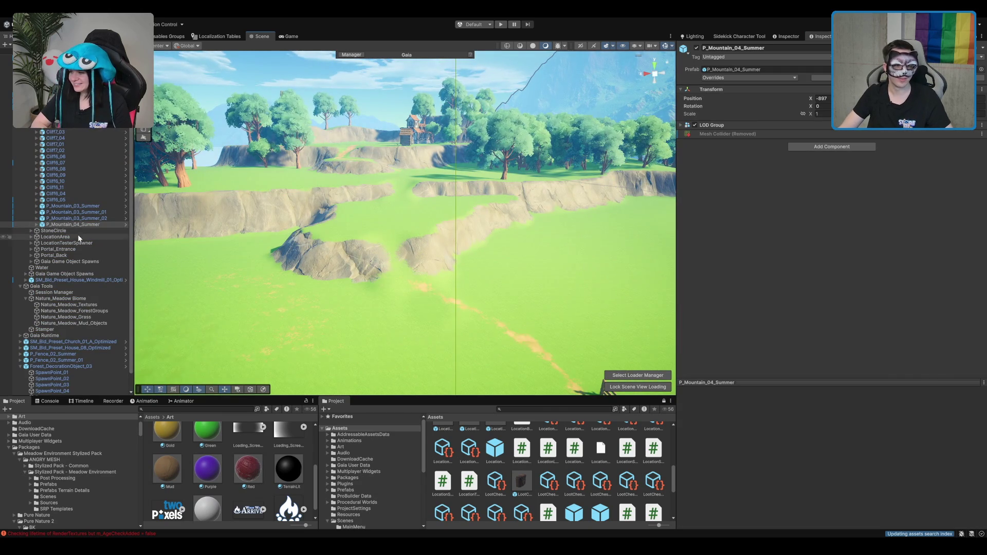
{"action": "left_click", "coordinate": [60, 298]}
{"action": "key", "text": "f"}
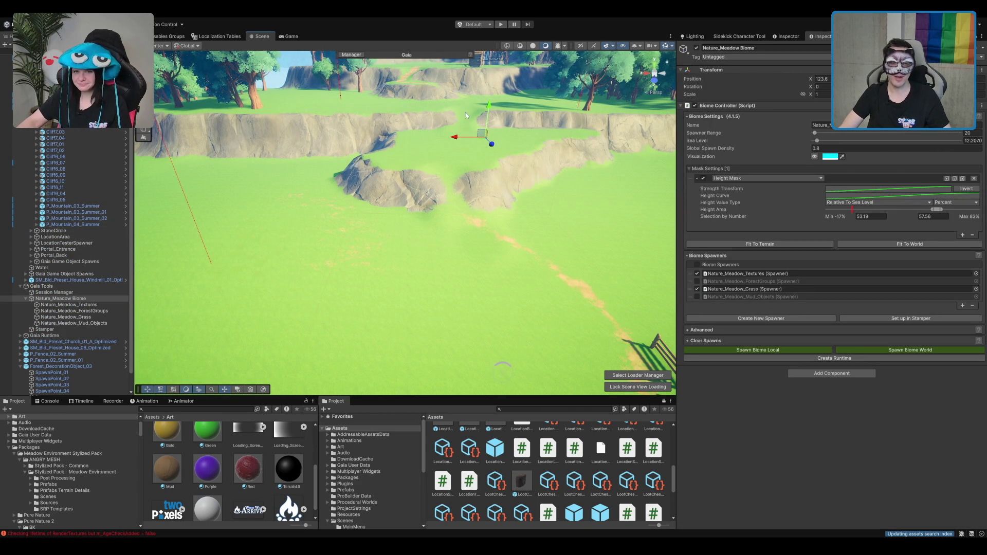
{"action": "scroll", "coordinate": [465, 115], "scroll_direction": "down", "scroll_amount": 4}
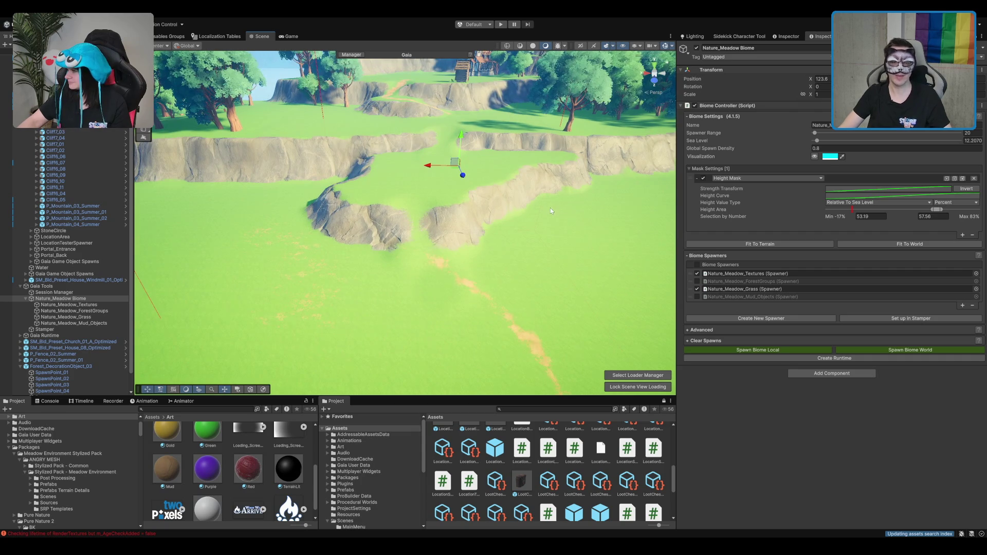
{"action": "scroll", "coordinate": [550, 207], "scroll_direction": "up", "scroll_amount": 3}
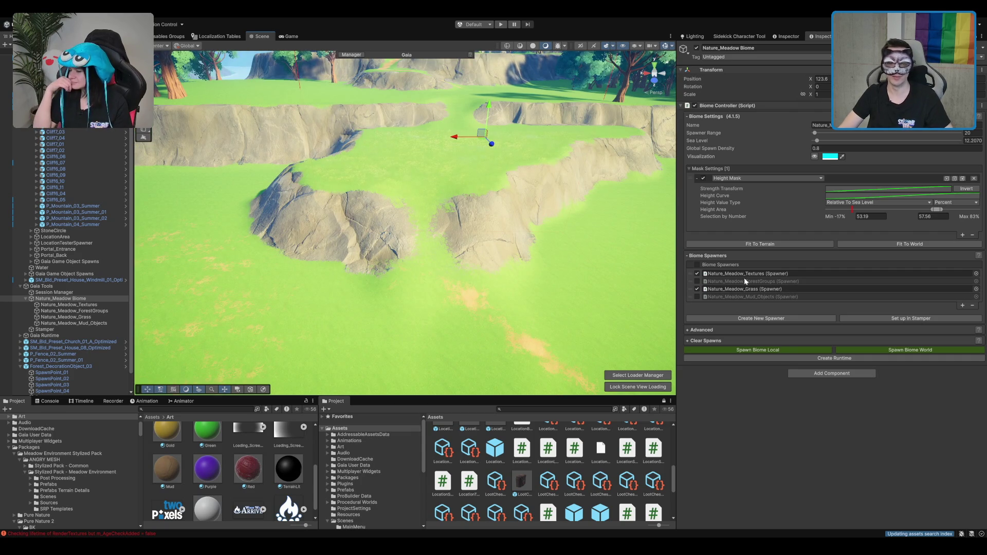
Clear the biome's existing spawns and select the terrain for sculpting.
{"action": "left_click", "coordinate": [713, 341]}
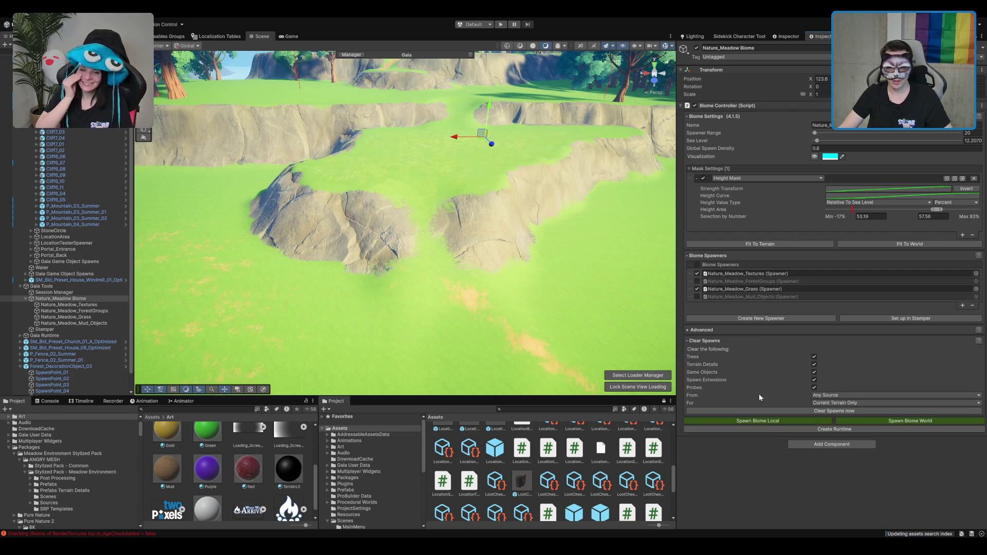
{"action": "left_click", "coordinate": [812, 412]}
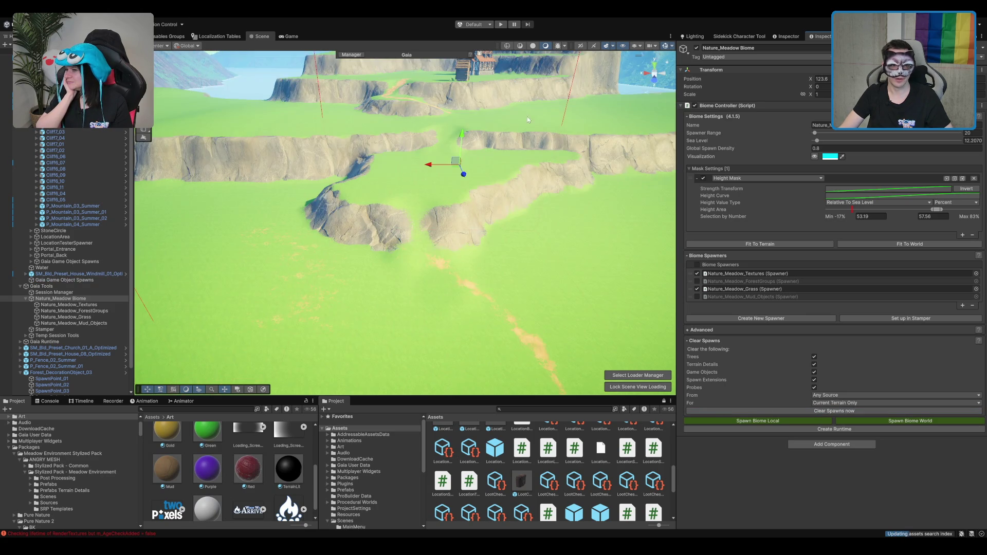
{"action": "scroll", "coordinate": [480, 166], "scroll_direction": "up", "scroll_amount": 5}
{"action": "scroll", "coordinate": [480, 166], "scroll_direction": "down", "scroll_amount": 10}
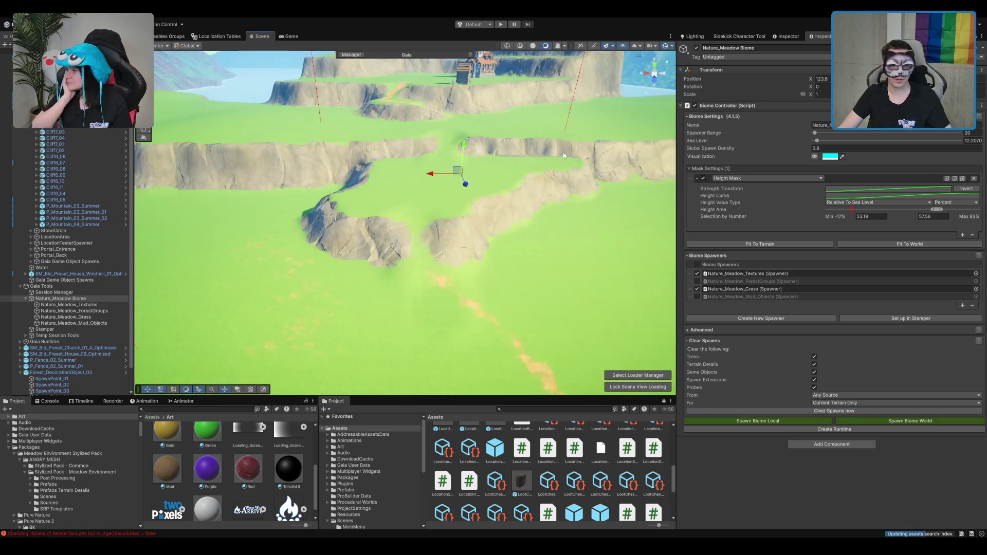
{"action": "left_click", "coordinate": [515, 220]}
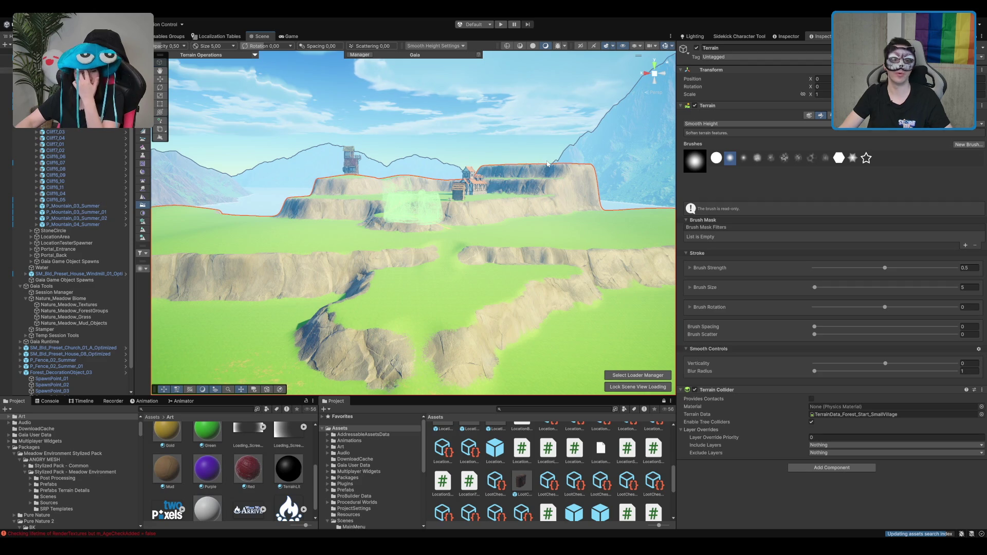
{"action": "left_click", "coordinate": [807, 118]}
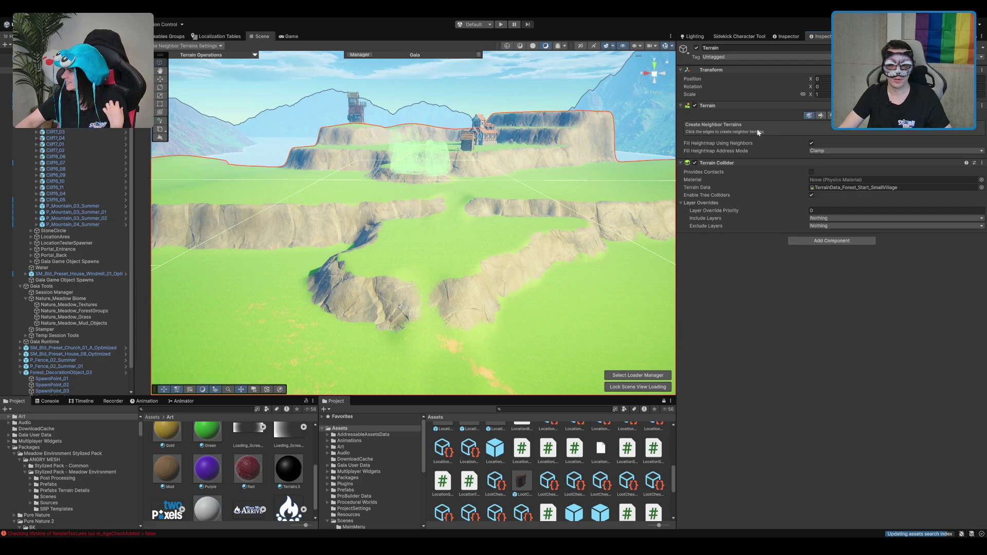
{"action": "left_click", "coordinate": [820, 116]}
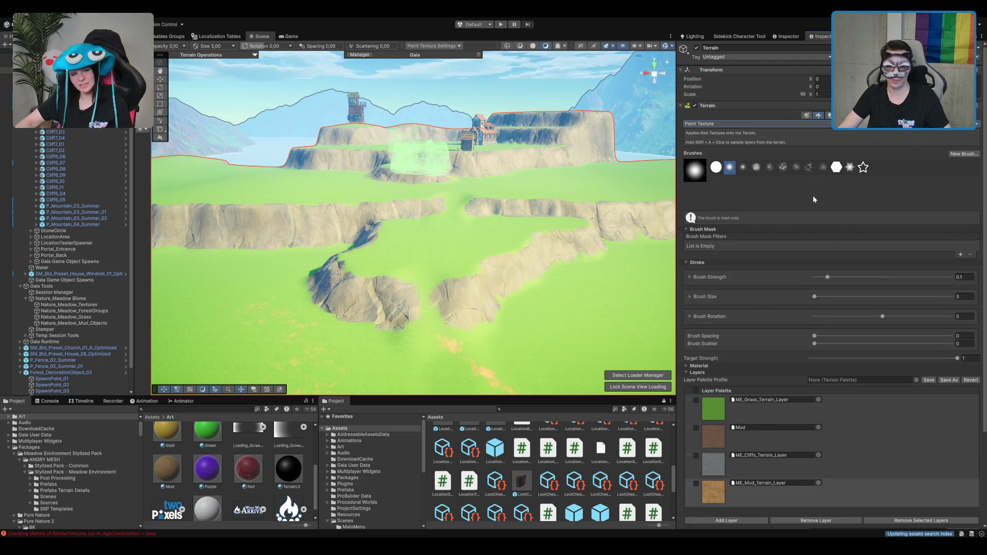
{"action": "scroll", "coordinate": [467, 256], "scroll_direction": "up", "scroll_amount": 5}
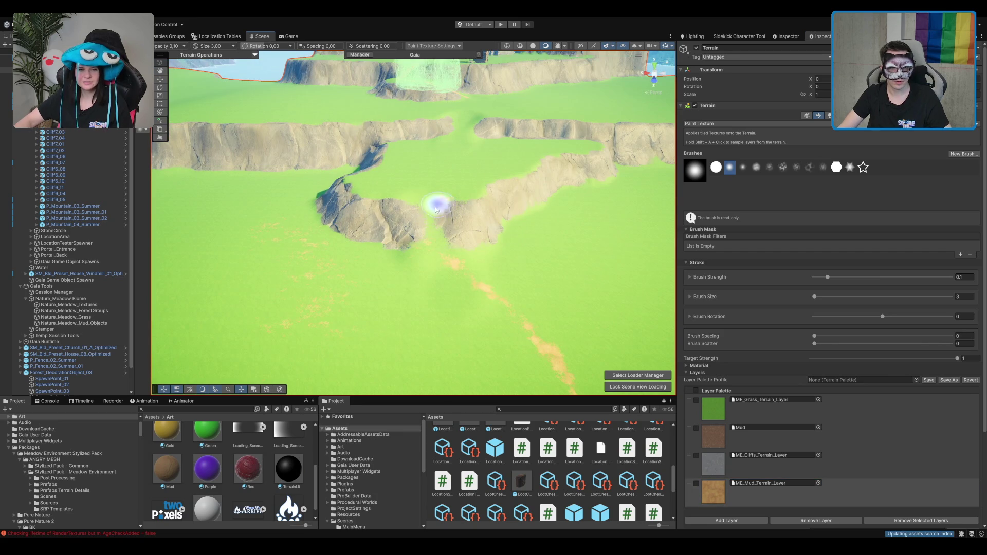
{"action": "mouse_move", "coordinate": [436, 210]}
{"action": "left_mouse_down"}
{"action": "mouse_move", "coordinate": [456, 273]}
{"action": "mouse_move", "coordinate": [396, 222]}
{"action": "mouse_move", "coordinate": [435, 208]}
{"action": "left_mouse_up"}
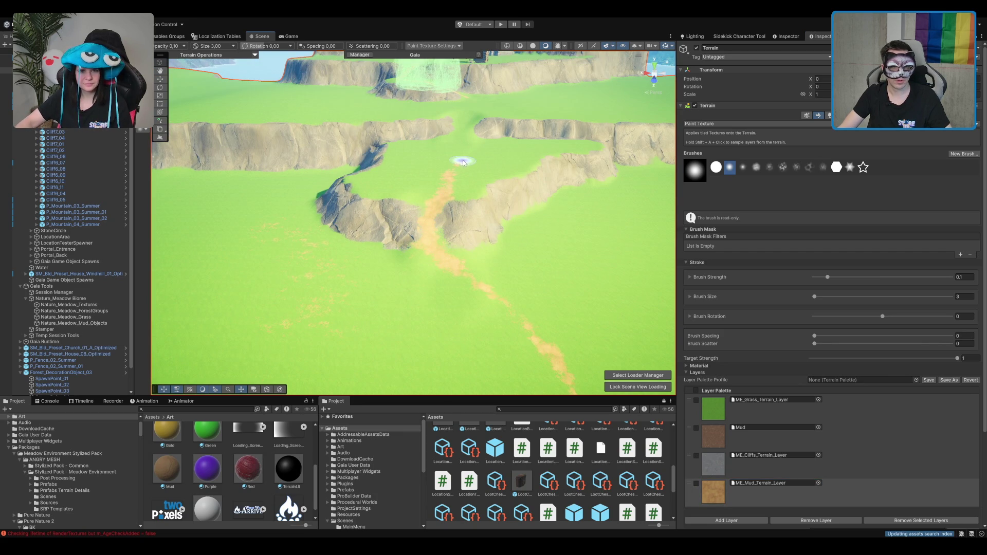
{"action": "scroll", "coordinate": [560, 113], "scroll_direction": "up", "scroll_amount": 5}
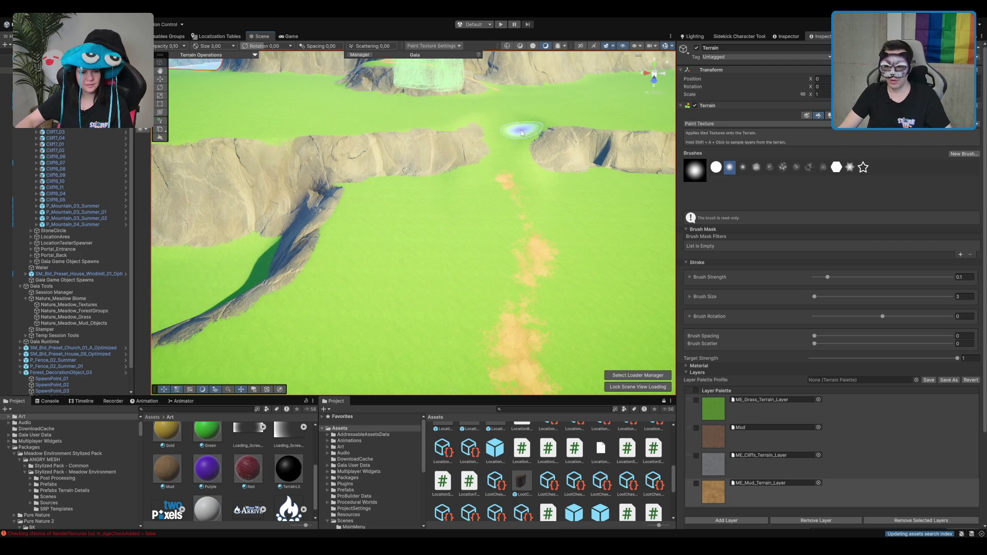
{"action": "scroll", "coordinate": [514, 144], "scroll_direction": "down", "scroll_amount": 5}
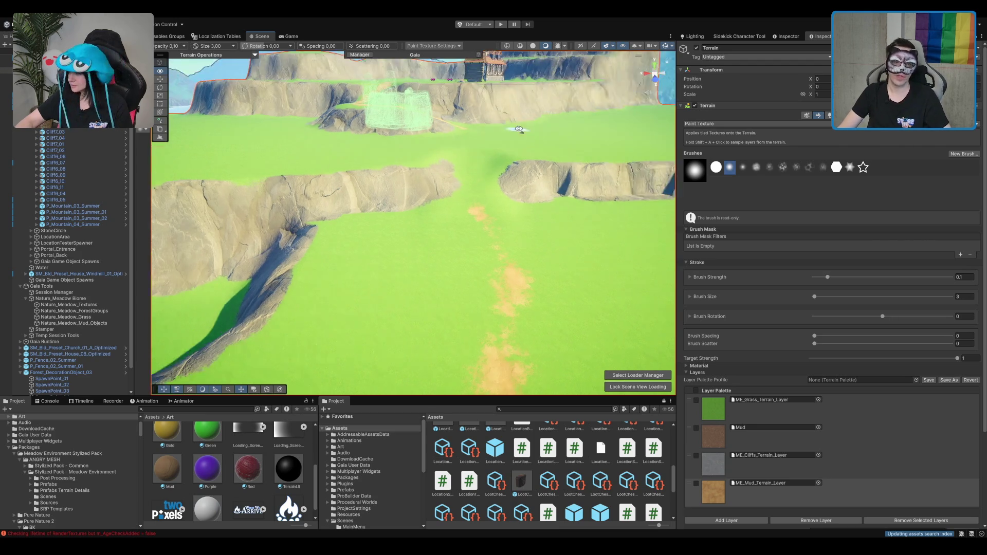
{"action": "scroll", "coordinate": [442, 195], "scroll_direction": "up", "scroll_amount": 5}
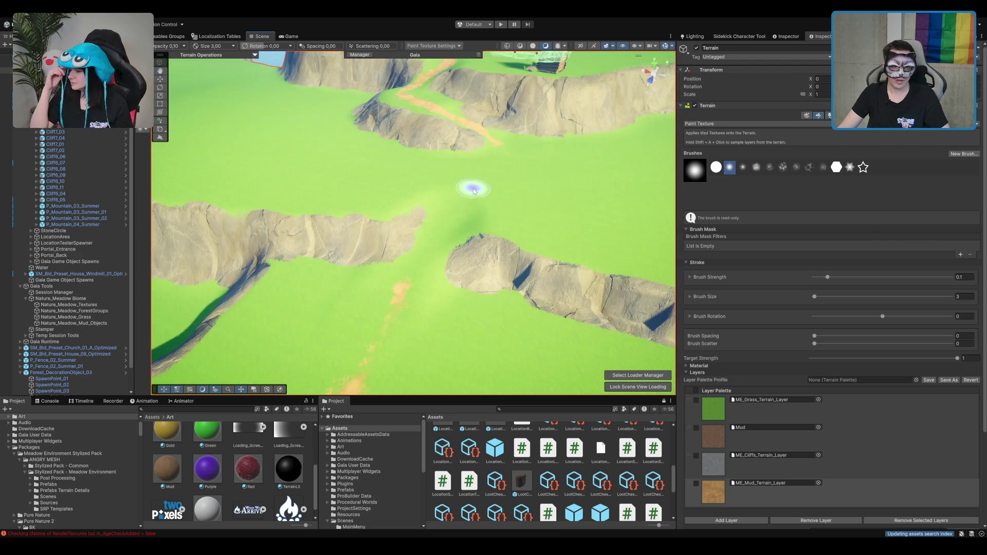
{"action": "mouse_move", "coordinate": [474, 191]}
{"action": "left_mouse_down"}
{"action": "mouse_move", "coordinate": [423, 273]}
{"action": "mouse_move", "coordinate": [432, 255]}
{"action": "mouse_move", "coordinate": [418, 257]}
{"action": "mouse_move", "coordinate": [498, 189]}
{"action": "mouse_move", "coordinate": [467, 209]}
{"action": "mouse_move", "coordinate": [464, 235]}
{"action": "mouse_move", "coordinate": [528, 148]}
{"action": "mouse_move", "coordinate": [551, 135]}
{"action": "mouse_move", "coordinate": [455, 237]}
{"action": "left_mouse_up"}
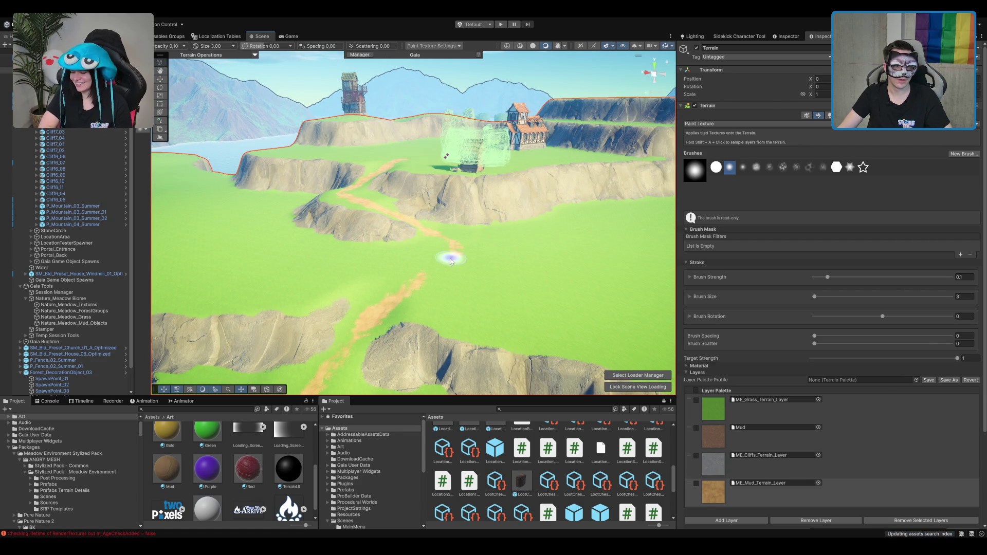
{"action": "scroll", "coordinate": [430, 276], "scroll_direction": "down", "scroll_amount": 5}
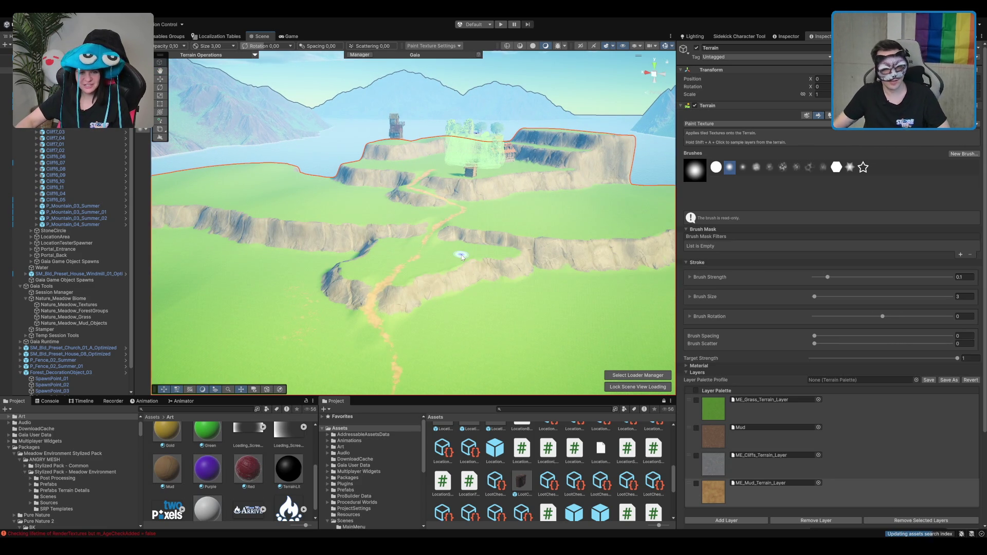
{"action": "scroll", "coordinate": [406, 224], "scroll_direction": "up", "scroll_amount": 10}
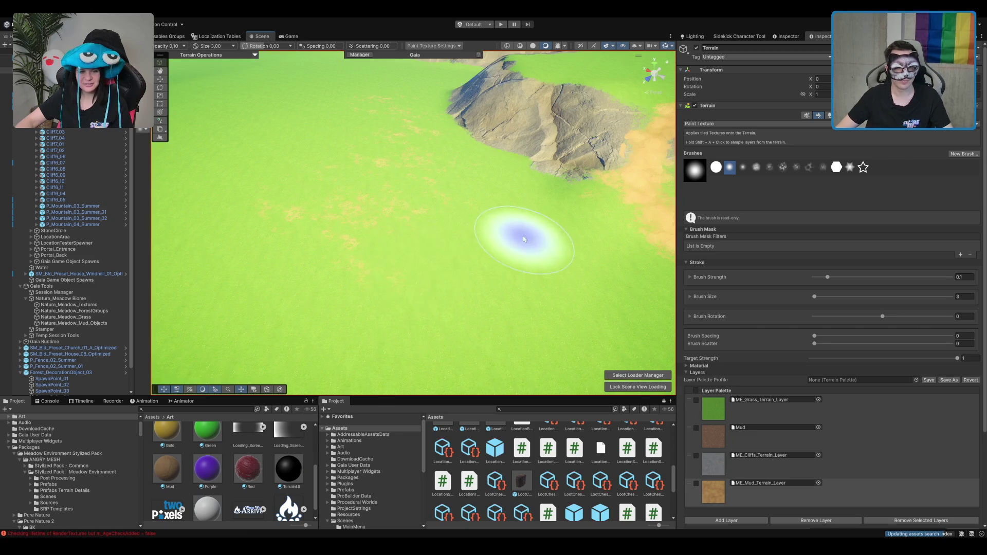
{"action": "scroll", "coordinate": [521, 199], "scroll_direction": "down", "scroll_amount": 10}
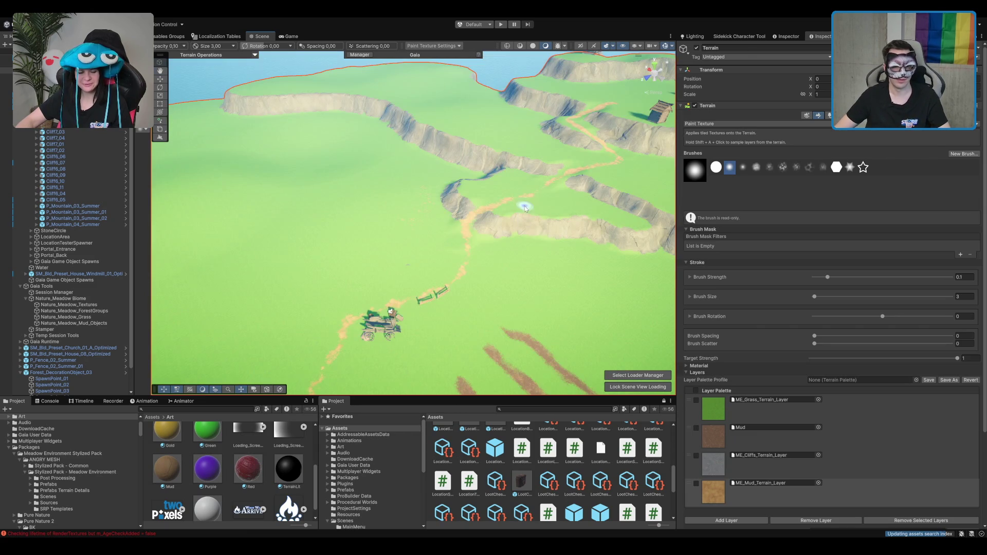
{"action": "scroll", "coordinate": [526, 208], "scroll_direction": "up", "scroll_amount": 10}
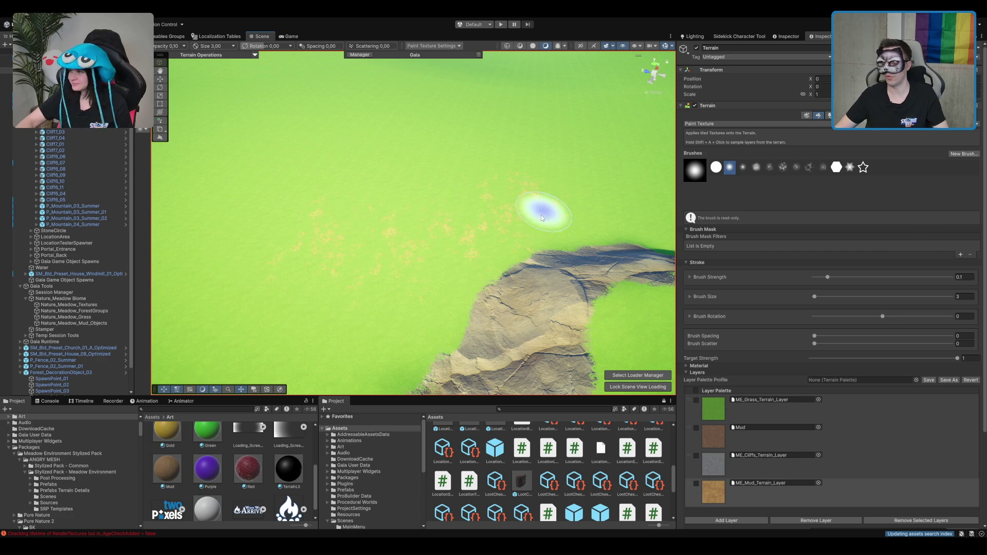
Select the grass texture layer and orbit around the rocky ridge and mud path.
{"action": "scroll", "coordinate": [514, 194], "scroll_direction": "down", "scroll_amount": 5}
{"action": "scroll", "coordinate": [408, 253], "scroll_direction": "up", "scroll_amount": 5}
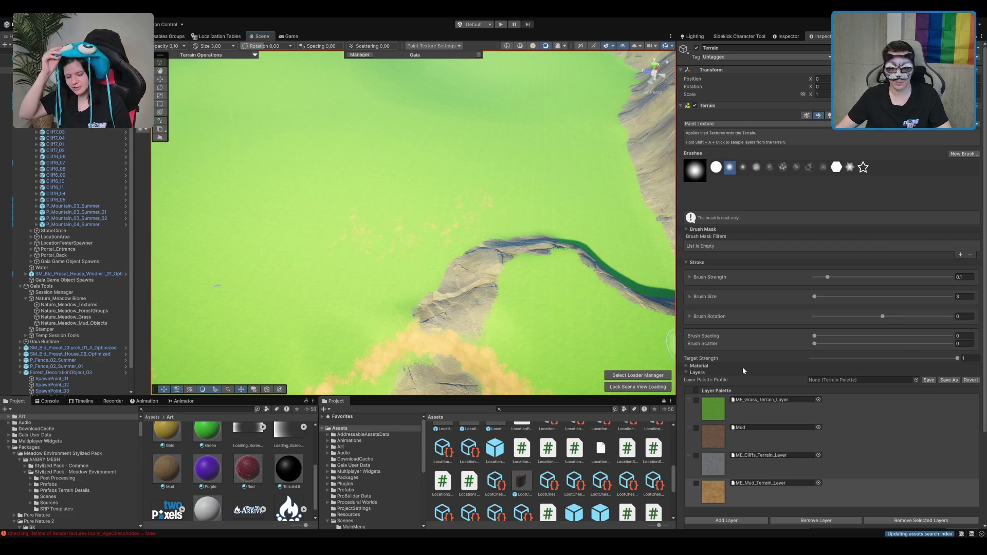
{"action": "left_click", "coordinate": [760, 412]}
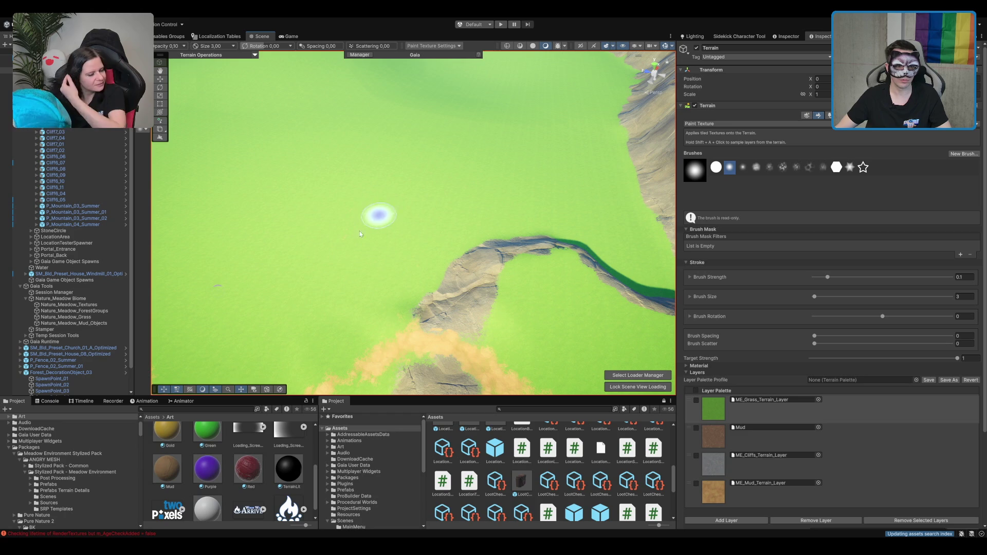
{"action": "scroll", "coordinate": [399, 222], "scroll_direction": "down", "scroll_amount": 5}
{"action": "scroll", "coordinate": [425, 266], "scroll_direction": "up", "scroll_amount": 5}
{"action": "mouse_move", "coordinate": [425, 266]}
{"action": "left_mouse_down"}
{"action": "mouse_move", "coordinate": [472, 233]}
{"action": "mouse_move", "coordinate": [507, 258]}
{"action": "left_mouse_up"}
{"action": "scroll", "coordinate": [508, 272], "scroll_direction": "up", "scroll_amount": 3}
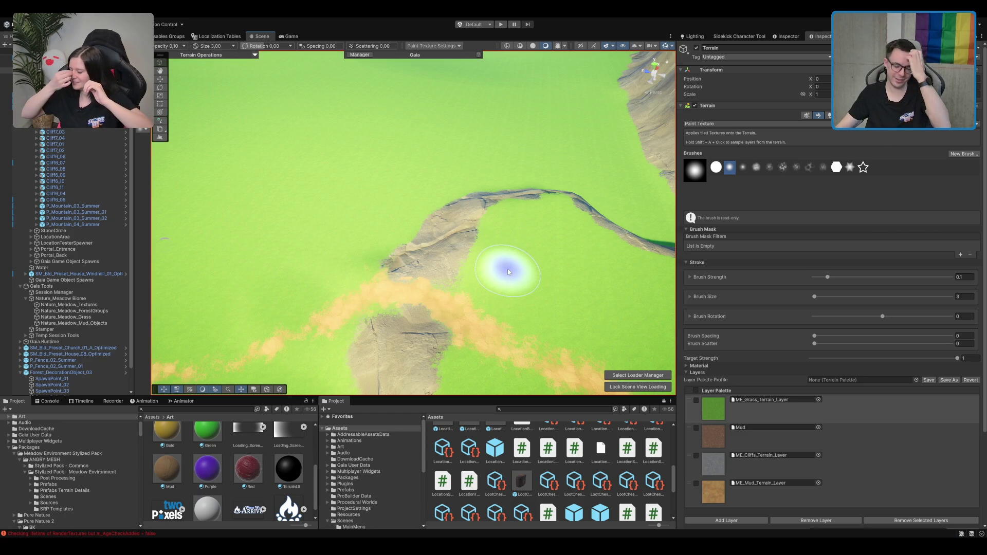
{"action": "mouse_move", "coordinate": [496, 288]}
{"action": "left_mouse_down"}
{"action": "mouse_move", "coordinate": [342, 298]}
{"action": "mouse_move", "coordinate": [474, 236]}
{"action": "mouse_move", "coordinate": [346, 203]}
{"action": "mouse_move", "coordinate": [362, 211]}
{"action": "left_mouse_up"}
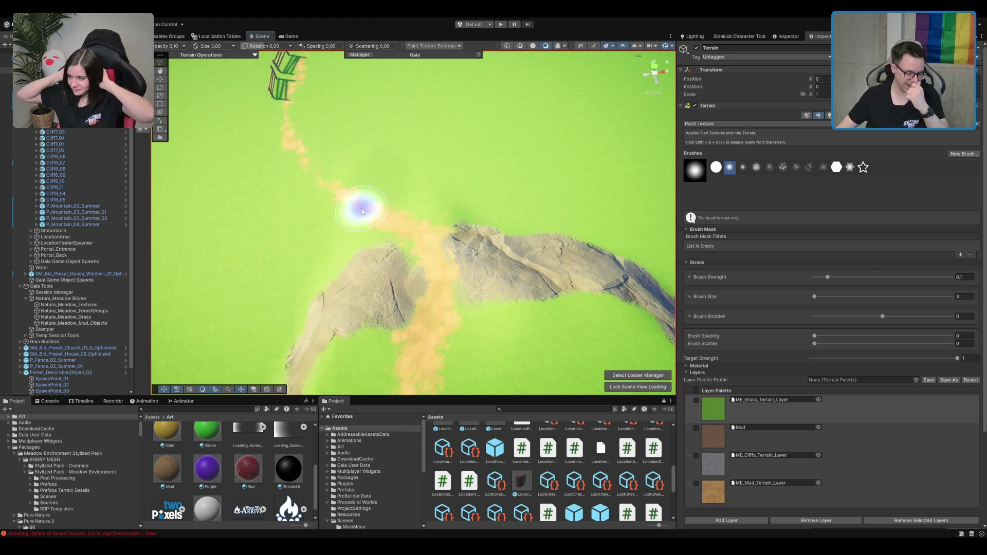
{"action": "mouse_move", "coordinate": [423, 193]}
{"action": "left_mouse_down"}
{"action": "mouse_move", "coordinate": [391, 233]}
{"action": "mouse_move", "coordinate": [546, 225]}
{"action": "mouse_move", "coordinate": [489, 204]}
{"action": "mouse_move", "coordinate": [489, 232]}
{"action": "mouse_move", "coordinate": [499, 227]}
{"action": "mouse_move", "coordinate": [484, 247]}
{"action": "mouse_move", "coordinate": [436, 265]}
{"action": "mouse_move", "coordinate": [522, 257]}
{"action": "left_mouse_up"}
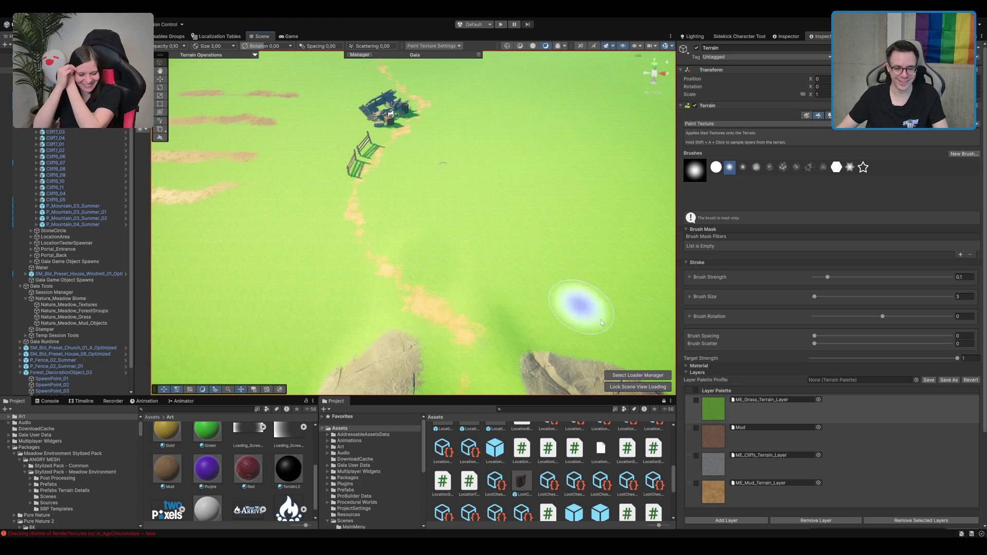
Switch to the mud layer and extend the path through the ridge gap toward the fence.
{"action": "left_click", "coordinate": [761, 492]}
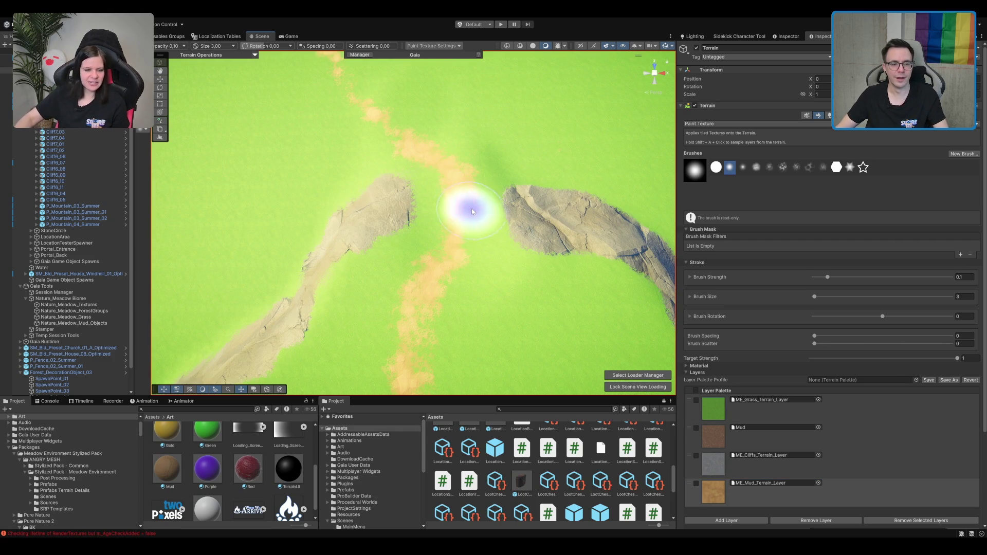
{"action": "scroll", "coordinate": [394, 191], "scroll_direction": "down", "scroll_amount": 5}
{"action": "mouse_move", "coordinate": [394, 191]}
{"action": "left_mouse_down"}
{"action": "mouse_move", "coordinate": [374, 253]}
{"action": "mouse_move", "coordinate": [550, 276]}
{"action": "mouse_move", "coordinate": [454, 241]}
{"action": "left_mouse_up"}
{"action": "scroll", "coordinate": [432, 248], "scroll_direction": "up", "scroll_amount": 10}
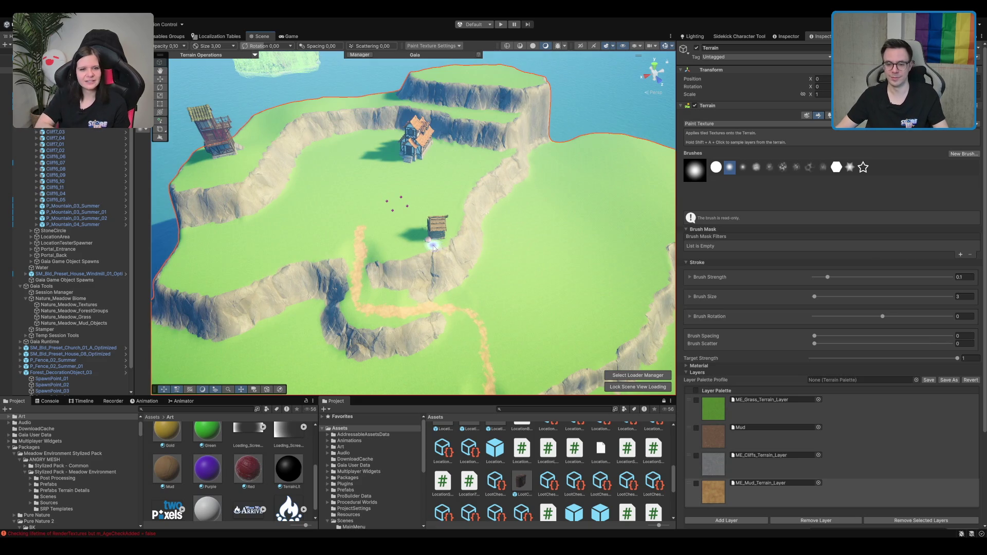
{"action": "scroll", "coordinate": [485, 182], "scroll_direction": "up", "scroll_amount": 10}
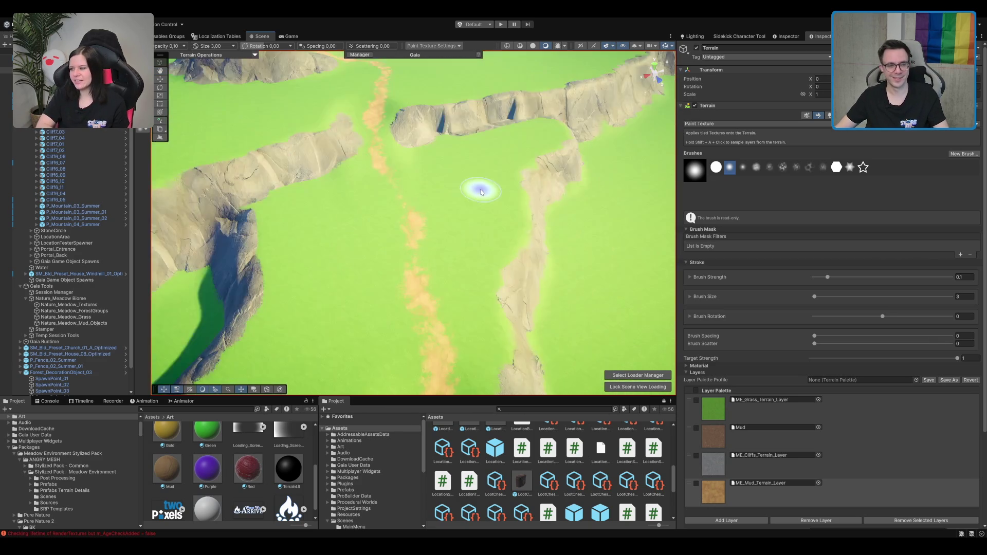
{"action": "scroll", "coordinate": [492, 205], "scroll_direction": "up", "scroll_amount": 3}
{"action": "left_click_drag", "start_coordinate": [491, 203], "coordinate": [430, 116]}
{"action": "mouse_move", "coordinate": [423, 156]}
{"action": "left_mouse_down"}
{"action": "mouse_move", "coordinate": [418, 128]}
{"action": "mouse_move", "coordinate": [397, 150]}
{"action": "left_mouse_up"}
{"action": "left_click_drag", "start_coordinate": [495, 199], "coordinate": [479, 128]}
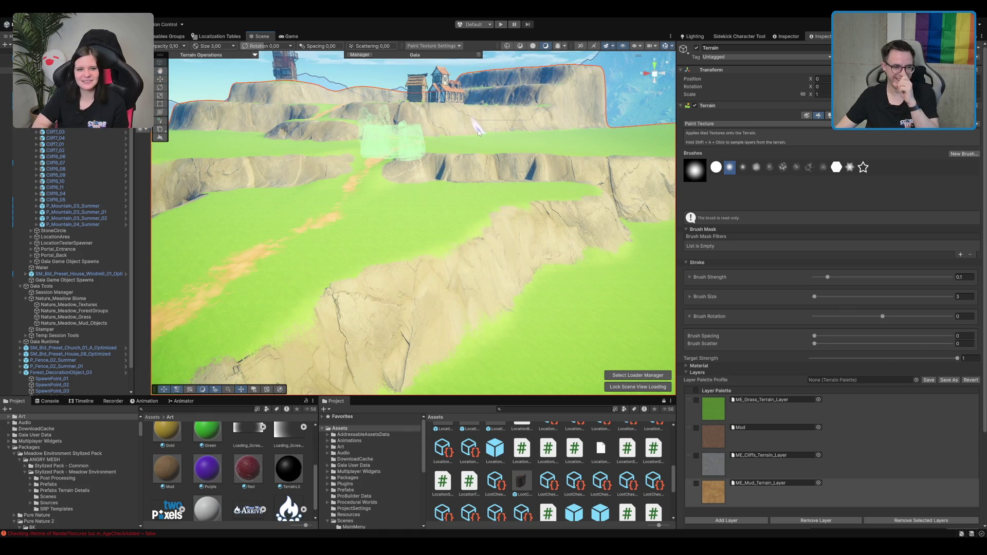
{"action": "scroll", "coordinate": [420, 151], "scroll_direction": "up", "scroll_amount": 6}
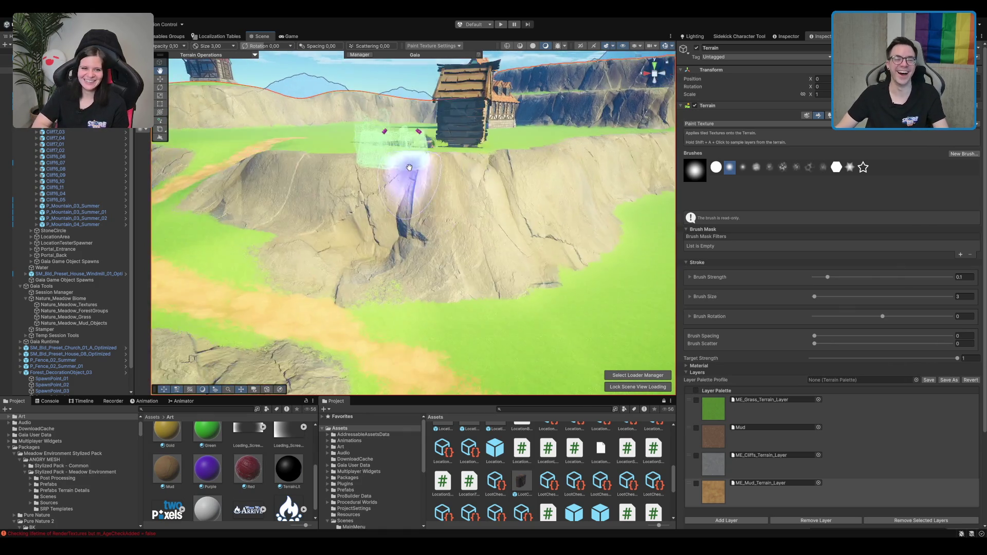
From a top view, paint a mud patch beside the clifftop house.
{"action": "mouse_move", "coordinate": [409, 167]}
{"action": "left_mouse_down"}
{"action": "mouse_move", "coordinate": [406, 174]}
{"action": "mouse_move", "coordinate": [440, 165]}
{"action": "mouse_move", "coordinate": [411, 189]}
{"action": "mouse_move", "coordinate": [480, 213]}
{"action": "left_mouse_up"}
{"action": "mouse_move", "coordinate": [489, 129]}
{"action": "left_mouse_down"}
{"action": "mouse_move", "coordinate": [479, 128]}
{"action": "mouse_move", "coordinate": [474, 150]}
{"action": "left_mouse_up"}
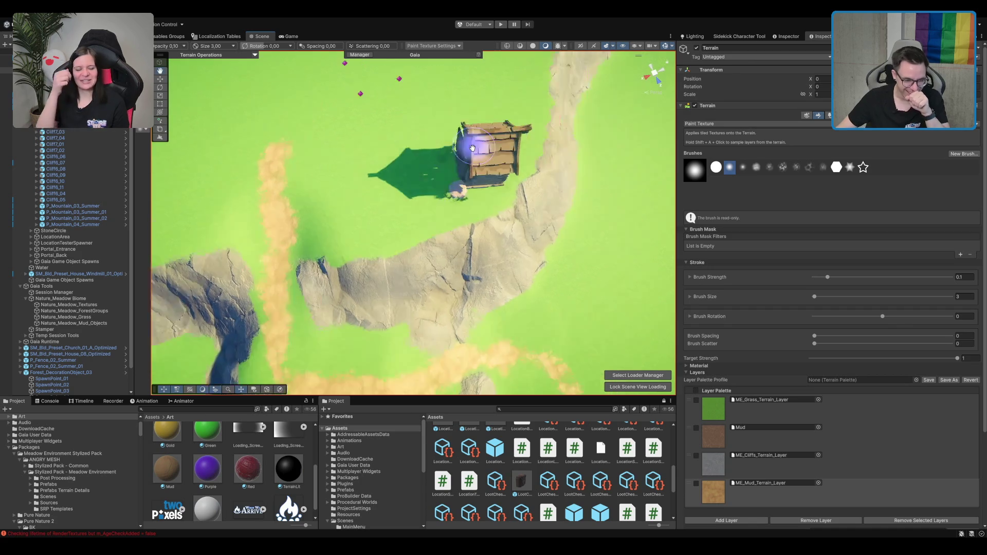
{"action": "mouse_move", "coordinate": [481, 185]}
{"action": "left_mouse_down"}
{"action": "mouse_move", "coordinate": [441, 213]}
{"action": "mouse_move", "coordinate": [486, 198]}
{"action": "mouse_move", "coordinate": [462, 214]}
{"action": "mouse_move", "coordinate": [481, 237]}
{"action": "mouse_move", "coordinate": [402, 176]}
{"action": "mouse_move", "coordinate": [306, 181]}
{"action": "mouse_move", "coordinate": [316, 203]}
{"action": "left_mouse_up"}
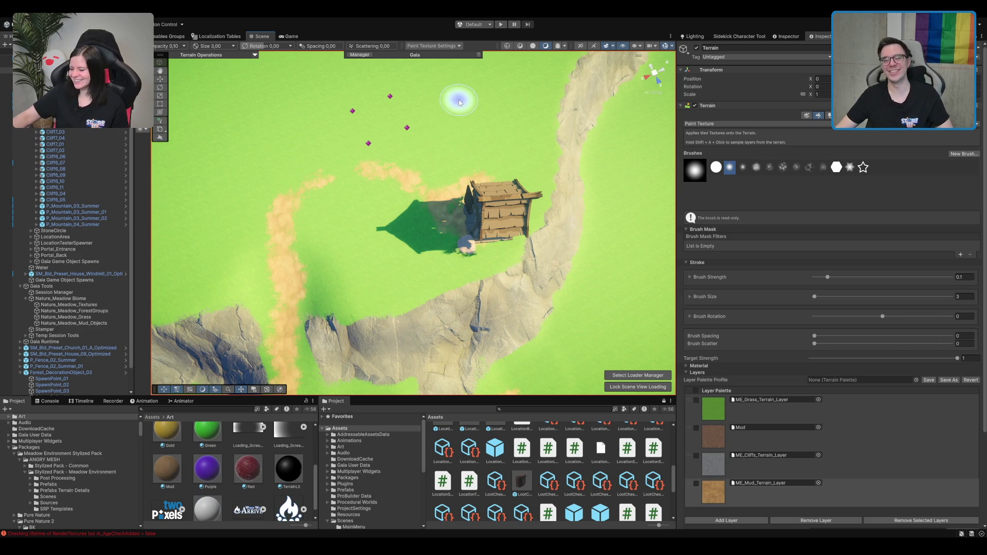
Paint a sandy dirt trail running down-left from the house.
{"action": "mouse_move", "coordinate": [401, 128]}
{"action": "left_mouse_down"}
{"action": "mouse_move", "coordinate": [407, 150]}
{"action": "mouse_move", "coordinate": [372, 152]}
{"action": "mouse_move", "coordinate": [386, 151]}
{"action": "mouse_move", "coordinate": [394, 220]}
{"action": "mouse_move", "coordinate": [464, 226]}
{"action": "left_mouse_up"}
{"action": "scroll", "coordinate": [397, 143], "scroll_direction": "down", "scroll_amount": 5}
{"action": "scroll", "coordinate": [362, 144], "scroll_direction": "up", "scroll_amount": 6}
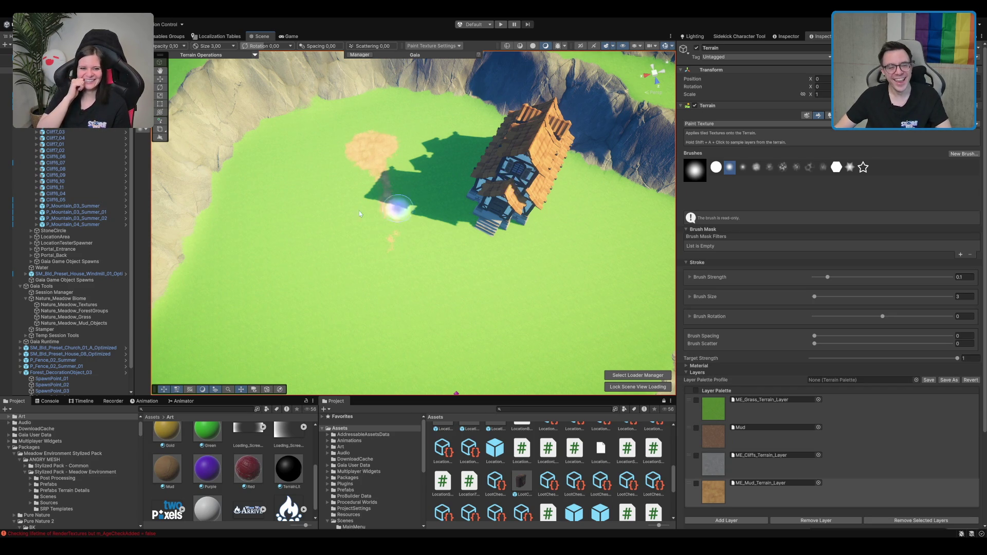
{"action": "scroll", "coordinate": [463, 199], "scroll_direction": "up", "scroll_amount": 5}
{"action": "mouse_move", "coordinate": [432, 137]}
{"action": "left_mouse_down"}
{"action": "mouse_move", "coordinate": [409, 192]}
{"action": "mouse_move", "coordinate": [337, 271]}
{"action": "mouse_move", "coordinate": [311, 337]}
{"action": "mouse_move", "coordinate": [382, 228]}
{"action": "left_mouse_up"}
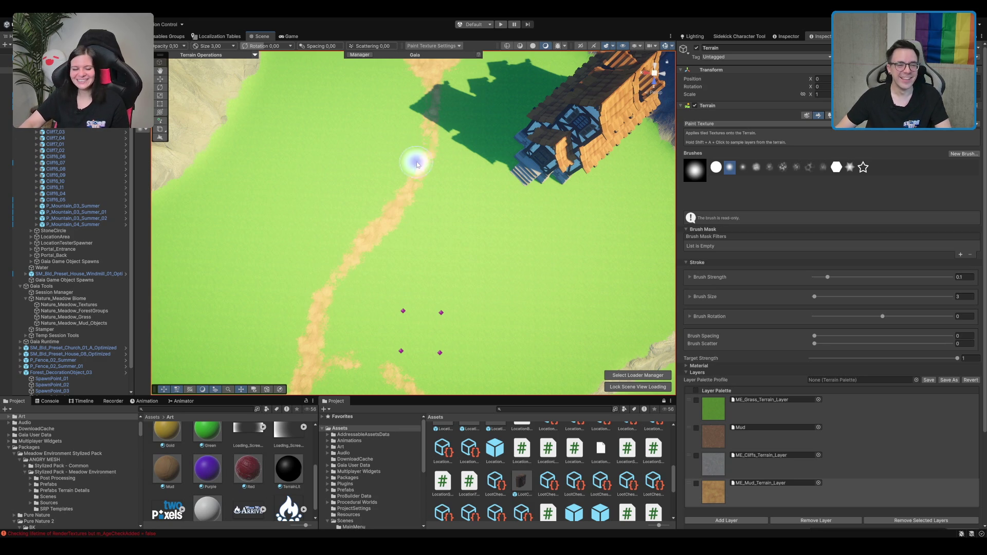
Orbit to a low angle along the painted path to inspect the trail.
{"action": "scroll", "coordinate": [427, 177], "scroll_direction": "down", "scroll_amount": 10}
{"action": "scroll", "coordinate": [457, 233], "scroll_direction": "up", "scroll_amount": 5}
{"action": "left_click_drag", "start_coordinate": [451, 205], "coordinate": [465, 219]}
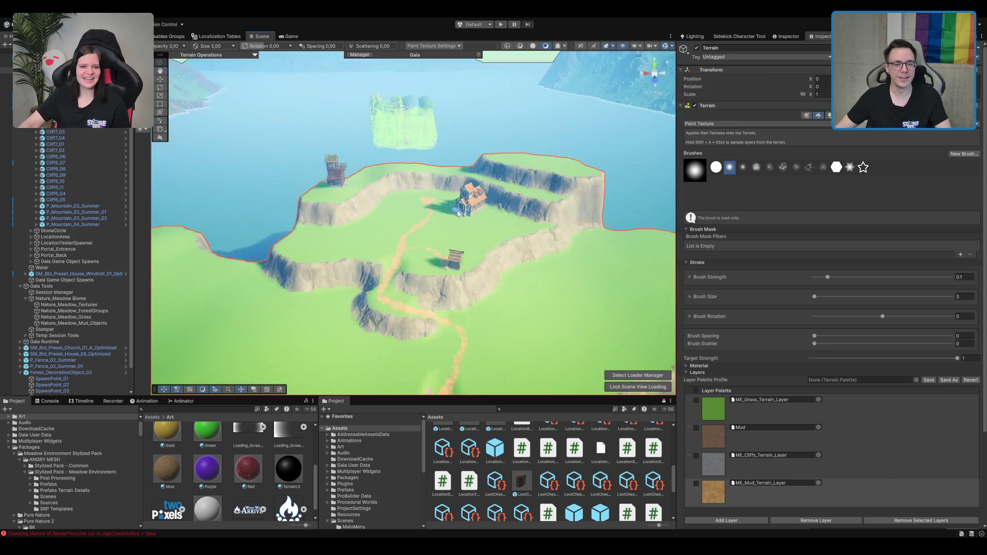
{"action": "scroll", "coordinate": [468, 221], "scroll_direction": "up", "scroll_amount": 5}
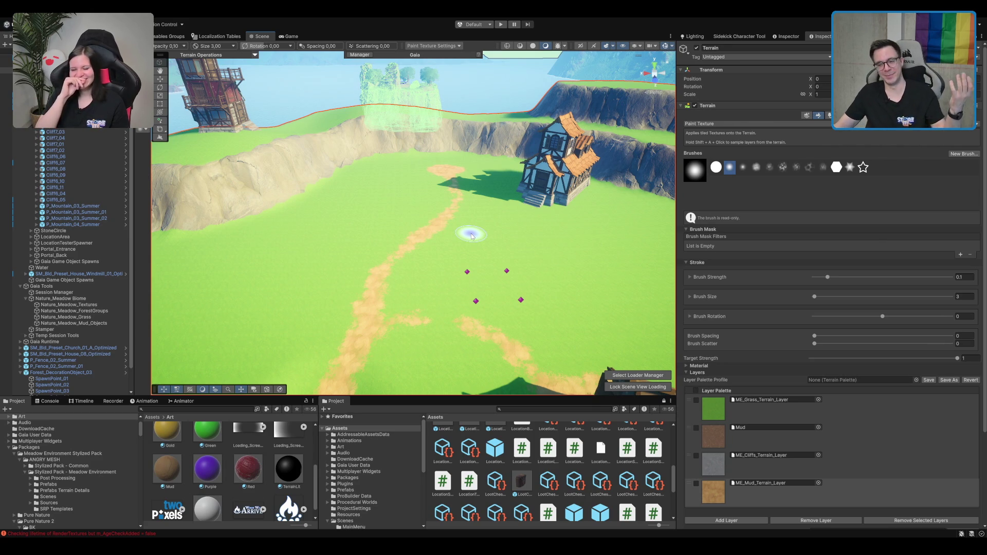
{"action": "scroll", "coordinate": [434, 230], "scroll_direction": "down", "scroll_amount": 5}
{"action": "scroll", "coordinate": [425, 227], "scroll_direction": "up", "scroll_amount": 5}
{"action": "mouse_move", "coordinate": [425, 226]}
{"action": "left_mouse_down"}
{"action": "mouse_move", "coordinate": [466, 215]}
{"action": "mouse_move", "coordinate": [509, 149]}
{"action": "left_mouse_up"}
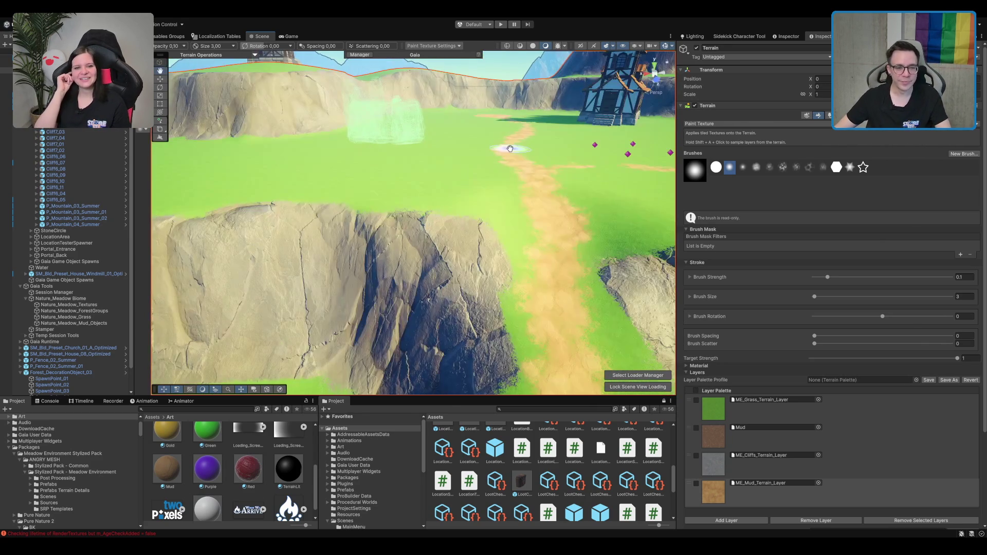
{"action": "scroll", "coordinate": [537, 182], "scroll_direction": "down", "scroll_amount": 5}
{"action": "mouse_move", "coordinate": [537, 183]}
{"action": "left_mouse_down"}
{"action": "mouse_move", "coordinate": [472, 271]}
{"action": "mouse_move", "coordinate": [502, 249]}
{"action": "mouse_move", "coordinate": [484, 218]}
{"action": "mouse_move", "coordinate": [459, 208]}
{"action": "left_mouse_up"}
Frame the cliff beside the house and switch the terrain tool to Set Height.
{"action": "scroll", "coordinate": [483, 241], "scroll_direction": "up", "scroll_amount": 10}
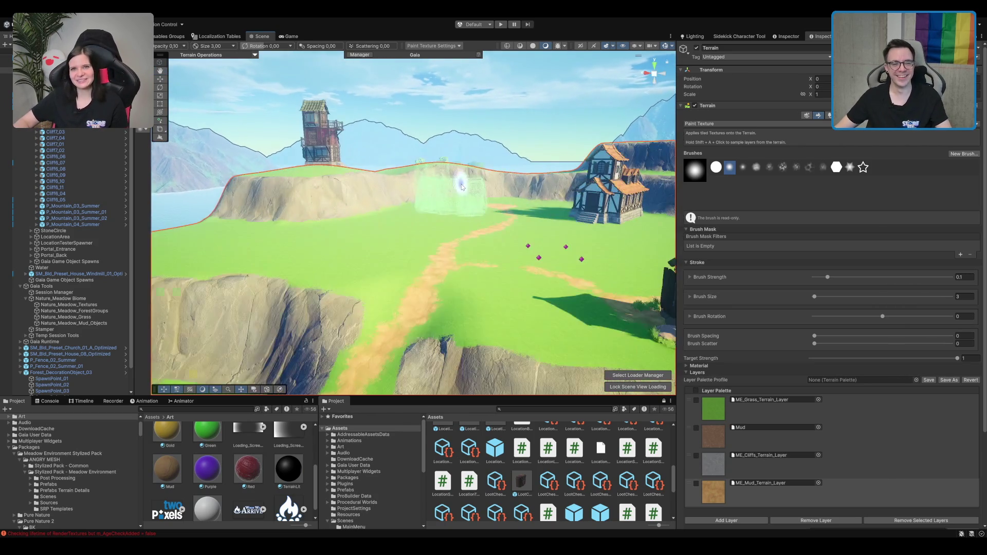
{"action": "scroll", "coordinate": [374, 251], "scroll_direction": "down", "scroll_amount": 5}
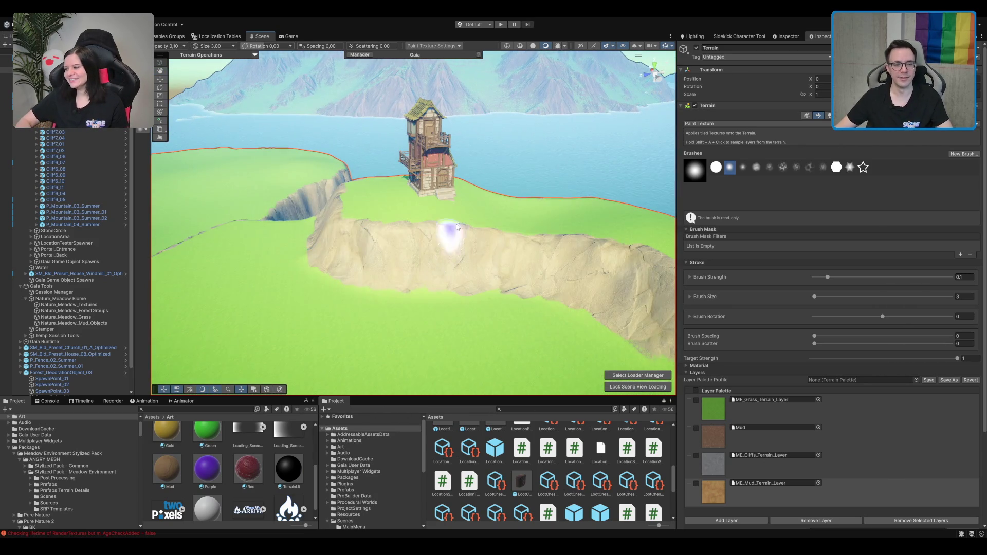
{"action": "left_click_drag", "start_coordinate": [441, 238], "coordinate": [441, 214]}
{"action": "scroll", "coordinate": [441, 214], "scroll_direction": "up", "scroll_amount": 5}
{"action": "left_click_drag", "start_coordinate": [331, 193], "coordinate": [386, 165]}
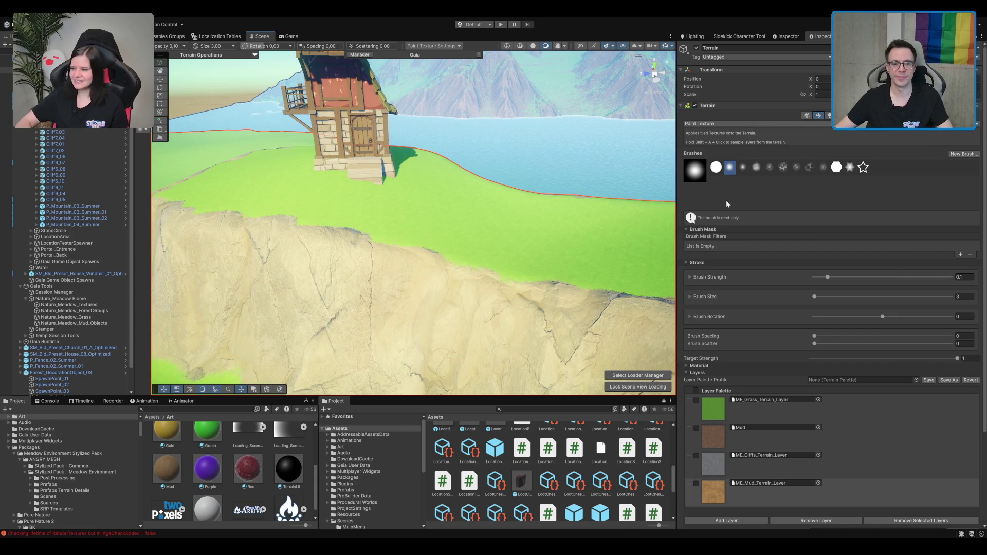
{"action": "key", "text": "F3"}
Brush out the stepped ridges before the tower house with Smooth Height (strength 0.5, size 5).
{"action": "mouse_move", "coordinate": [396, 220]}
{"action": "left_mouse_down"}
{"action": "mouse_move", "coordinate": [398, 183]}
{"action": "mouse_move", "coordinate": [432, 180]}
{"action": "mouse_move", "coordinate": [397, 168]}
{"action": "mouse_move", "coordinate": [453, 180]}
{"action": "mouse_move", "coordinate": [424, 195]}
{"action": "mouse_move", "coordinate": [459, 189]}
{"action": "mouse_move", "coordinate": [441, 208]}
{"action": "left_mouse_up"}
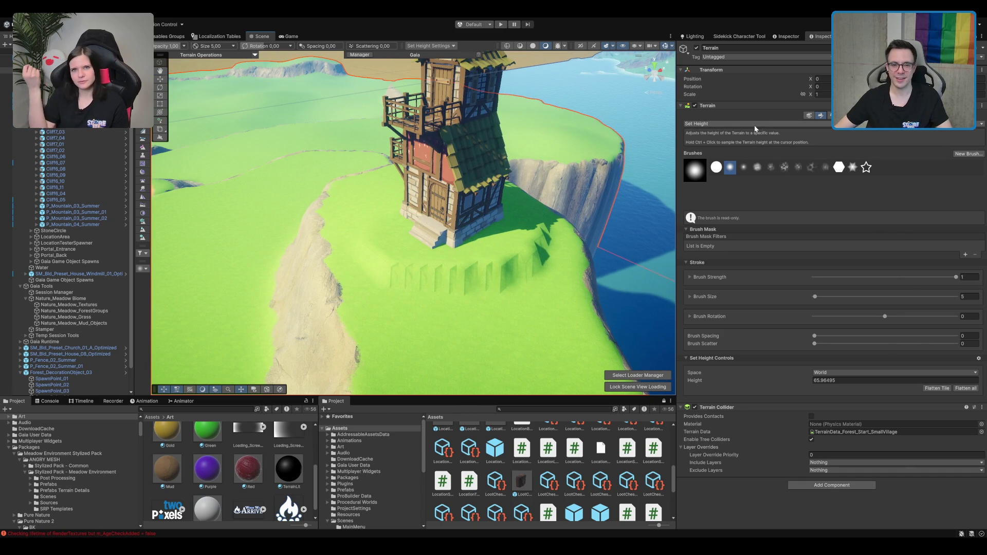
{"action": "mouse_move", "coordinate": [396, 272]}
{"action": "left_mouse_down"}
{"action": "mouse_move", "coordinate": [402, 264]}
{"action": "mouse_move", "coordinate": [352, 251]}
{"action": "mouse_move", "coordinate": [567, 249]}
{"action": "mouse_move", "coordinate": [440, 249]}
{"action": "mouse_move", "coordinate": [480, 214]}
{"action": "mouse_move", "coordinate": [374, 226]}
{"action": "mouse_move", "coordinate": [489, 218]}
{"action": "mouse_move", "coordinate": [363, 179]}
{"action": "left_mouse_up"}
{"action": "mouse_move", "coordinate": [474, 172]}
{"action": "left_mouse_down"}
{"action": "mouse_move", "coordinate": [448, 127]}
{"action": "mouse_move", "coordinate": [418, 177]}
{"action": "mouse_move", "coordinate": [360, 206]}
{"action": "left_mouse_up"}
{"action": "mouse_move", "coordinate": [231, 265]}
{"action": "left_mouse_down"}
{"action": "mouse_move", "coordinate": [410, 216]}
{"action": "mouse_move", "coordinate": [407, 205]}
{"action": "left_mouse_up"}
{"action": "left_click_drag", "start_coordinate": [341, 154], "coordinate": [456, 165]}
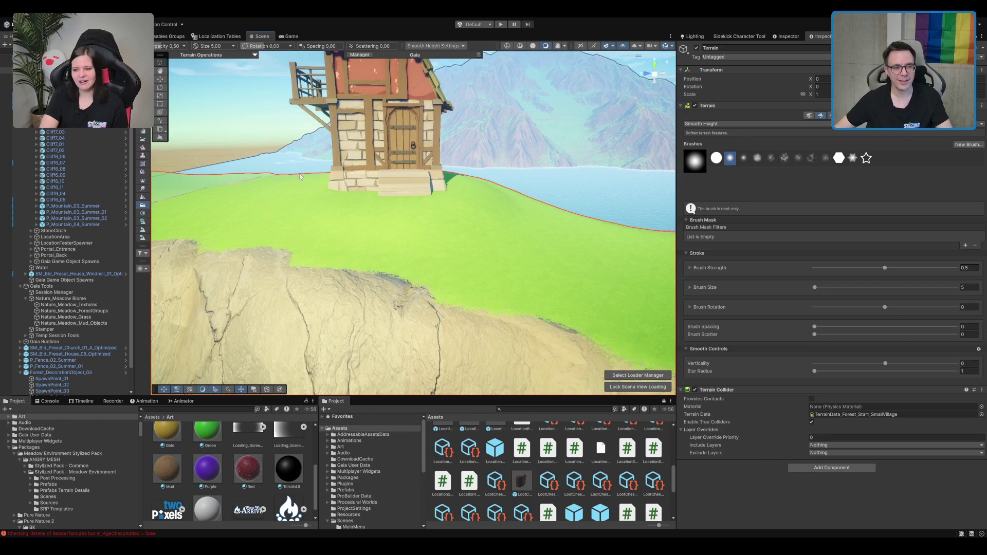
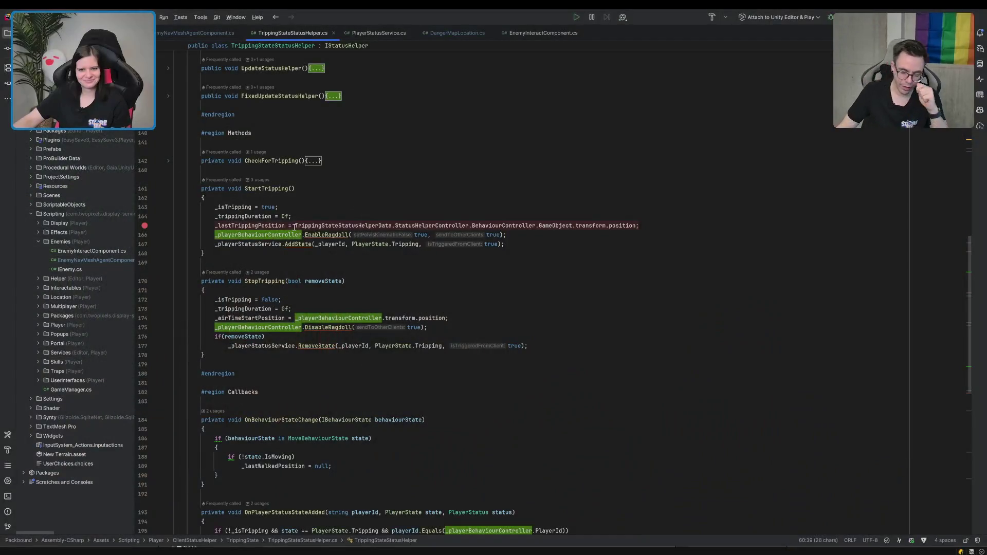
Replace the long helper-data controller chain on line 165 with _playerBehaviourController.
{"action": "left_click_drag", "start_coordinate": [294, 225], "coordinate": [529, 225]}
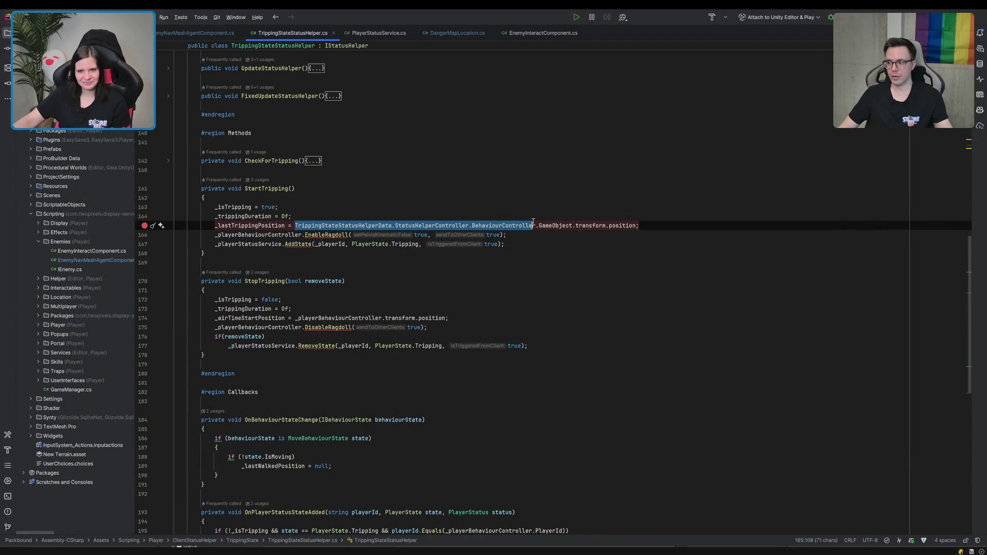
{"action": "type", "text": "_playerBehaviourController"}
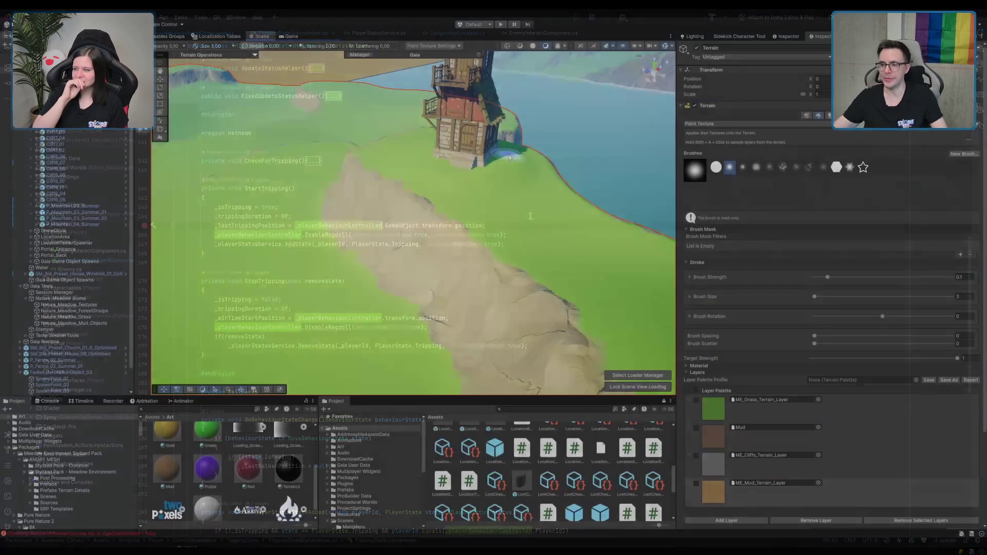
Paint mud below the house's front steps and along the base of the steps.
{"action": "scroll", "coordinate": [452, 111], "scroll_direction": "up", "scroll_amount": 2}
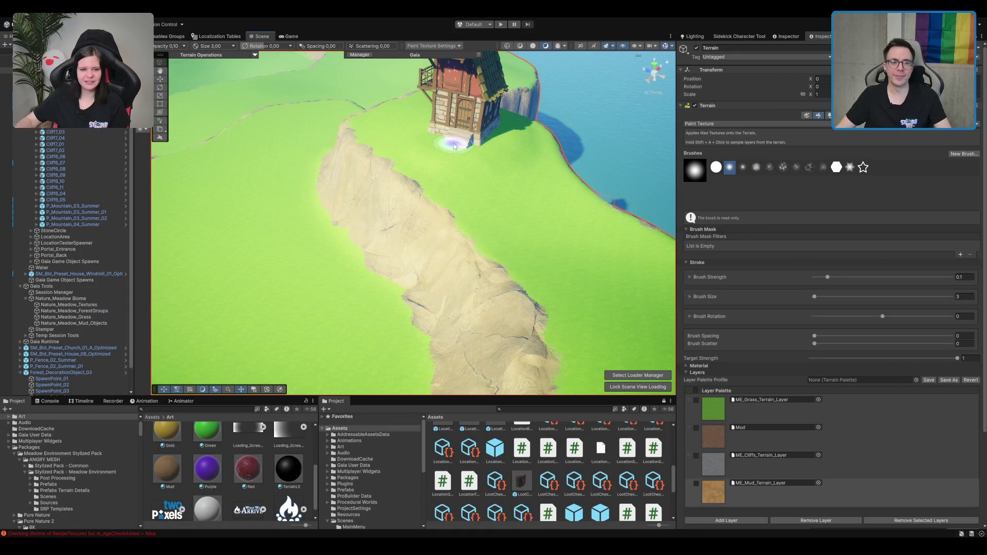
{"action": "left_click_drag", "start_coordinate": [451, 163], "coordinate": [436, 159]}
{"action": "scroll", "coordinate": [494, 116], "scroll_direction": "up", "scroll_amount": 5}
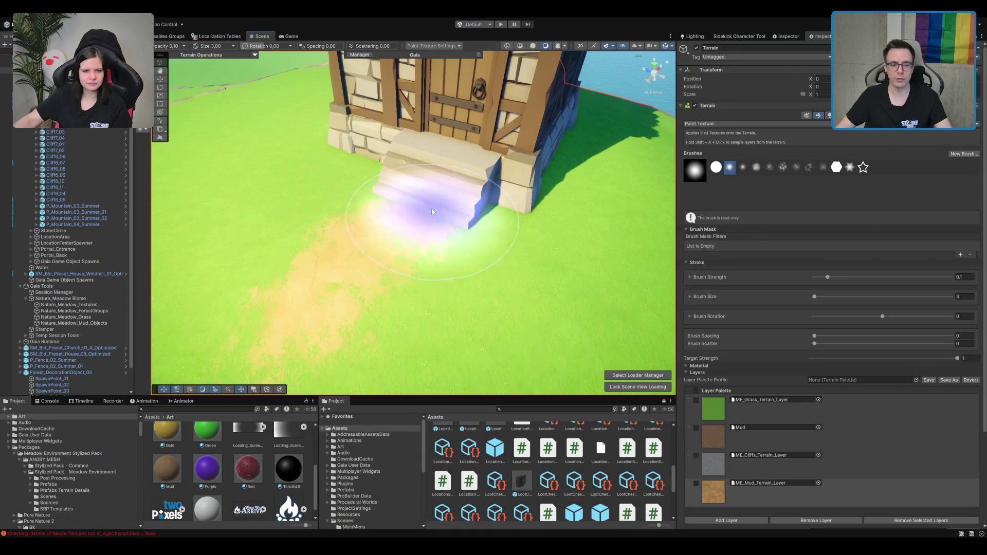
{"action": "mouse_move", "coordinate": [344, 146]}
{"action": "left_mouse_down"}
{"action": "mouse_move", "coordinate": [396, 121]}
{"action": "mouse_move", "coordinate": [418, 209]}
{"action": "mouse_move", "coordinate": [502, 187]}
{"action": "mouse_move", "coordinate": [580, 134]}
{"action": "left_mouse_up"}
{"action": "mouse_move", "coordinate": [507, 209]}
{"action": "left_mouse_down"}
{"action": "mouse_move", "coordinate": [463, 170]}
{"action": "mouse_move", "coordinate": [510, 148]}
{"action": "mouse_move", "coordinate": [484, 220]}
{"action": "mouse_move", "coordinate": [330, 181]}
{"action": "mouse_move", "coordinate": [458, 202]}
{"action": "mouse_move", "coordinate": [494, 190]}
{"action": "mouse_move", "coordinate": [453, 139]}
{"action": "mouse_move", "coordinate": [482, 186]}
{"action": "left_mouse_up"}
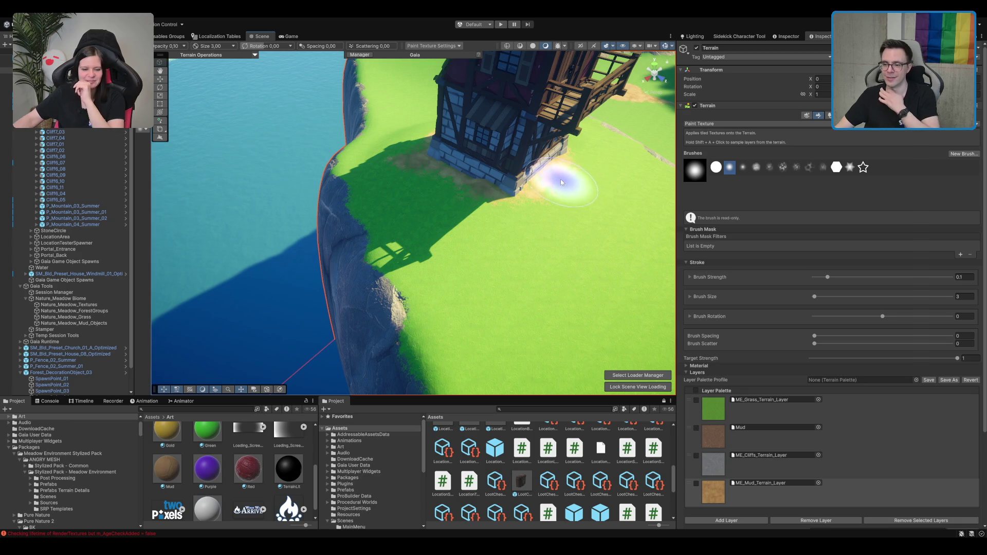
{"action": "mouse_move", "coordinate": [562, 180]}
{"action": "left_mouse_down"}
{"action": "mouse_move", "coordinate": [509, 158]}
{"action": "mouse_move", "coordinate": [448, 196]}
{"action": "mouse_move", "coordinate": [473, 216]}
{"action": "mouse_move", "coordinate": [490, 194]}
{"action": "left_mouse_up"}
Reselect the terrain and extend the mud path up to the house stairs.
{"action": "left_click", "coordinate": [499, 221]}
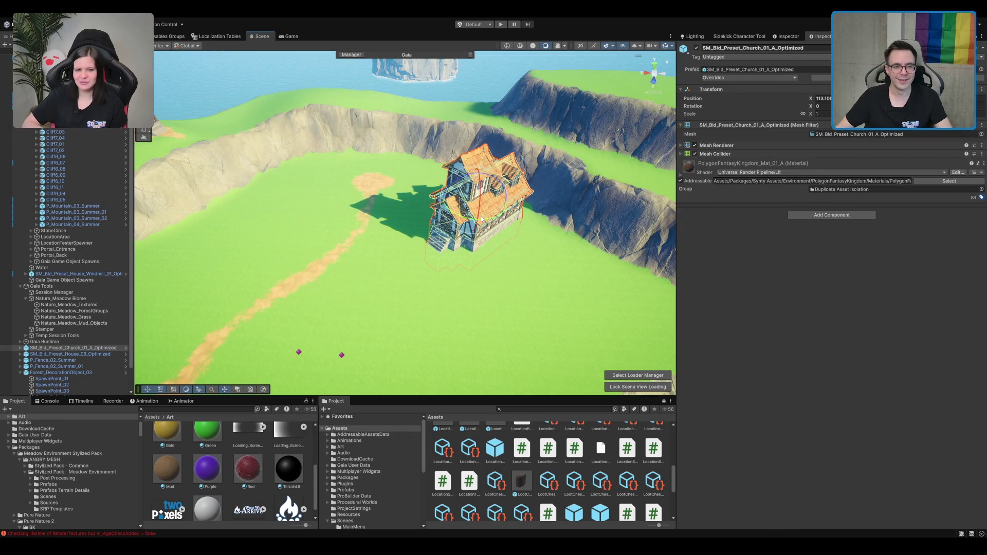
{"action": "left_click", "coordinate": [426, 243]}
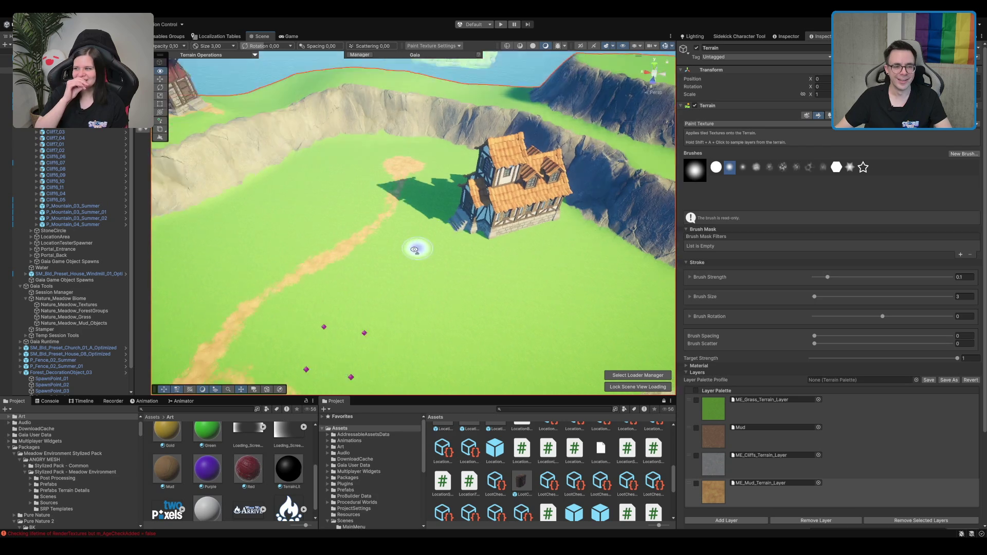
{"action": "scroll", "coordinate": [491, 281], "scroll_direction": "up", "scroll_amount": 5}
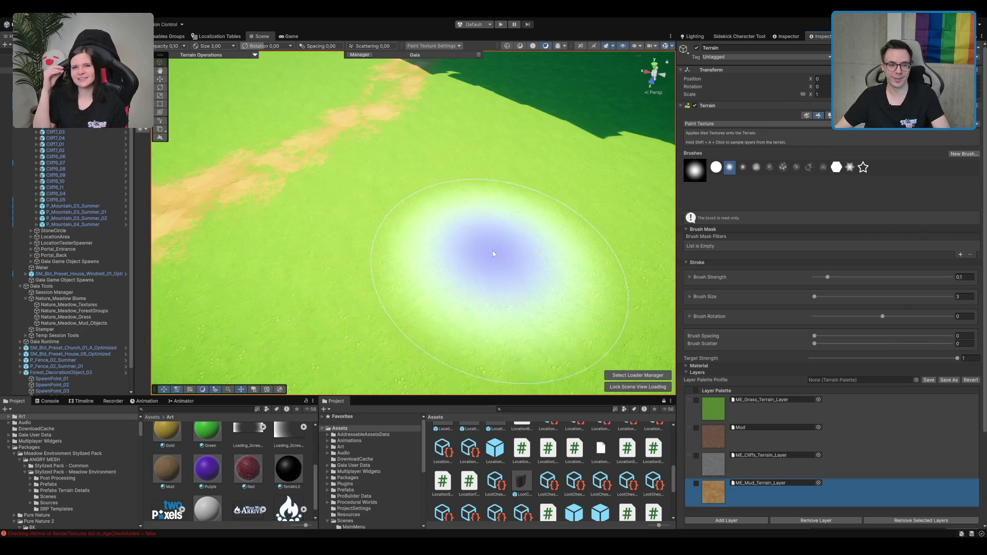
{"action": "scroll", "coordinate": [492, 260], "scroll_direction": "down", "scroll_amount": 5}
{"action": "mouse_move", "coordinate": [529, 205]}
{"action": "left_mouse_down"}
{"action": "mouse_move", "coordinate": [559, 204]}
{"action": "mouse_move", "coordinate": [549, 212]}
{"action": "left_mouse_up"}
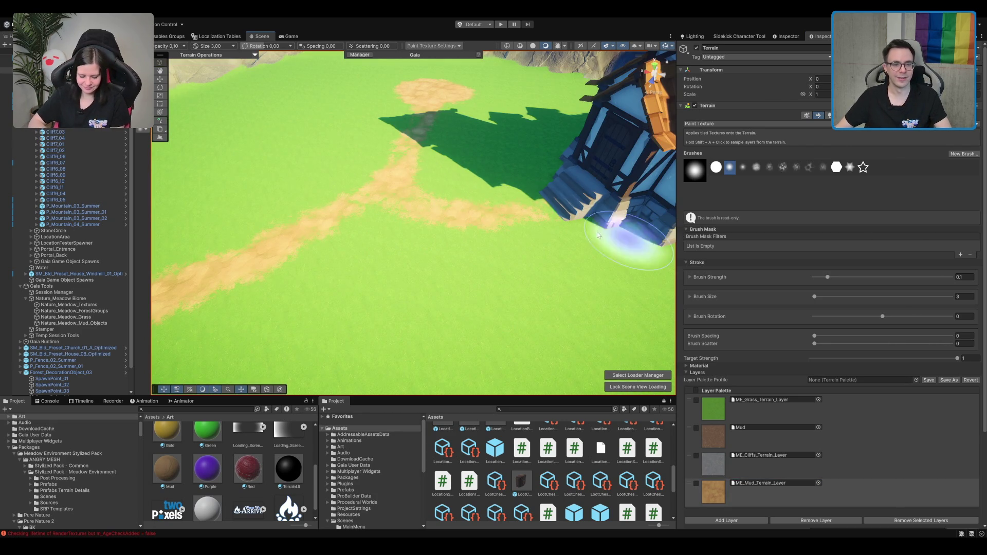
{"action": "mouse_move", "coordinate": [480, 211]}
{"action": "left_mouse_down"}
{"action": "mouse_move", "coordinate": [557, 236]}
{"action": "mouse_move", "coordinate": [601, 205]}
{"action": "mouse_move", "coordinate": [623, 213]}
{"action": "left_mouse_up"}
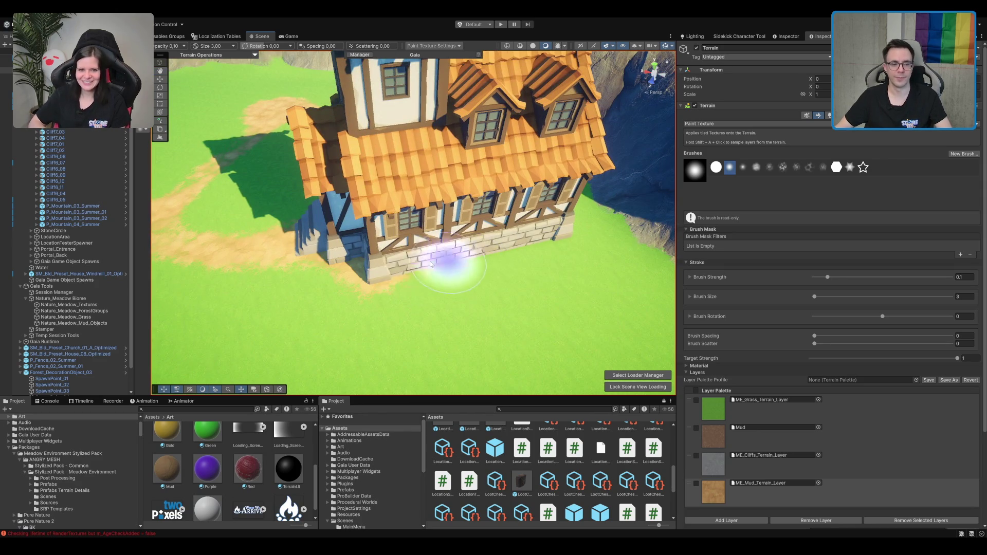
{"action": "mouse_move", "coordinate": [591, 293]}
{"action": "left_mouse_down"}
{"action": "mouse_move", "coordinate": [555, 242]}
{"action": "mouse_move", "coordinate": [503, 256]}
{"action": "mouse_move", "coordinate": [588, 253]}
{"action": "mouse_move", "coordinate": [440, 181]}
{"action": "mouse_move", "coordinate": [479, 192]}
{"action": "left_mouse_up"}
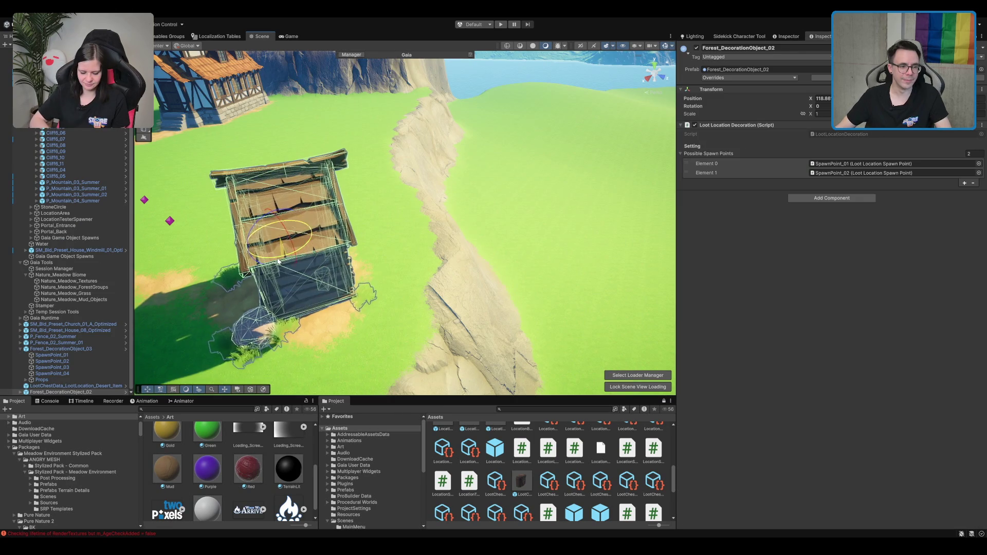
Shift the house slightly along X with the Move tool.
{"action": "key", "text": "w"}
{"action": "mouse_move", "coordinate": [277, 261]}
{"action": "left_mouse_down"}
{"action": "mouse_move", "coordinate": [209, 274]}
{"action": "mouse_move", "coordinate": [497, 250]}
{"action": "mouse_move", "coordinate": [418, 232]}
{"action": "mouse_move", "coordinate": [469, 196]}
{"action": "mouse_move", "coordinate": [559, 198]}
{"action": "mouse_move", "coordinate": [630, 181]}
{"action": "left_mouse_up"}
{"action": "mouse_move", "coordinate": [589, 210]}
{"action": "left_mouse_down"}
{"action": "mouse_move", "coordinate": [515, 231]}
{"action": "mouse_move", "coordinate": [405, 208]}
{"action": "left_mouse_up"}
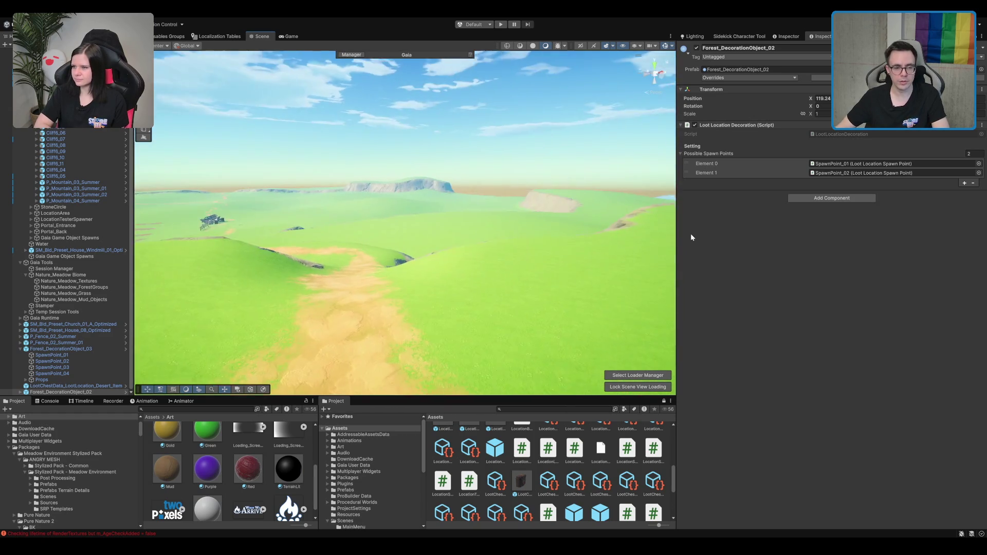
Select the terrain near the wooden hut and set Smooth Height brush size to 15.
{"action": "mouse_move", "coordinate": [226, 257]}
{"action": "left_mouse_down"}
{"action": "mouse_move", "coordinate": [218, 256]}
{"action": "mouse_move", "coordinate": [482, 244]}
{"action": "left_mouse_up"}
{"action": "mouse_move", "coordinate": [441, 195]}
{"action": "left_mouse_down"}
{"action": "mouse_move", "coordinate": [479, 248]}
{"action": "mouse_move", "coordinate": [399, 214]}
{"action": "mouse_move", "coordinate": [460, 259]}
{"action": "mouse_move", "coordinate": [418, 254]}
{"action": "left_mouse_up"}
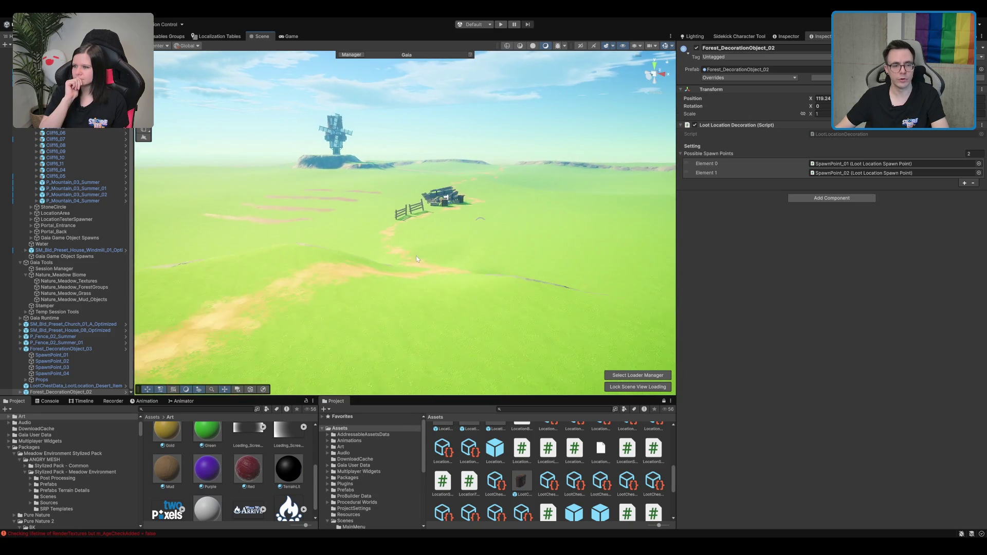
{"action": "left_click", "coordinate": [504, 241]}
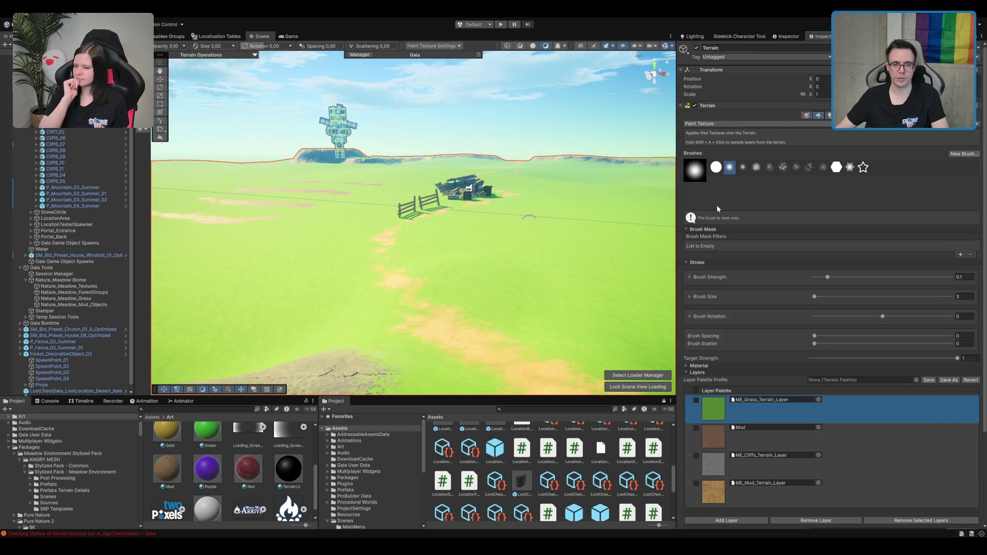
{"action": "key", "text": "F4"}
{"action": "left_click_drag", "start_coordinate": [538, 187], "coordinate": [502, 214]}
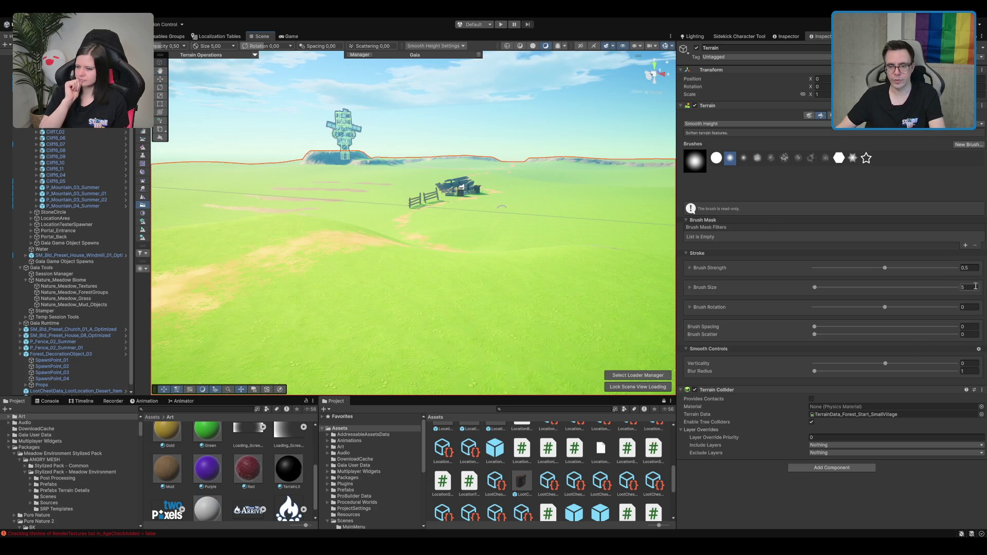
{"action": "type", "text": "15"}
{"action": "key", "text": "Return"}
Smooth the uneven meadow ground around the wooden hut and rocky hollow.
{"action": "mouse_move", "coordinate": [506, 214]}
{"action": "left_mouse_down"}
{"action": "mouse_move", "coordinate": [485, 220]}
{"action": "mouse_move", "coordinate": [460, 262]}
{"action": "mouse_move", "coordinate": [579, 196]}
{"action": "left_mouse_up"}
{"action": "scroll", "coordinate": [579, 196], "scroll_direction": "down", "scroll_amount": 5}
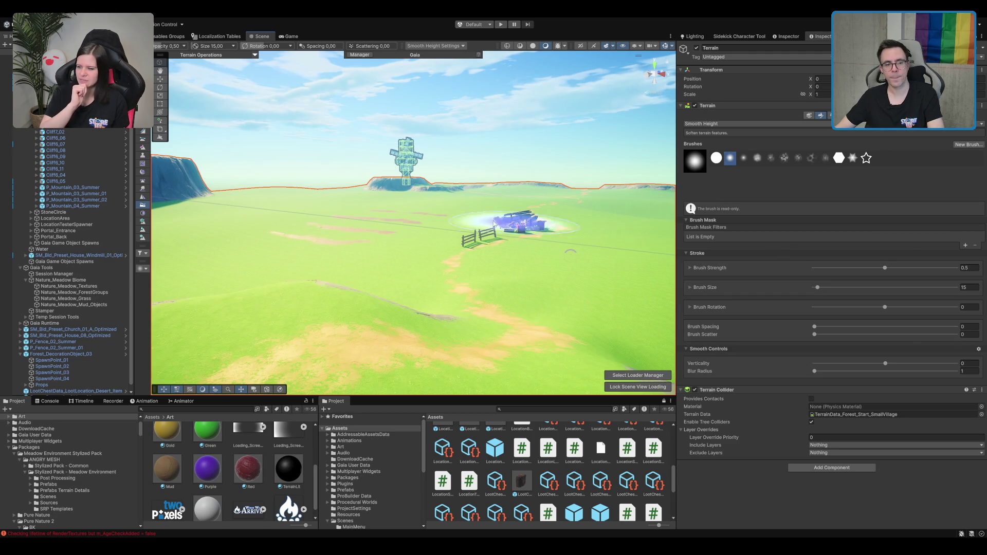
{"action": "scroll", "coordinate": [512, 224], "scroll_direction": "down", "scroll_amount": 3}
{"action": "scroll", "coordinate": [533, 208], "scroll_direction": "up", "scroll_amount": 8}
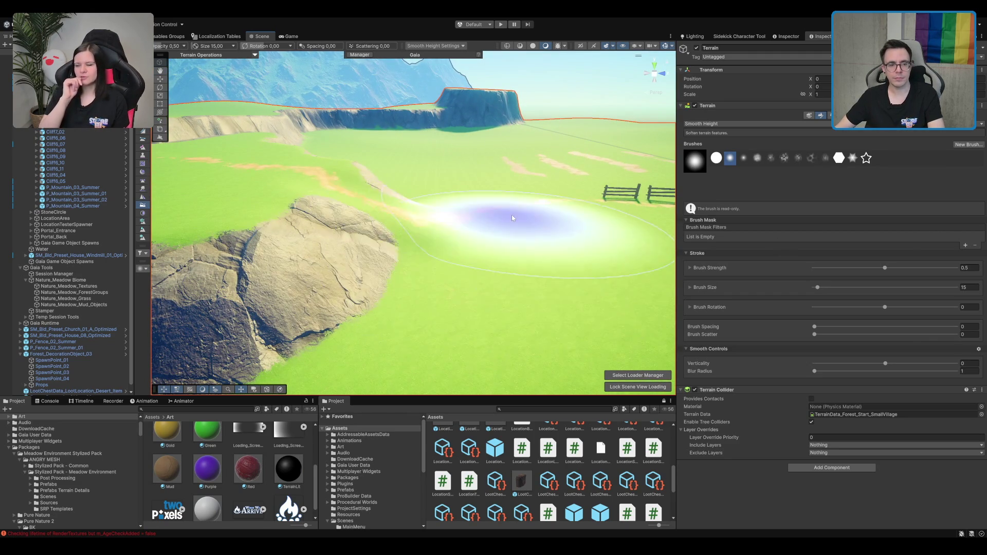
{"action": "scroll", "coordinate": [509, 135], "scroll_direction": "down", "scroll_amount": 5}
{"action": "key", "text": "w"}
{"action": "left_click_drag", "start_coordinate": [526, 194], "coordinate": [487, 237]}
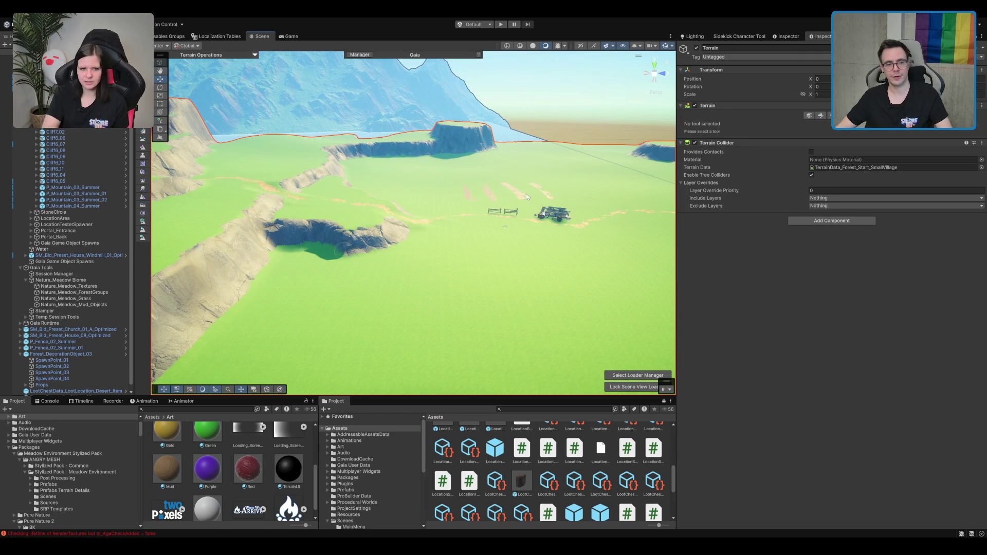
{"action": "scroll", "coordinate": [486, 235], "scroll_direction": "down", "scroll_amount": 3}
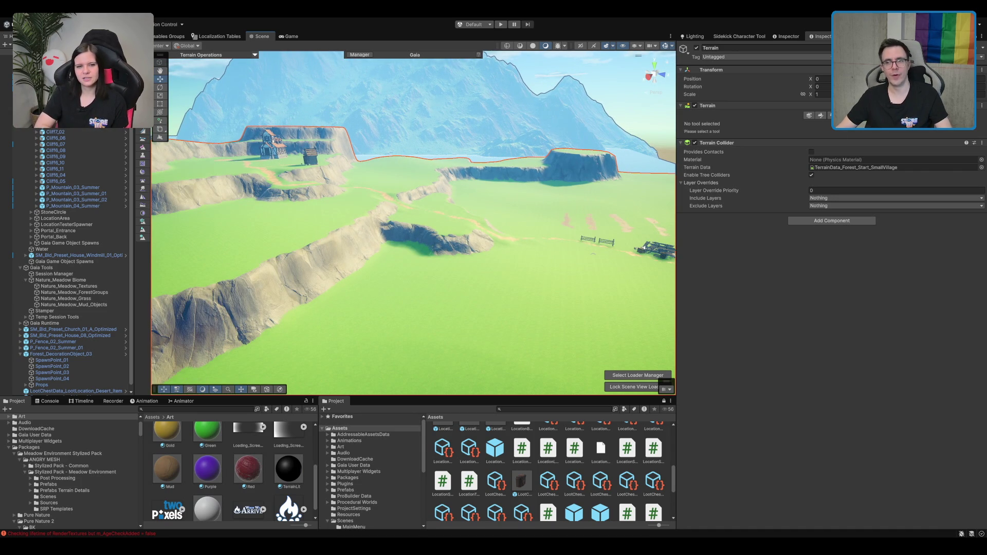
Select the neighbouring terrain tile under the houses and switch it to Paint Texture.
{"action": "mouse_move", "coordinate": [668, 242]}
{"action": "left_mouse_down"}
{"action": "mouse_move", "coordinate": [643, 246]}
{"action": "mouse_move", "coordinate": [650, 279]}
{"action": "mouse_move", "coordinate": [762, 292]}
{"action": "left_mouse_up"}
{"action": "mouse_move", "coordinate": [570, 285]}
{"action": "left_mouse_down"}
{"action": "mouse_move", "coordinate": [597, 235]}
{"action": "mouse_move", "coordinate": [591, 248]}
{"action": "mouse_move", "coordinate": [585, 211]}
{"action": "left_mouse_up"}
{"action": "left_click", "coordinate": [590, 231]}
{"action": "left_click", "coordinate": [586, 211]}
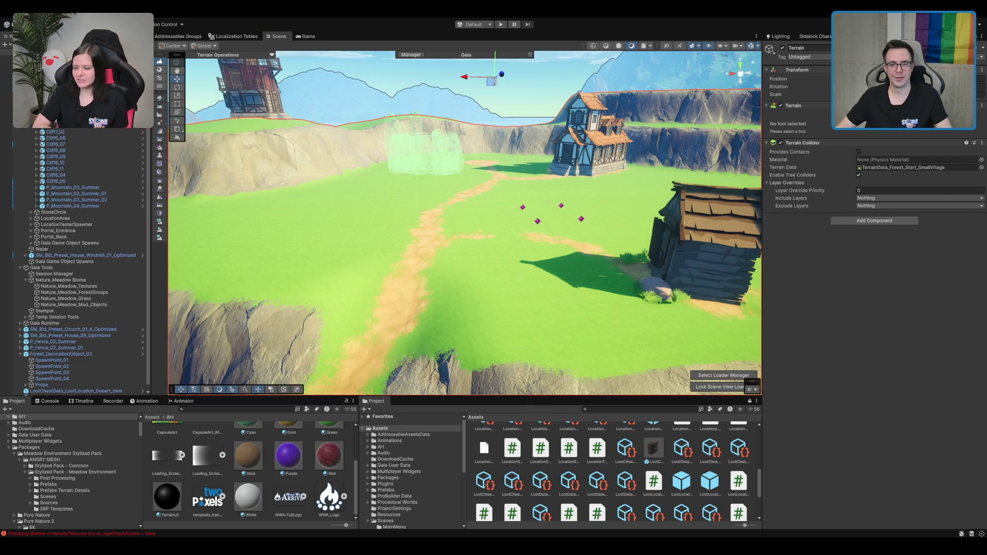
{"action": "left_click", "coordinate": [159, 205]}
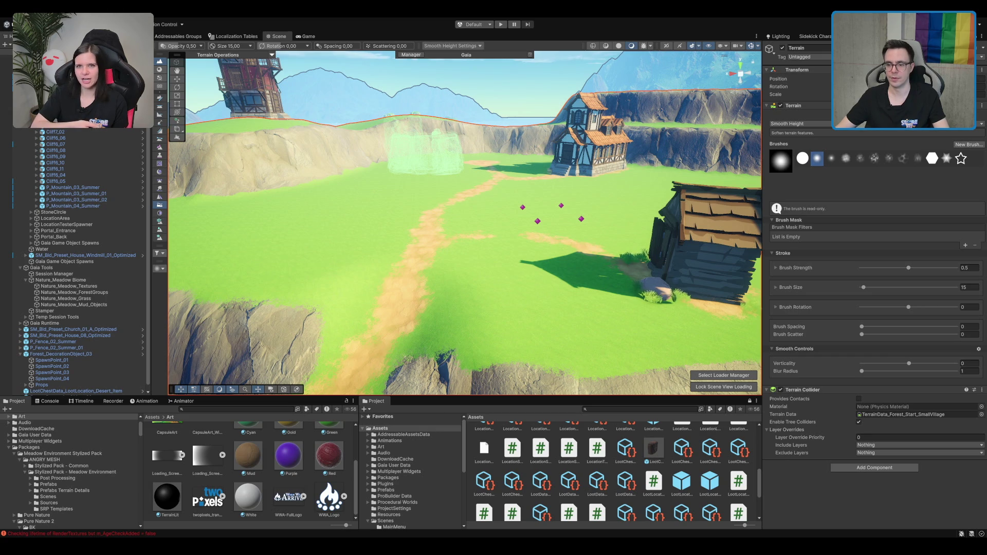
{"action": "mouse_move", "coordinate": [706, 231]}
{"action": "left_mouse_down"}
{"action": "mouse_move", "coordinate": [596, 238]}
{"action": "mouse_move", "coordinate": [595, 267]}
{"action": "left_mouse_up"}
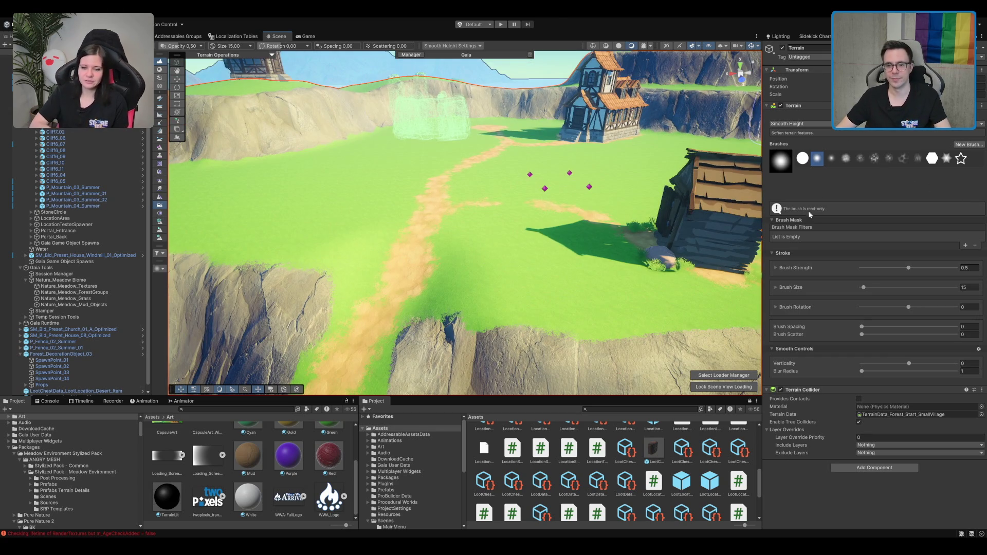
{"action": "key", "text": "p"}
{"action": "scroll", "coordinate": [591, 247], "scroll_direction": "up", "scroll_amount": 3}
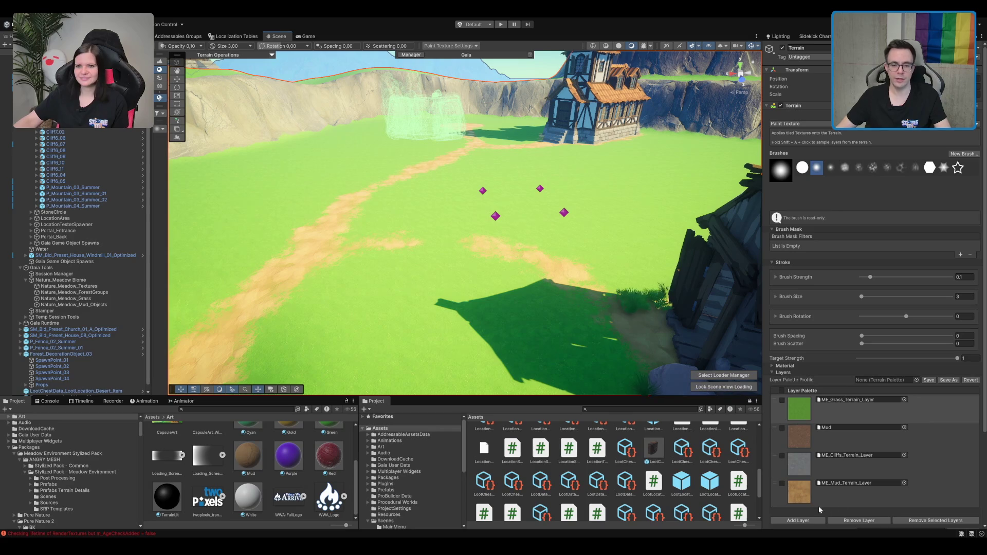
Choose the mud layer and widen the mud path branch by the hut.
{"action": "left_click", "coordinate": [810, 501]}
{"action": "mouse_move", "coordinate": [471, 263]}
{"action": "left_mouse_down"}
{"action": "mouse_move", "coordinate": [564, 224]}
{"action": "mouse_move", "coordinate": [375, 249]}
{"action": "mouse_move", "coordinate": [455, 259]}
{"action": "left_mouse_up"}
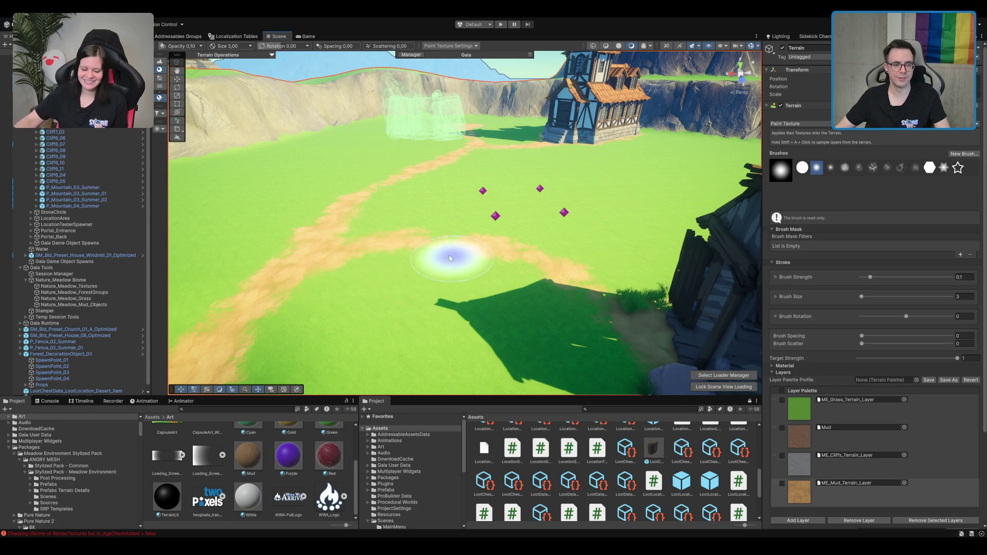
{"action": "scroll", "coordinate": [403, 187], "scroll_direction": "down", "scroll_amount": 5}
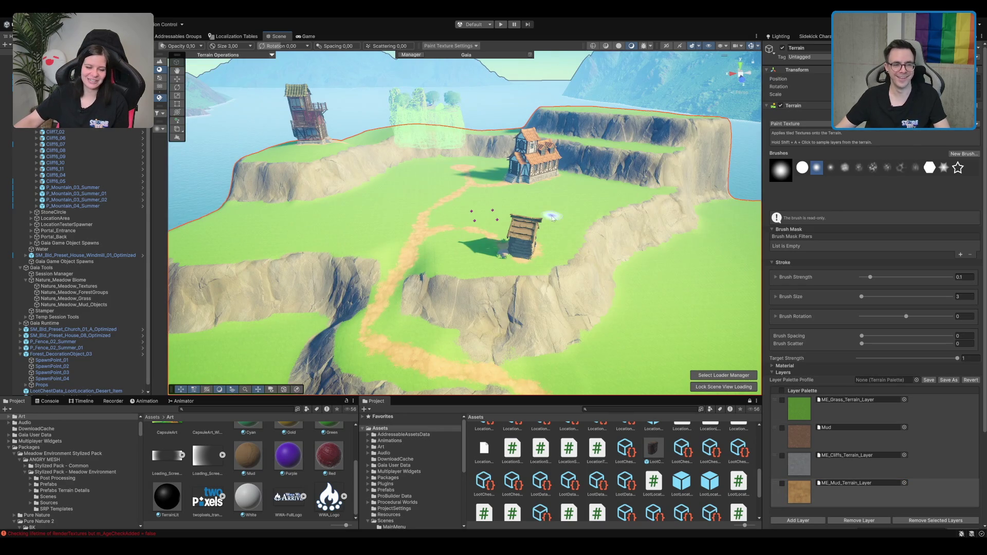
{"action": "scroll", "coordinate": [496, 236], "scroll_direction": "up", "scroll_amount": 2}
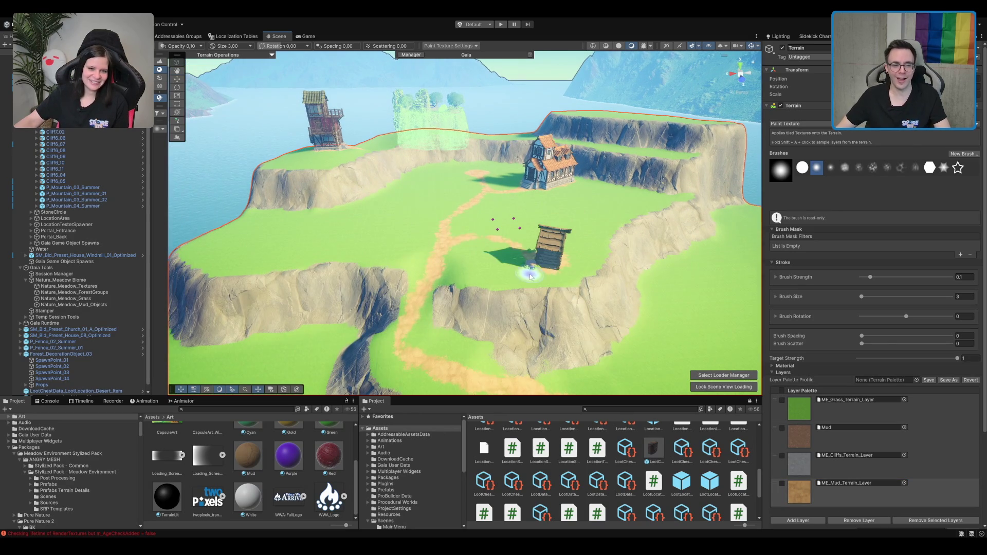
{"action": "scroll", "coordinate": [527, 278], "scroll_direction": "up", "scroll_amount": 6}
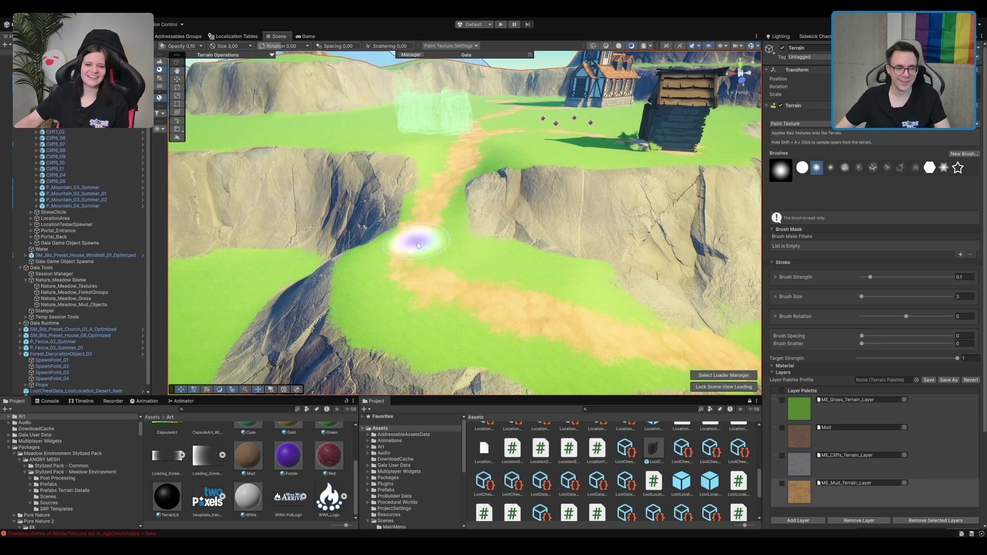
{"action": "scroll", "coordinate": [565, 271], "scroll_direction": "down", "scroll_amount": 3}
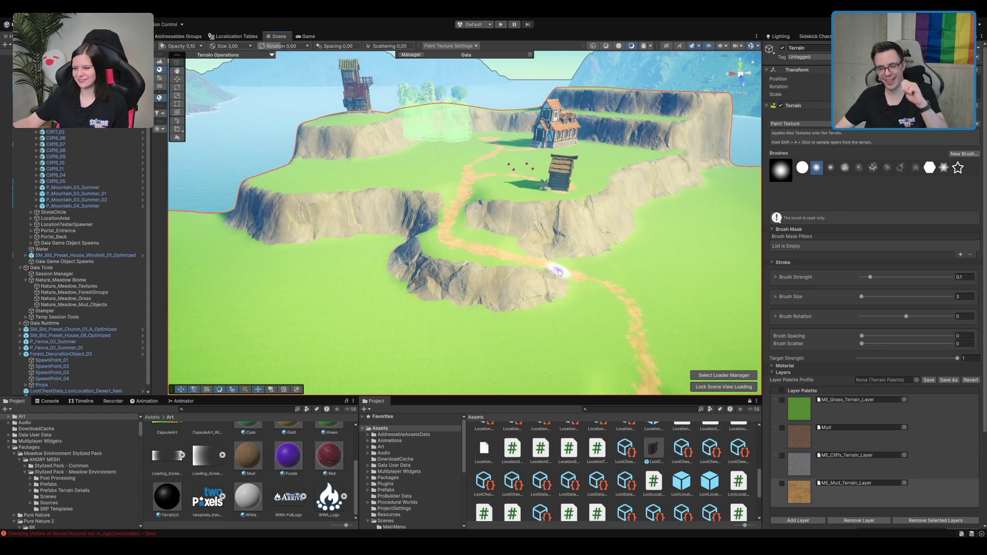
{"action": "scroll", "coordinate": [581, 250], "scroll_direction": "up", "scroll_amount": 3}
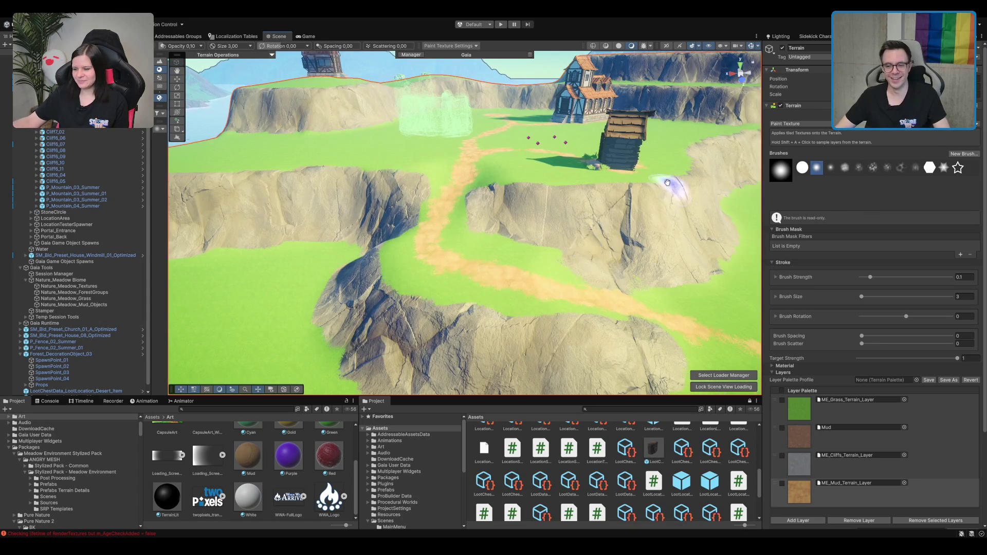
{"action": "scroll", "coordinate": [647, 180], "scroll_direction": "down", "scroll_amount": 2}
{"action": "scroll", "coordinate": [555, 213], "scroll_direction": "up", "scroll_amount": 5}
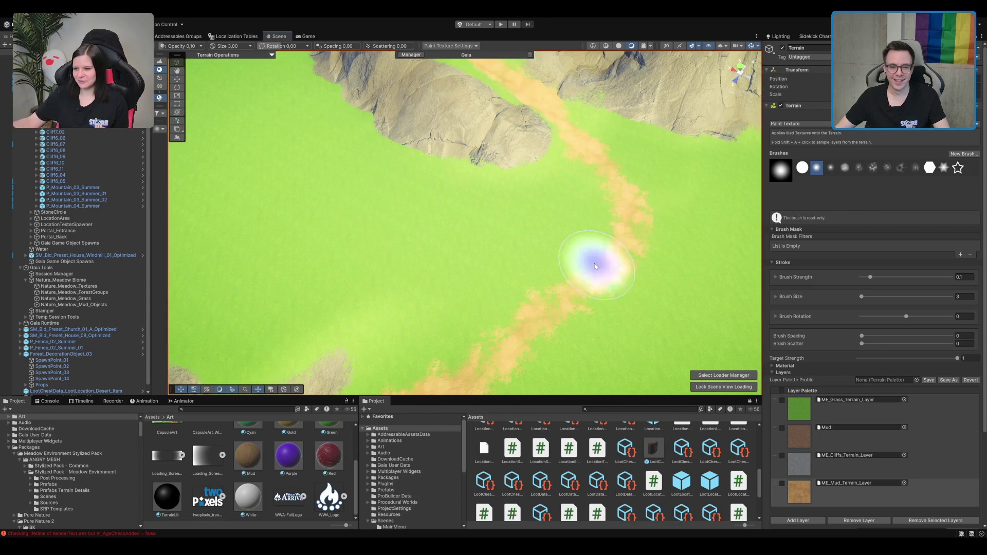
{"action": "scroll", "coordinate": [594, 280], "scroll_direction": "down", "scroll_amount": 3}
{"action": "scroll", "coordinate": [553, 247], "scroll_direction": "up", "scroll_amount": 2}
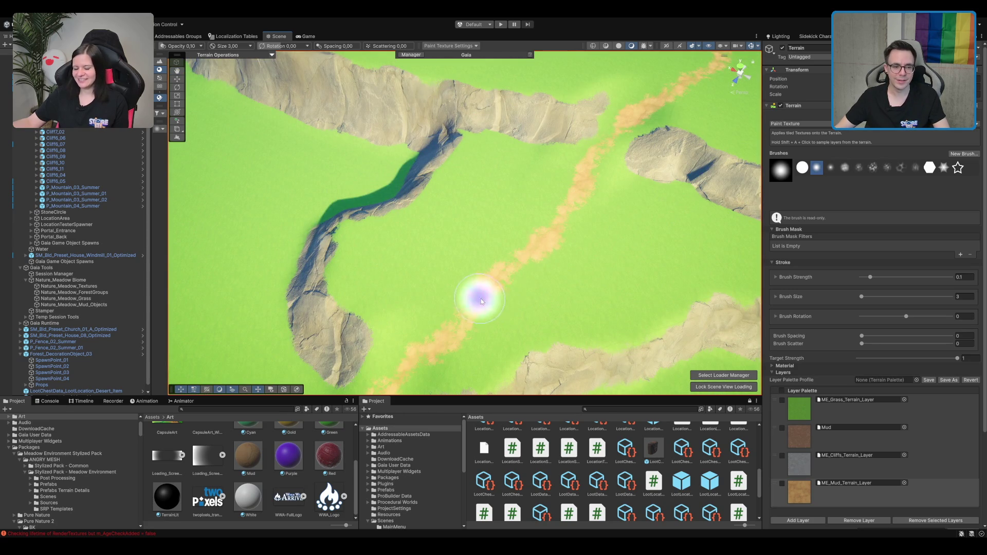
Pan along the mud paths at ground level, ending on the windmill plateau cliffs.
{"action": "left_click_drag", "start_coordinate": [486, 313], "coordinate": [566, 252]}
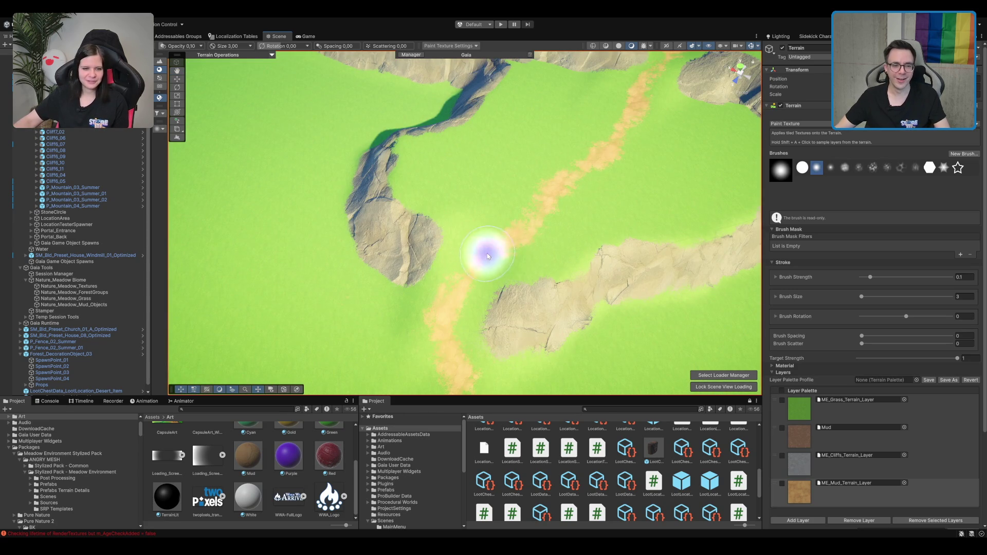
{"action": "scroll", "coordinate": [574, 272], "scroll_direction": "down", "scroll_amount": 3}
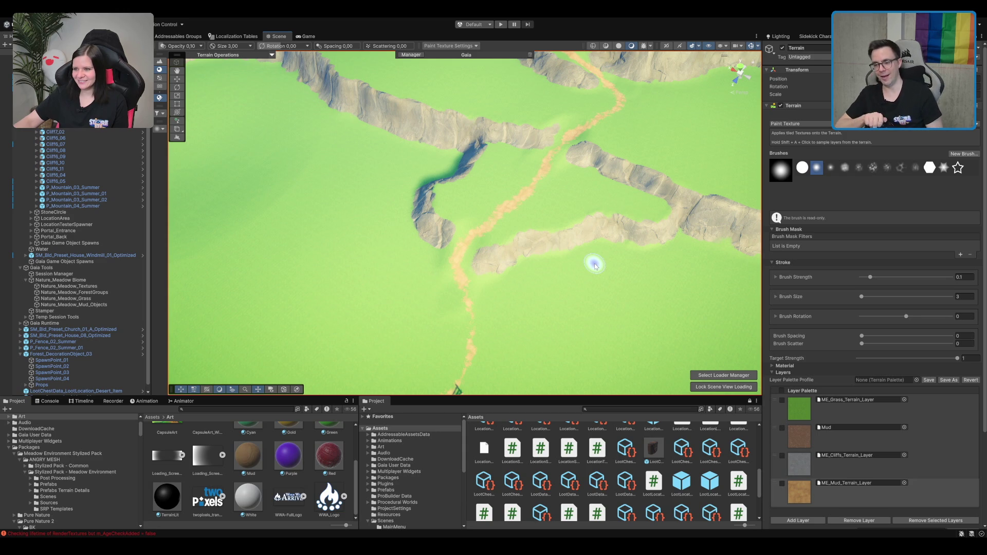
{"action": "scroll", "coordinate": [605, 251], "scroll_direction": "up", "scroll_amount": 5}
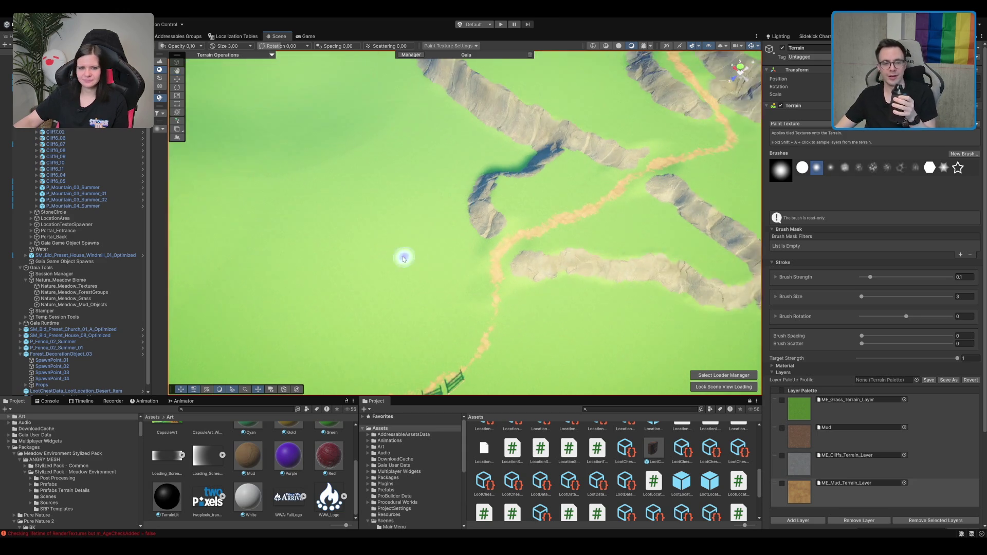
{"action": "mouse_move", "coordinate": [543, 233]}
{"action": "left_mouse_down"}
{"action": "mouse_move", "coordinate": [438, 199]}
{"action": "mouse_move", "coordinate": [344, 195]}
{"action": "mouse_move", "coordinate": [454, 185]}
{"action": "mouse_move", "coordinate": [466, 177]}
{"action": "mouse_move", "coordinate": [434, 128]}
{"action": "mouse_move", "coordinate": [445, 136]}
{"action": "left_mouse_up"}
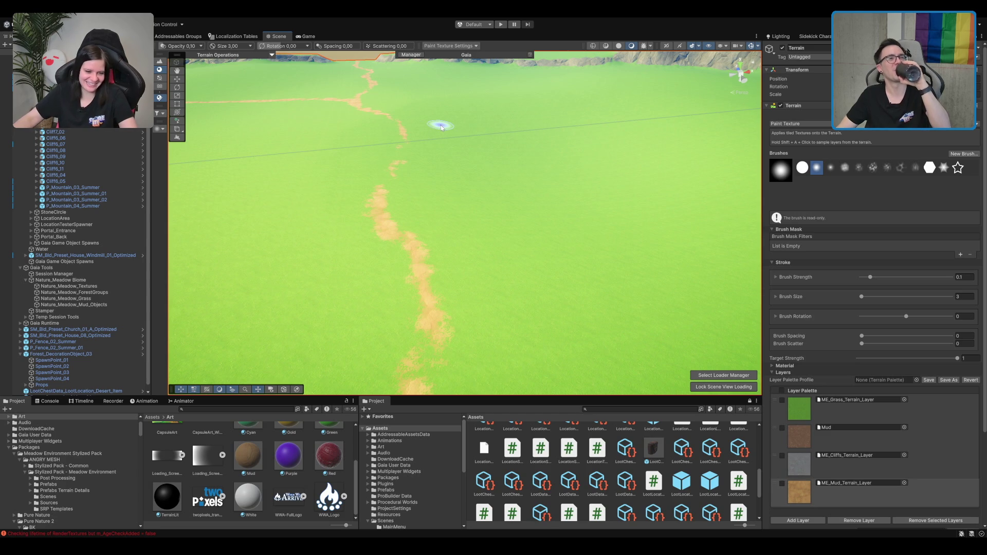
{"action": "scroll", "coordinate": [464, 149], "scroll_direction": "up", "scroll_amount": 2}
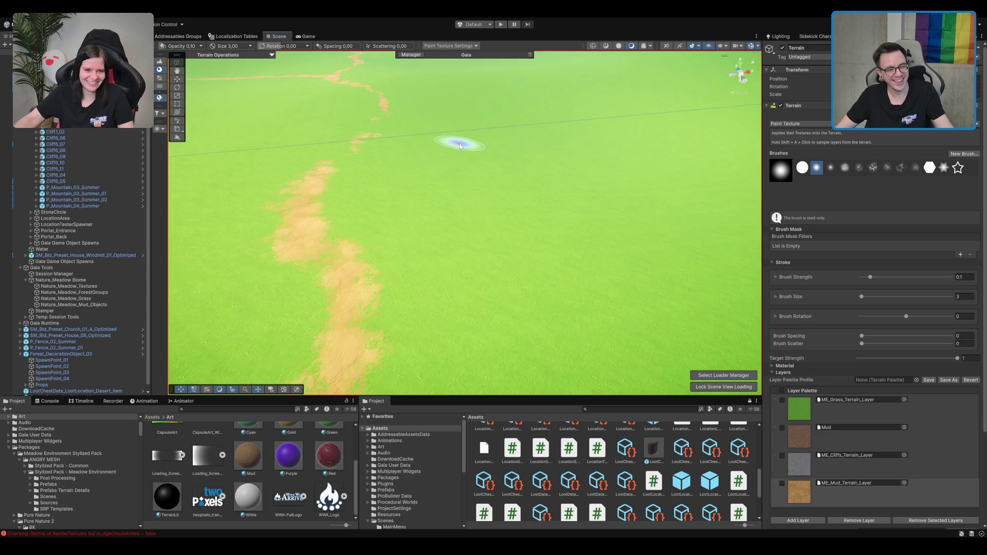
{"action": "mouse_move", "coordinate": [440, 159]}
{"action": "left_mouse_down"}
{"action": "mouse_move", "coordinate": [449, 158]}
{"action": "mouse_move", "coordinate": [453, 106]}
{"action": "mouse_move", "coordinate": [480, 153]}
{"action": "left_mouse_up"}
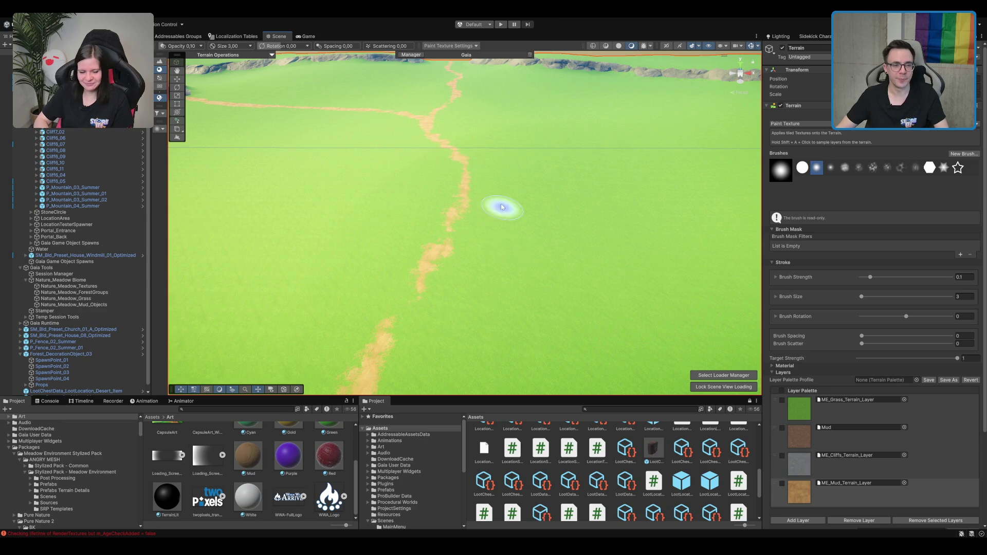
{"action": "scroll", "coordinate": [505, 216], "scroll_direction": "down", "scroll_amount": 2}
{"action": "mouse_move", "coordinate": [465, 198]}
{"action": "left_mouse_down"}
{"action": "mouse_move", "coordinate": [454, 185]}
{"action": "mouse_move", "coordinate": [487, 222]}
{"action": "mouse_move", "coordinate": [473, 215]}
{"action": "mouse_move", "coordinate": [507, 198]}
{"action": "mouse_move", "coordinate": [511, 176]}
{"action": "mouse_move", "coordinate": [299, 154]}
{"action": "mouse_move", "coordinate": [591, 165]}
{"action": "mouse_move", "coordinate": [562, 167]}
{"action": "left_mouse_up"}
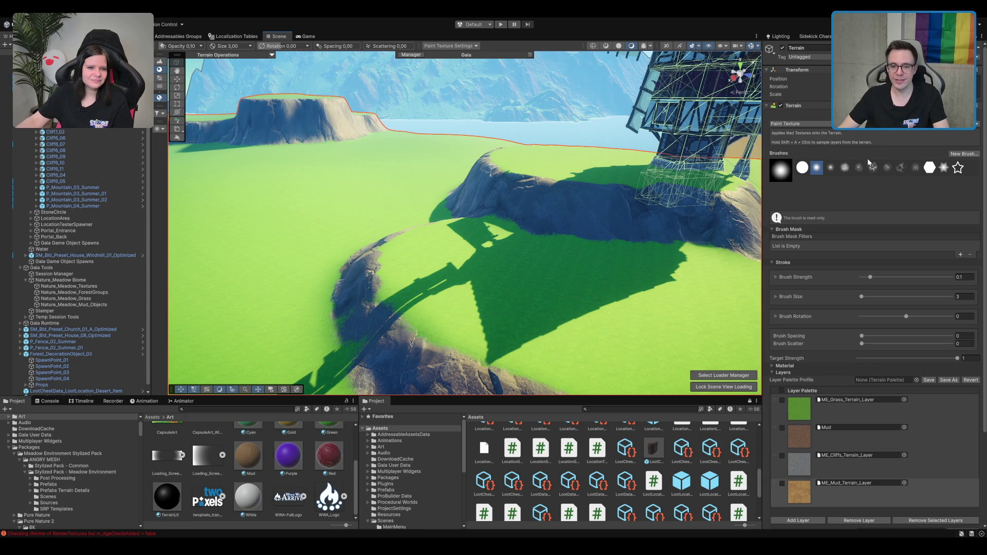
With Sculpt/Bridge, carve a path from the lower slope up to the plateau top.
{"action": "key", "text": "b"}
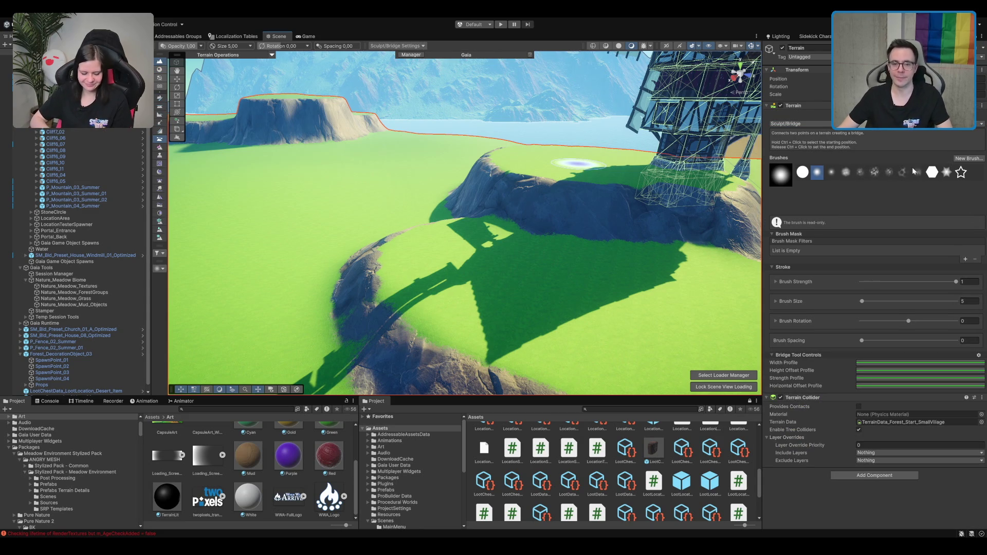
{"action": "left_click_drag", "start_coordinate": [562, 156], "coordinate": [735, 159]}
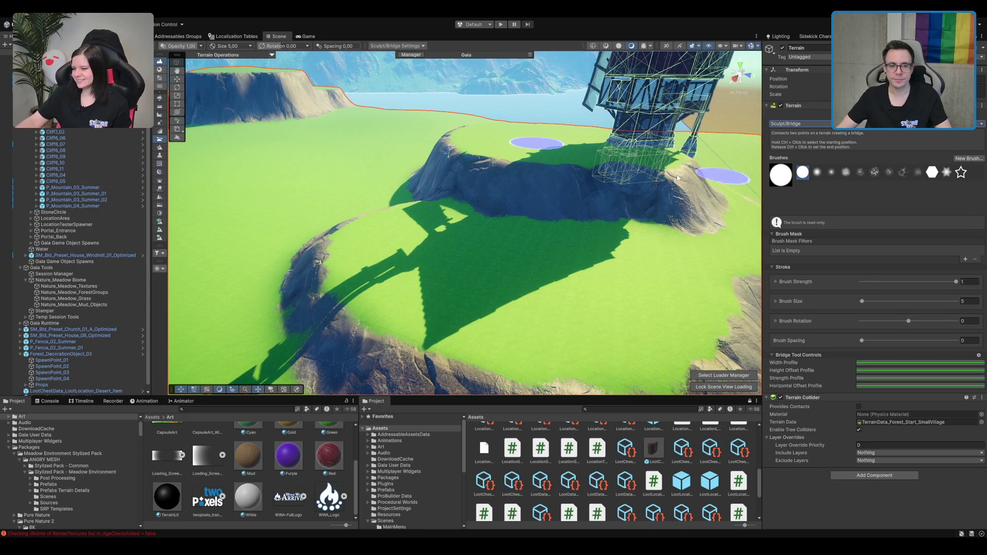
{"action": "left_click", "coordinate": [523, 154], "text": "ctrl"}
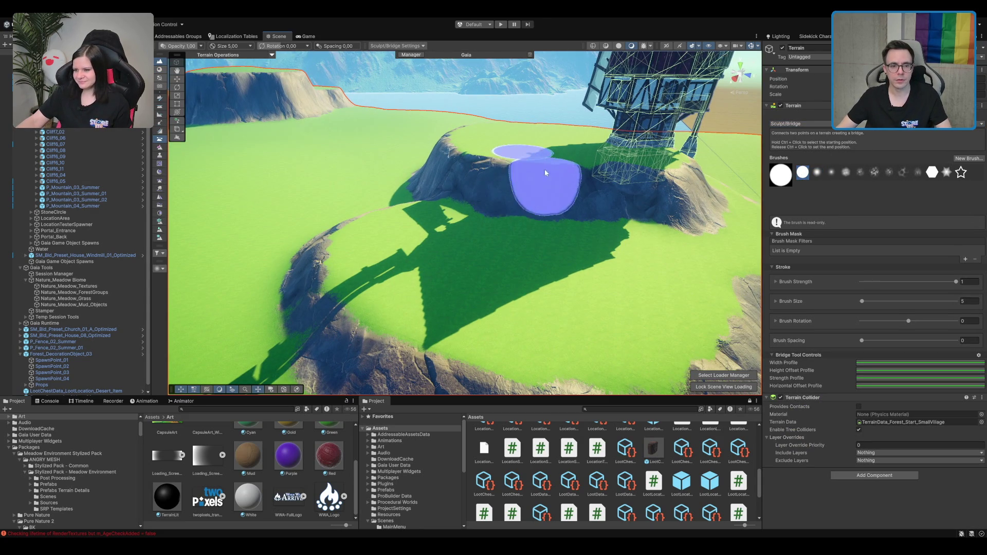
{"action": "scroll", "coordinate": [551, 282], "scroll_direction": "down", "scroll_amount": 5}
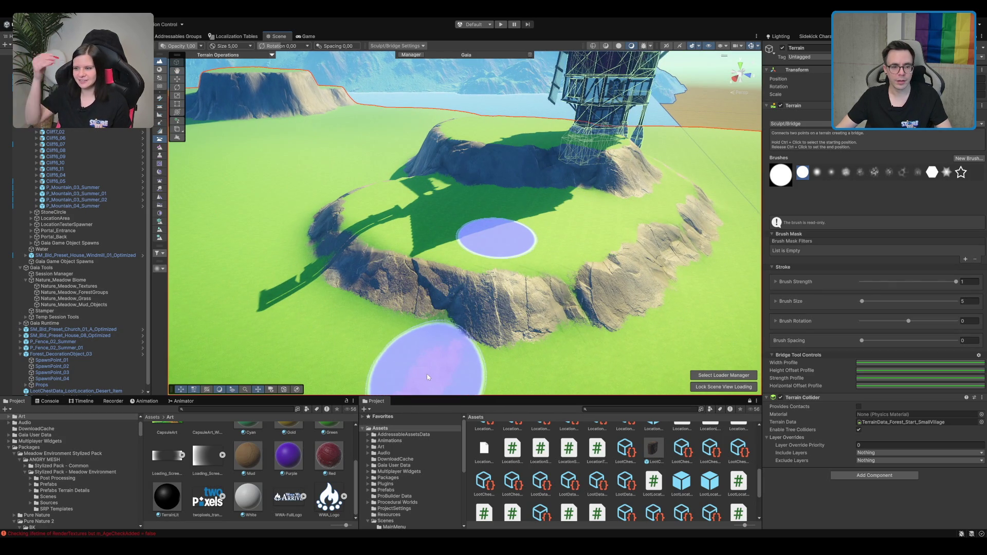
{"action": "left_click", "coordinate": [463, 335], "text": "ctrl"}
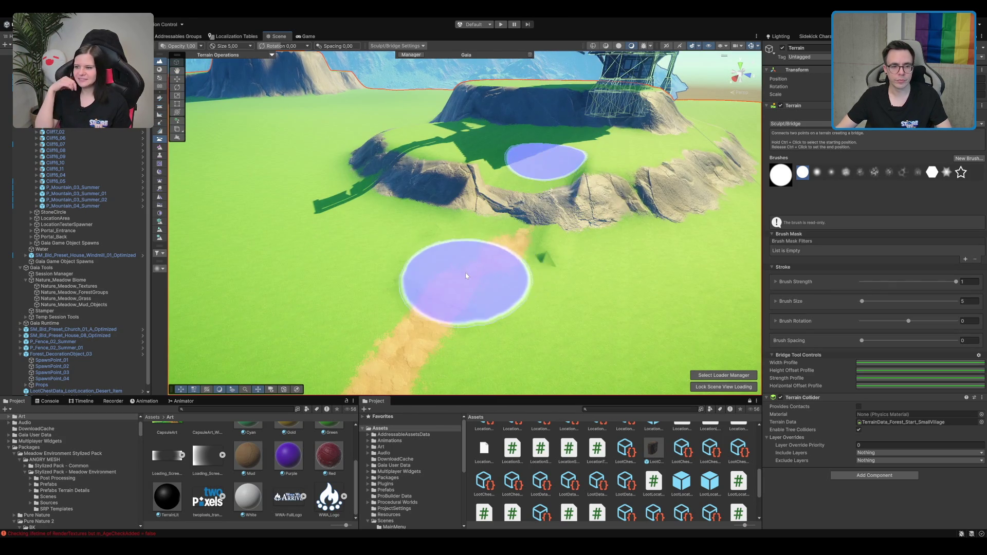
Carve a second ramp from the plateau front down to the grass with another brush.
{"action": "left_click_drag", "start_coordinate": [534, 170], "coordinate": [564, 186]}
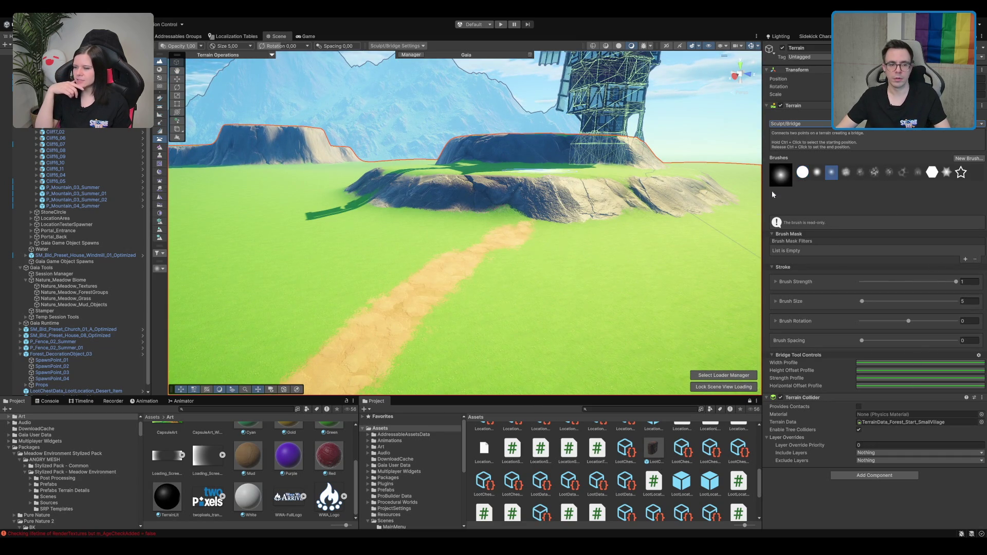
{"action": "left_click", "coordinate": [493, 278]}
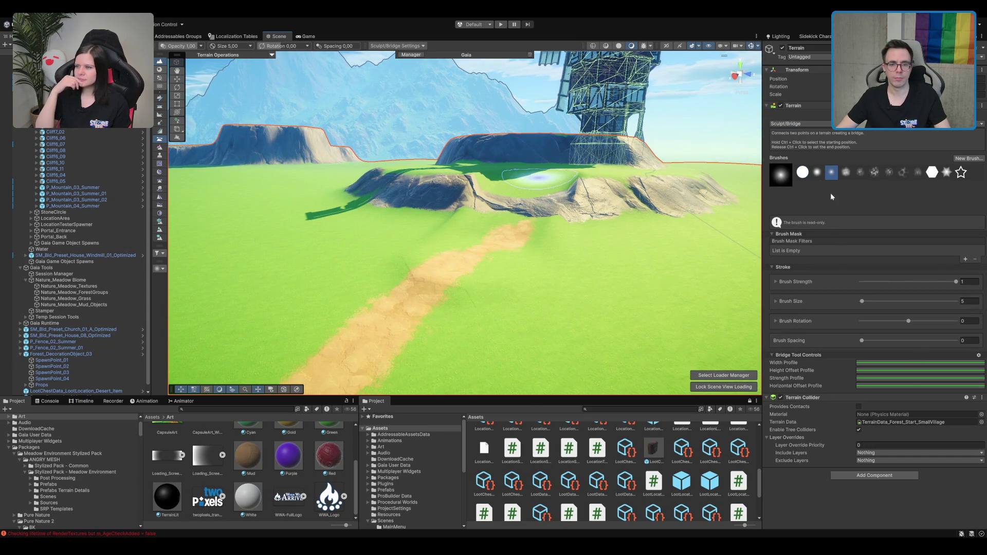
{"action": "left_click", "coordinate": [817, 172]}
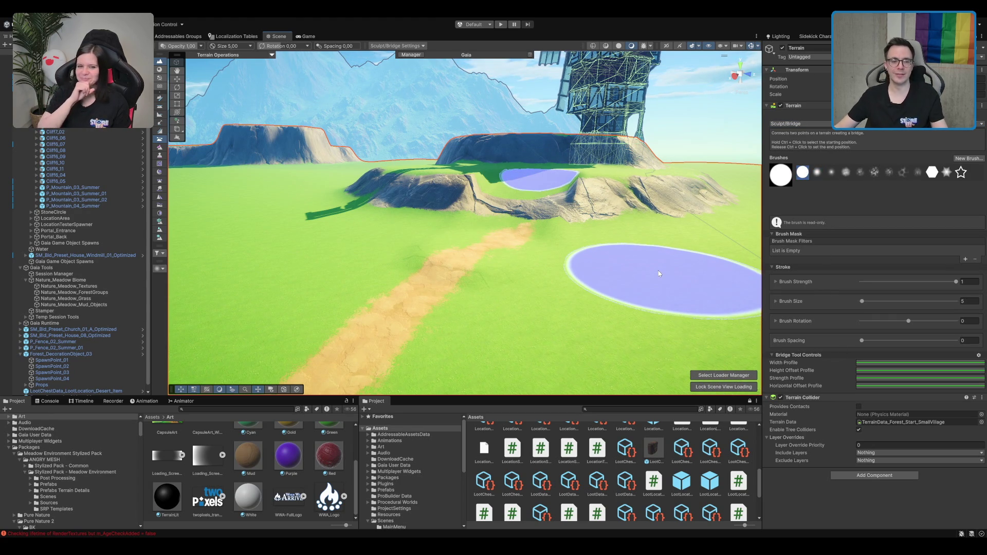
{"action": "scroll", "coordinate": [599, 190], "scroll_direction": "up", "scroll_amount": 2}
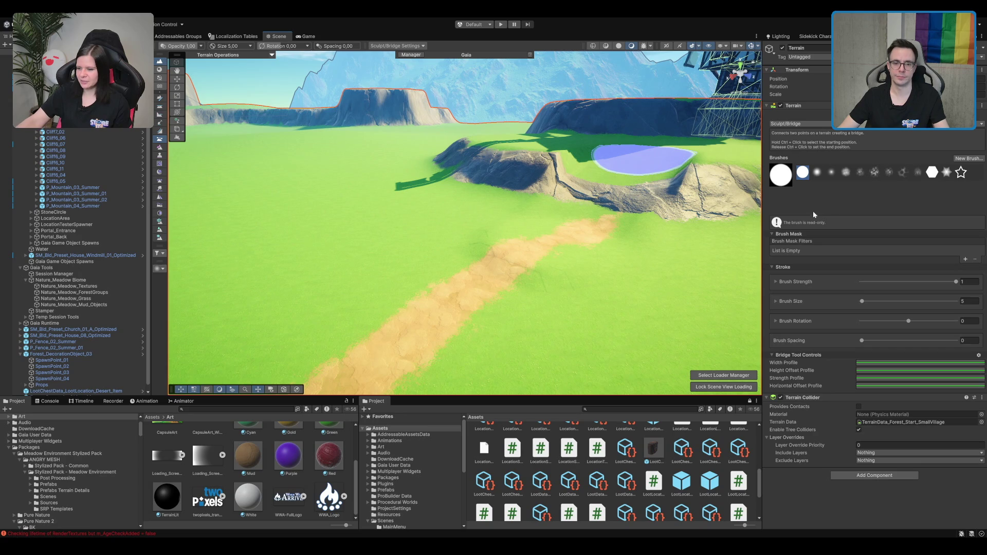
{"action": "key", "text": "F4"}
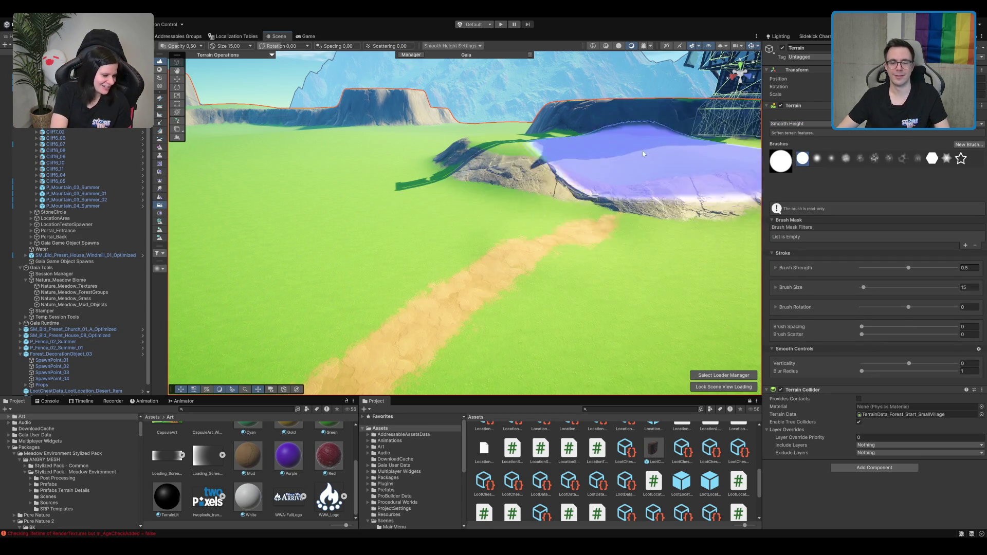
{"action": "scroll", "coordinate": [684, 141], "scroll_direction": "down", "scroll_amount": 5}
{"action": "mouse_move", "coordinate": [498, 202]}
{"action": "left_mouse_down"}
{"action": "mouse_move", "coordinate": [591, 176]}
{"action": "mouse_move", "coordinate": [558, 196]}
{"action": "mouse_move", "coordinate": [568, 194]}
{"action": "mouse_move", "coordinate": [564, 209]}
{"action": "mouse_move", "coordinate": [469, 231]}
{"action": "left_mouse_up"}
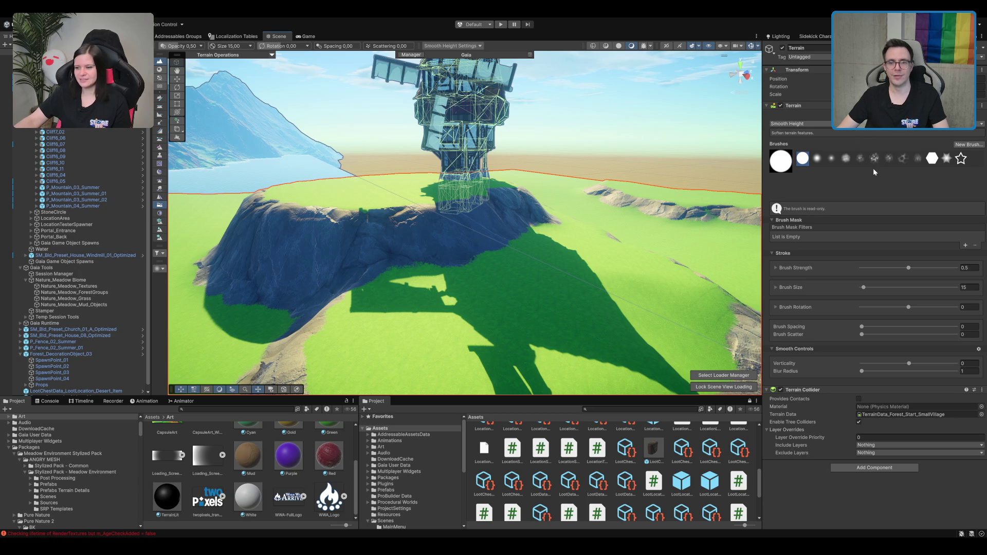
{"action": "key", "text": "b"}
{"action": "mouse_move", "coordinate": [470, 162]}
{"action": "left_mouse_down"}
{"action": "mouse_move", "coordinate": [530, 192]}
{"action": "mouse_move", "coordinate": [500, 202]}
{"action": "mouse_move", "coordinate": [477, 160]}
{"action": "left_mouse_up"}
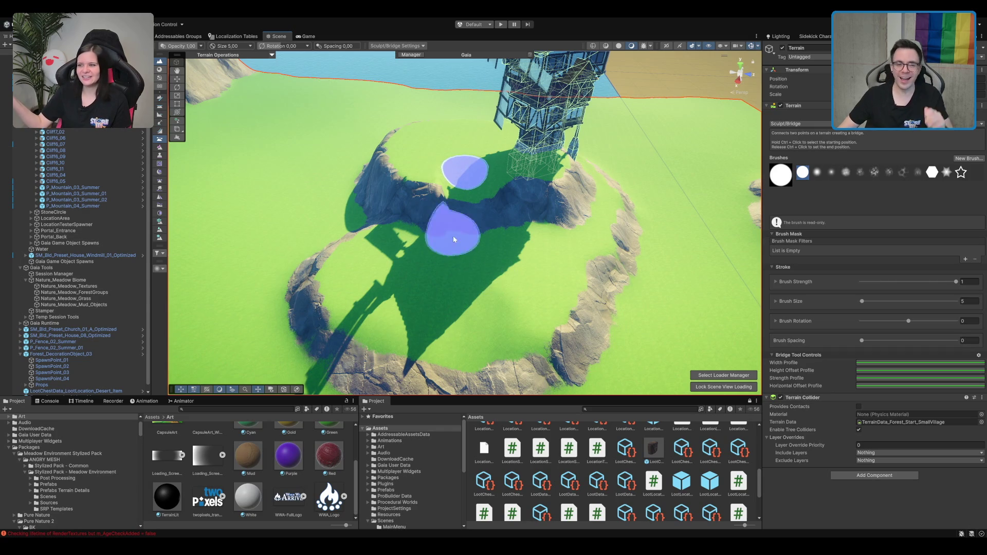
{"action": "scroll", "coordinate": [489, 267], "scroll_direction": "up", "scroll_amount": 5}
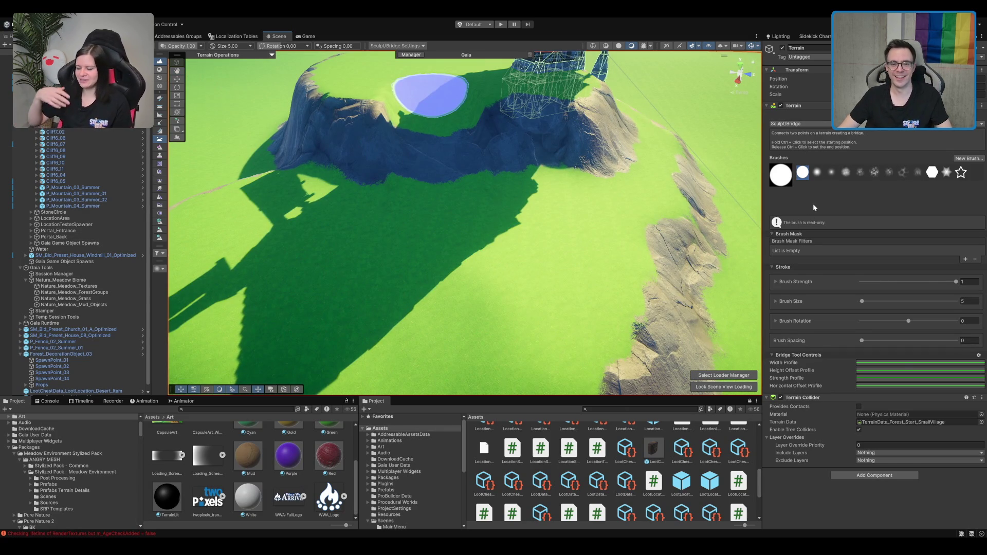
{"action": "key", "text": "F3"}
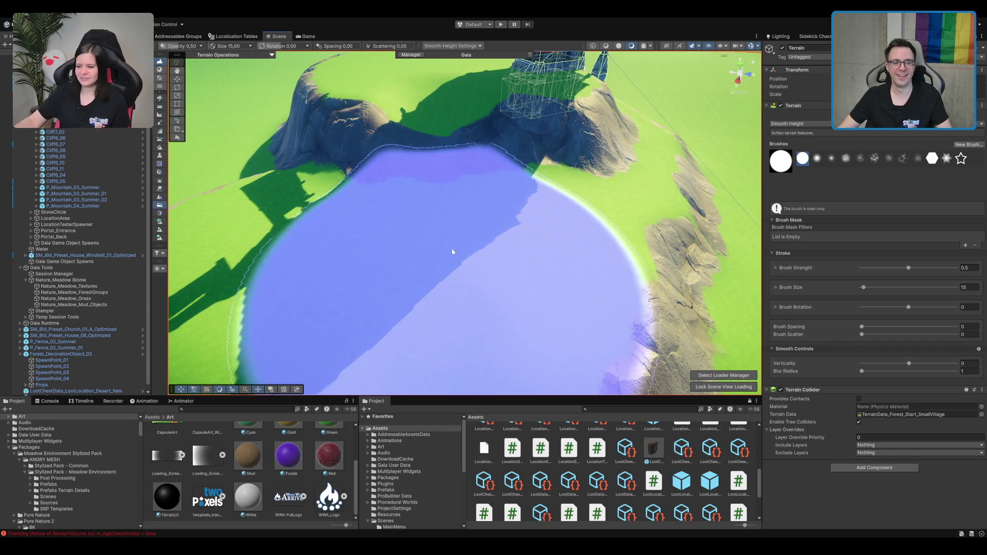
{"action": "scroll", "coordinate": [452, 253], "scroll_direction": "down", "scroll_amount": 10}
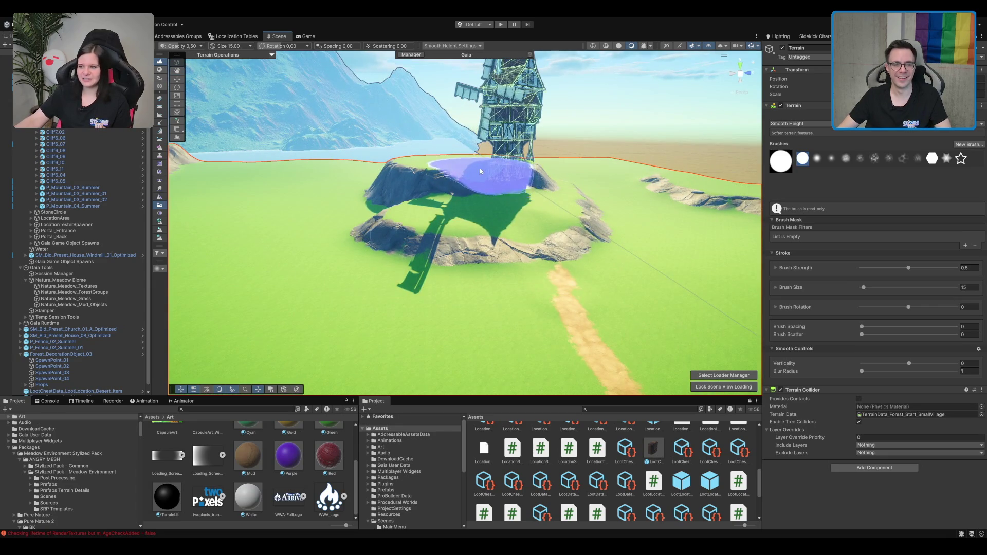
{"action": "scroll", "coordinate": [481, 168], "scroll_direction": "down", "scroll_amount": 10}
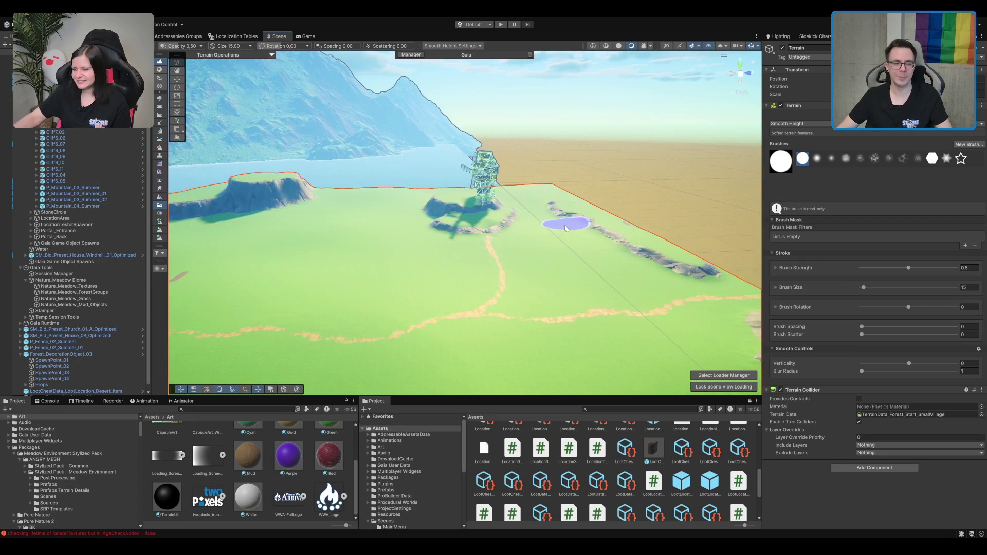
{"action": "scroll", "coordinate": [546, 258], "scroll_direction": "up", "scroll_amount": 5}
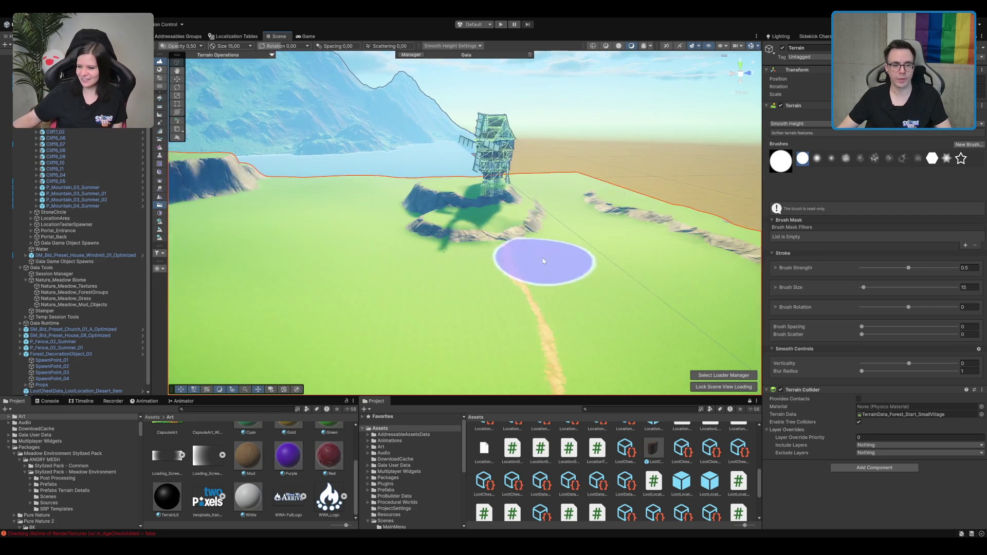
{"action": "mouse_move", "coordinate": [586, 322]}
{"action": "left_mouse_down"}
{"action": "mouse_move", "coordinate": [616, 277]}
{"action": "mouse_move", "coordinate": [709, 226]}
{"action": "mouse_move", "coordinate": [568, 241]}
{"action": "mouse_move", "coordinate": [613, 207]}
{"action": "mouse_move", "coordinate": [610, 194]}
{"action": "mouse_move", "coordinate": [518, 248]}
{"action": "mouse_move", "coordinate": [589, 231]}
{"action": "left_mouse_up"}
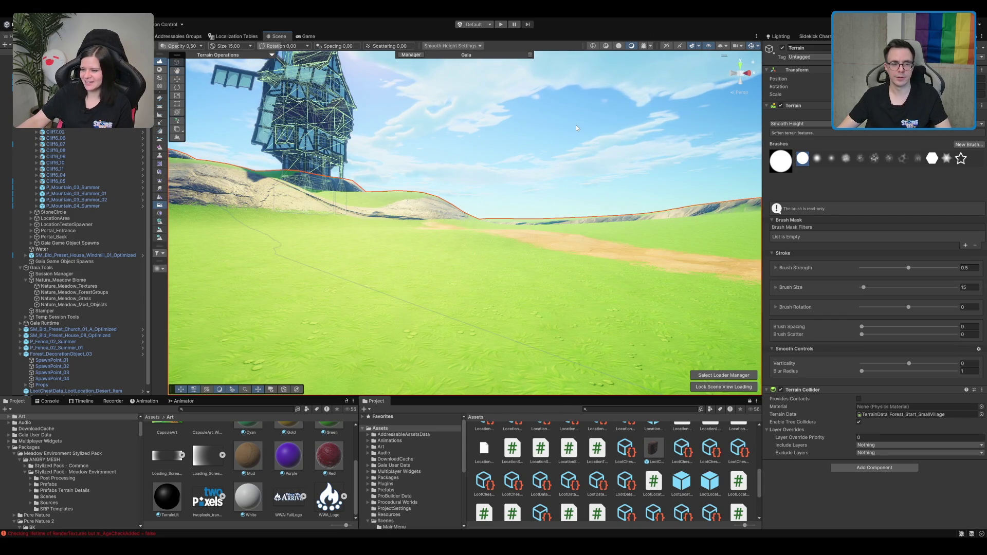
{"action": "mouse_move", "coordinate": [577, 127]}
{"action": "left_mouse_down"}
{"action": "mouse_move", "coordinate": [513, 157]}
{"action": "mouse_move", "coordinate": [307, 158]}
{"action": "mouse_move", "coordinate": [402, 172]}
{"action": "left_mouse_up"}
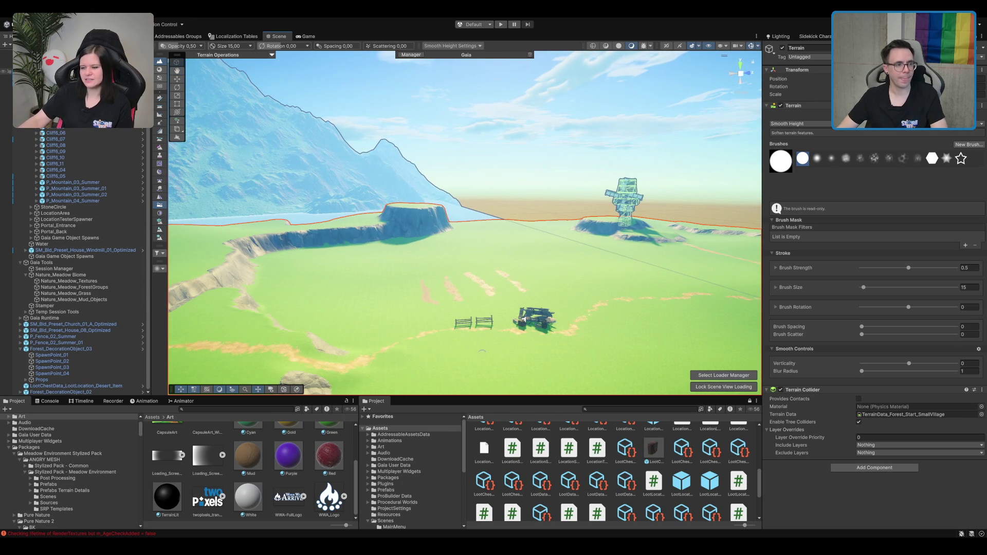
{"action": "scroll", "coordinate": [77, 242], "scroll_direction": "down", "scroll_amount": 6}
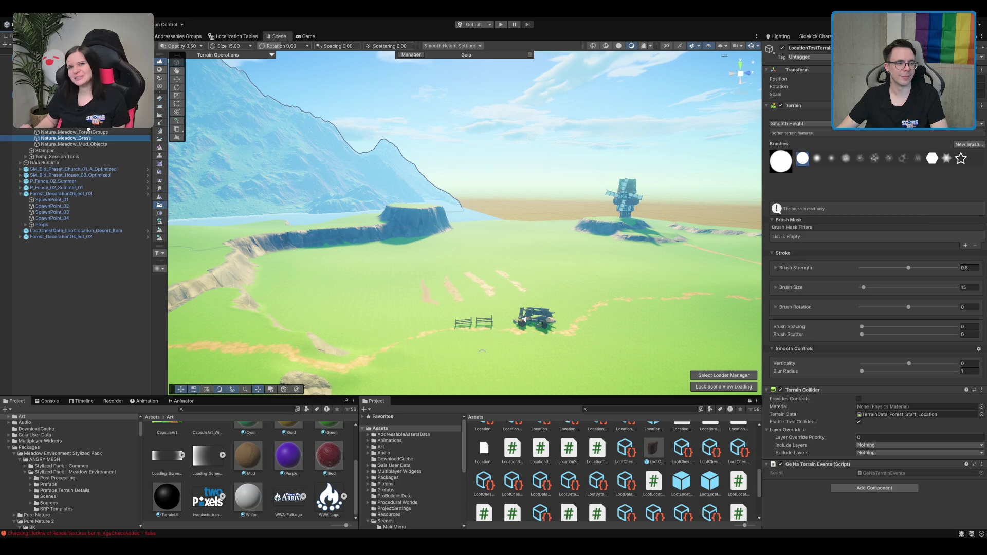
{"action": "left_click", "coordinate": [57, 119]}
Disable the Nature_Meadow_Grass spawner and run Spawn Biome Local over the island.
{"action": "mouse_move", "coordinate": [463, 221]}
{"action": "left_mouse_down"}
{"action": "mouse_move", "coordinate": [549, 221]}
{"action": "mouse_move", "coordinate": [241, 295]}
{"action": "left_mouse_up"}
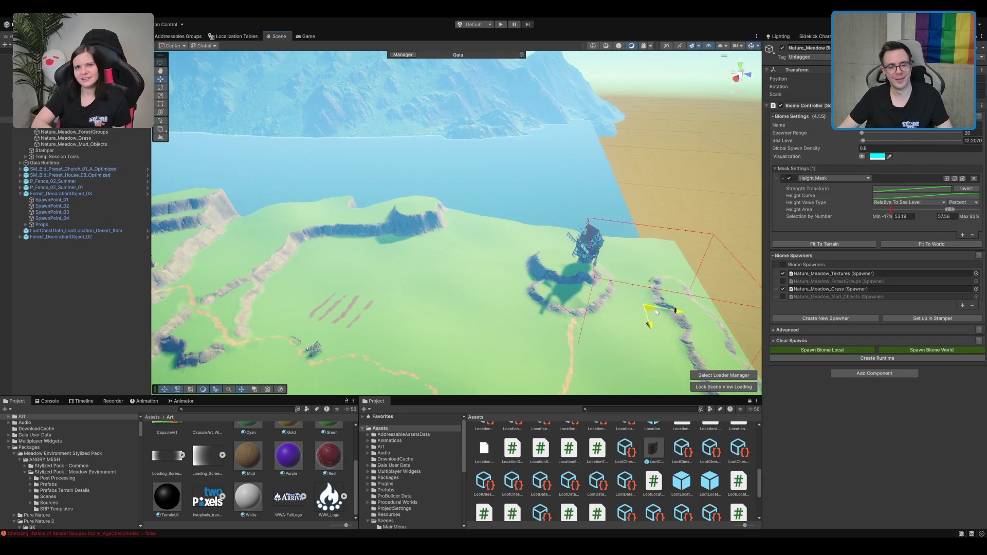
{"action": "left_click_drag", "start_coordinate": [578, 302], "coordinate": [743, 249]}
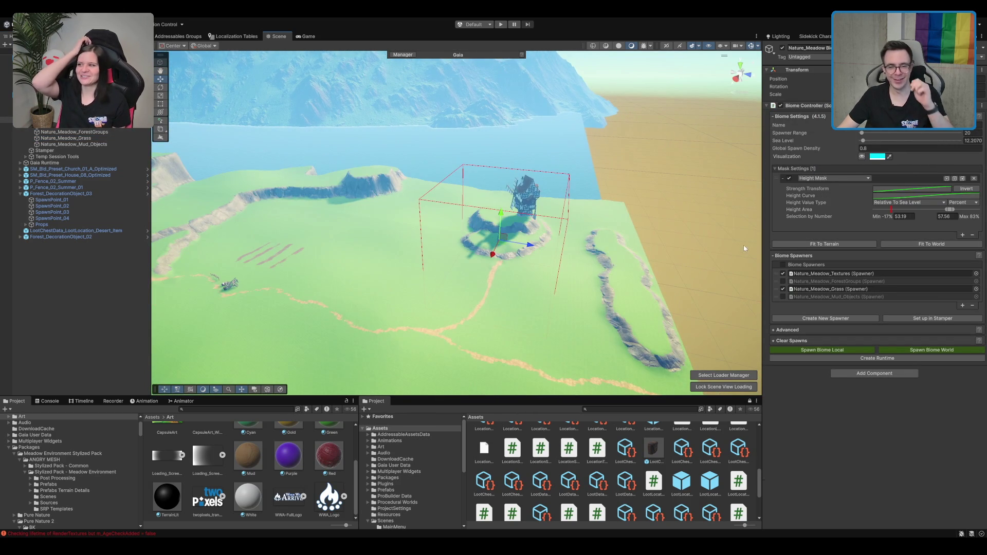
{"action": "left_click", "coordinate": [783, 288]}
{"action": "scroll", "coordinate": [578, 261], "scroll_direction": "up", "scroll_amount": 3}
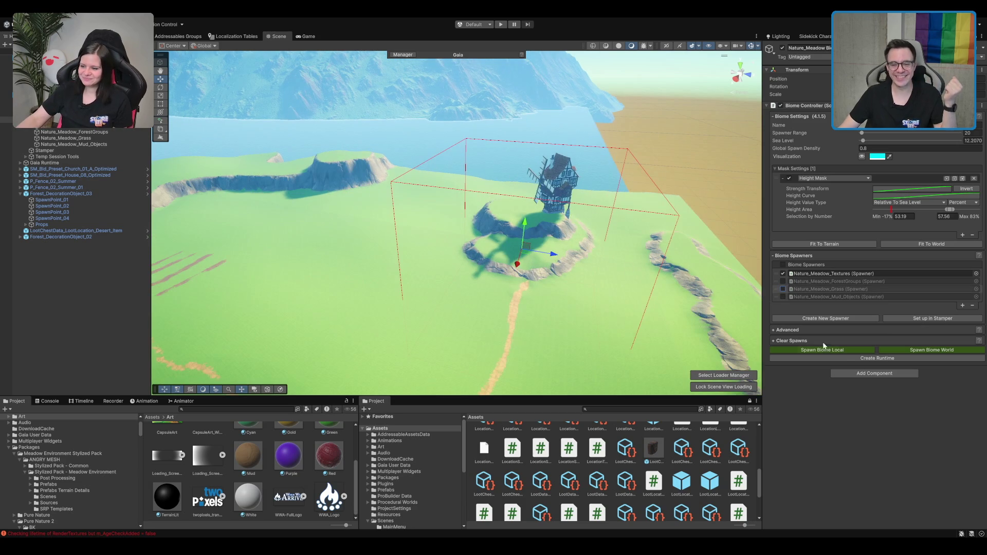
{"action": "left_click", "coordinate": [858, 351]}
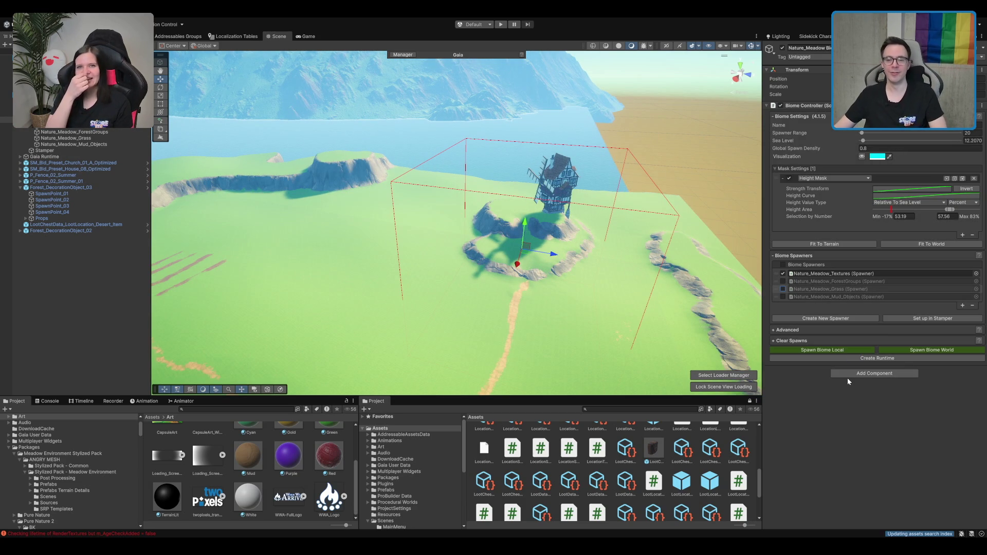
Zoom in toward the windmill and select the terrain with Smooth Height active.
{"action": "mouse_move", "coordinate": [571, 257]}
{"action": "left_mouse_down"}
{"action": "mouse_move", "coordinate": [551, 276]}
{"action": "mouse_move", "coordinate": [565, 246]}
{"action": "left_mouse_up"}
{"action": "scroll", "coordinate": [575, 244], "scroll_direction": "up", "scroll_amount": 10}
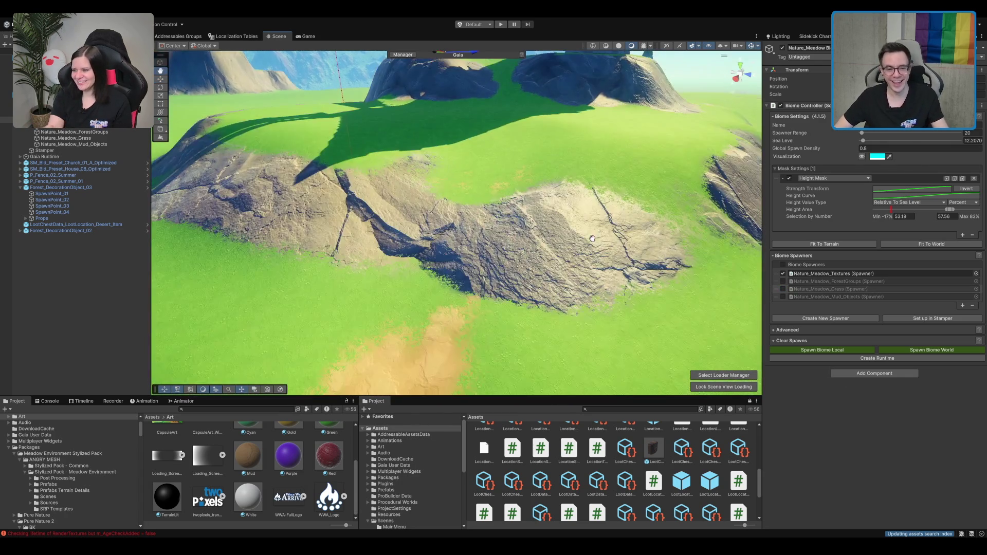
{"action": "scroll", "coordinate": [592, 238], "scroll_direction": "down", "scroll_amount": 10}
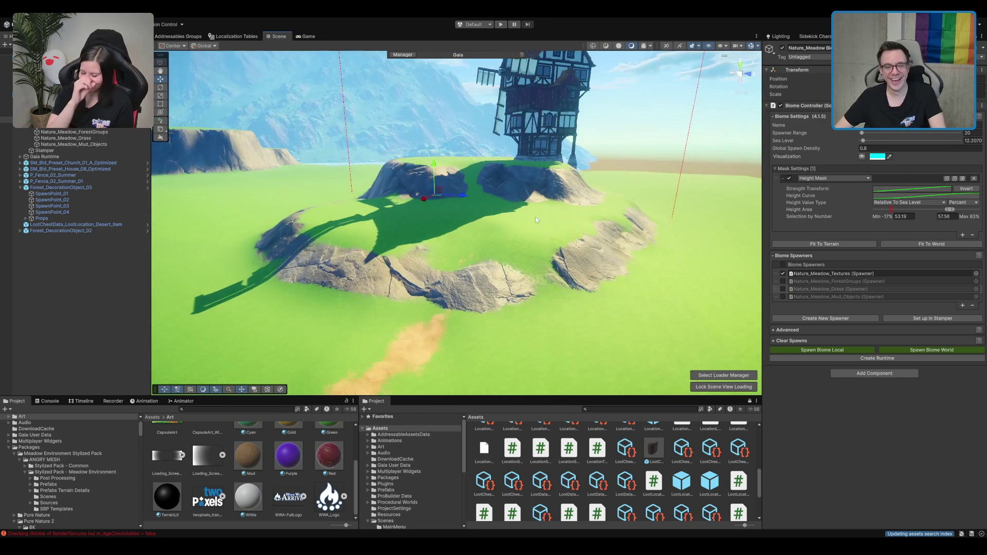
{"action": "left_click", "coordinate": [390, 198]}
{"action": "scroll", "coordinate": [391, 198], "scroll_direction": "up", "scroll_amount": 5}
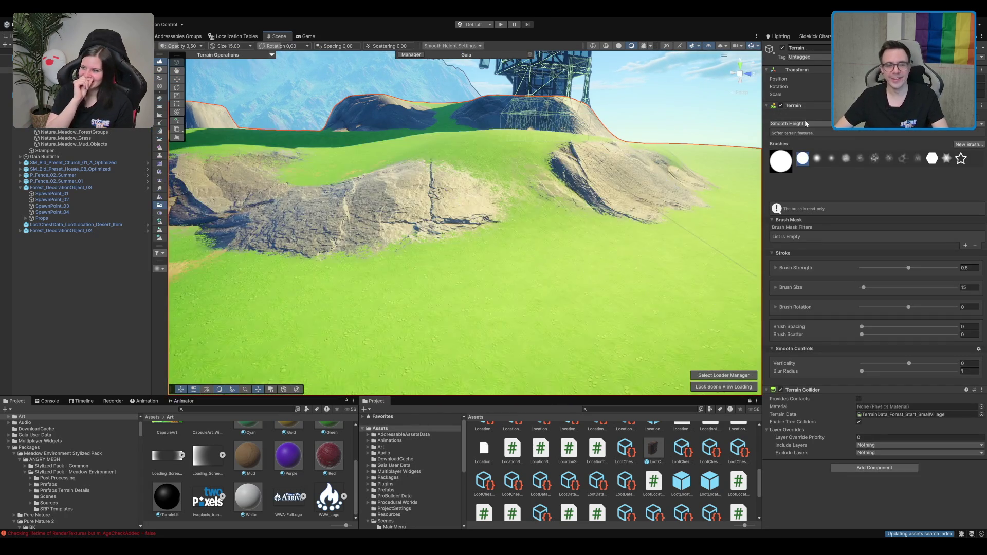
Paint ME_Grass_Terrain_Layer over the rocky patches below the hill, widening a green corridor.
{"action": "scroll", "coordinate": [513, 152], "scroll_direction": "up", "scroll_amount": 5}
{"action": "scroll", "coordinate": [539, 153], "scroll_direction": "down", "scroll_amount": 5}
{"action": "left_click_drag", "start_coordinate": [544, 153], "coordinate": [718, 139]}
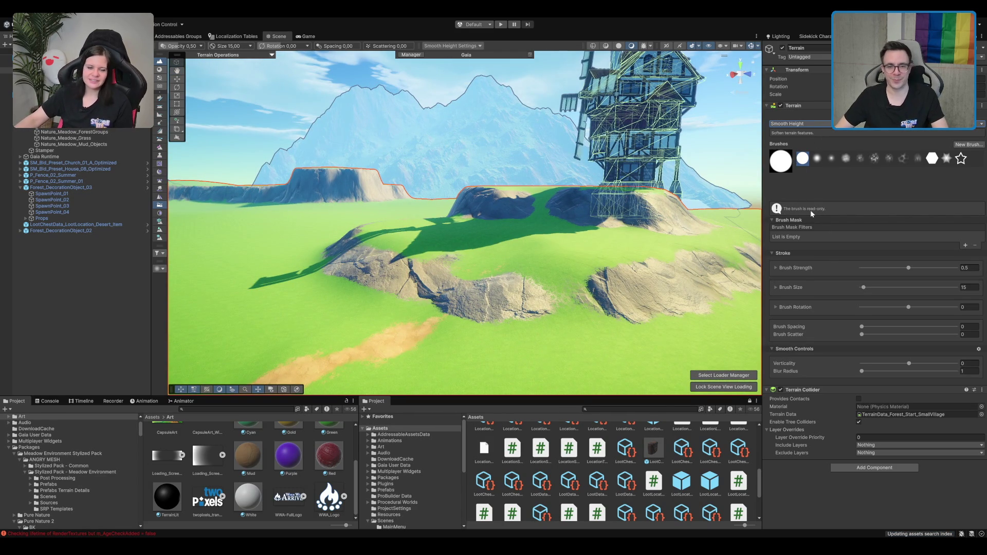
{"action": "mouse_move", "coordinate": [507, 321]}
{"action": "left_mouse_down"}
{"action": "mouse_move", "coordinate": [507, 287]}
{"action": "mouse_move", "coordinate": [619, 194]}
{"action": "left_mouse_up"}
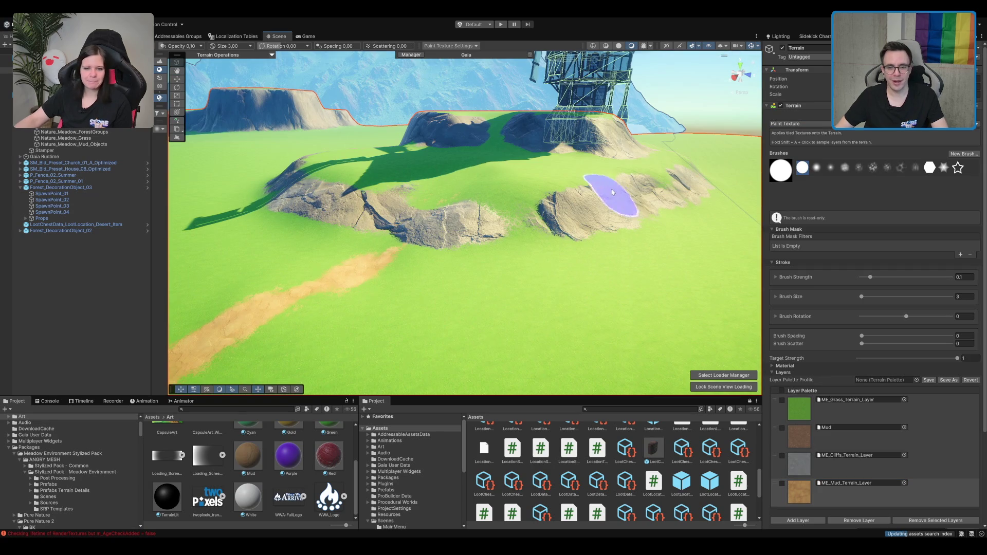
{"action": "scroll", "coordinate": [481, 229], "scroll_direction": "up", "scroll_amount": 3}
{"action": "left_click_drag", "start_coordinate": [480, 229], "coordinate": [501, 256]}
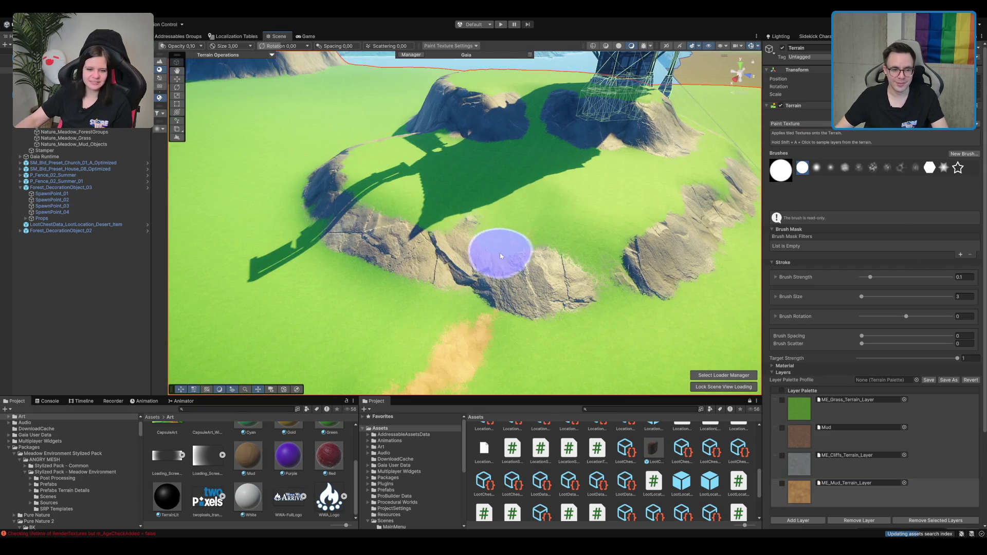
{"action": "left_click", "coordinate": [837, 414]}
{"action": "mouse_move", "coordinate": [582, 287]}
{"action": "left_mouse_down"}
{"action": "mouse_move", "coordinate": [502, 267]}
{"action": "mouse_move", "coordinate": [507, 211]}
{"action": "mouse_move", "coordinate": [452, 286]}
{"action": "mouse_move", "coordinate": [475, 222]}
{"action": "left_mouse_up"}
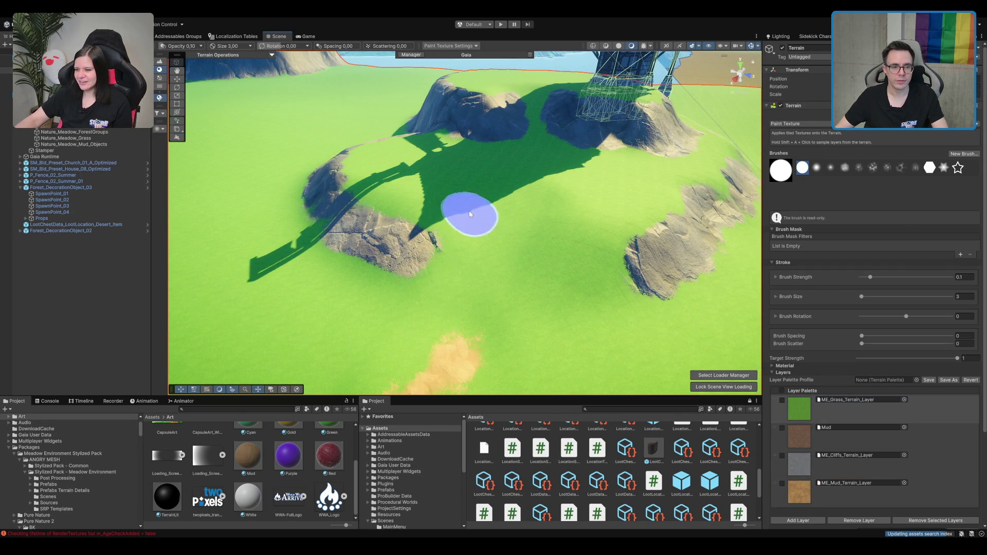
{"action": "scroll", "coordinate": [482, 191], "scroll_direction": "up", "scroll_amount": 5}
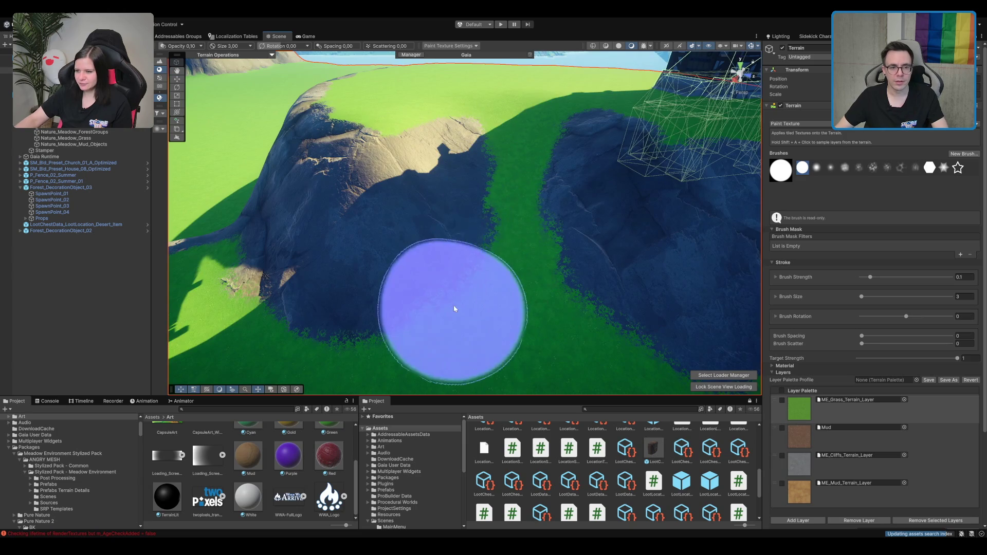
{"action": "mouse_move", "coordinate": [497, 142]}
{"action": "left_mouse_down"}
{"action": "mouse_move", "coordinate": [462, 286]}
{"action": "mouse_move", "coordinate": [502, 106]}
{"action": "mouse_move", "coordinate": [451, 279]}
{"action": "mouse_move", "coordinate": [494, 194]}
{"action": "mouse_move", "coordinate": [498, 205]}
{"action": "mouse_move", "coordinate": [544, 134]}
{"action": "mouse_move", "coordinate": [529, 205]}
{"action": "mouse_move", "coordinate": [558, 324]}
{"action": "mouse_move", "coordinate": [554, 254]}
{"action": "left_mouse_up"}
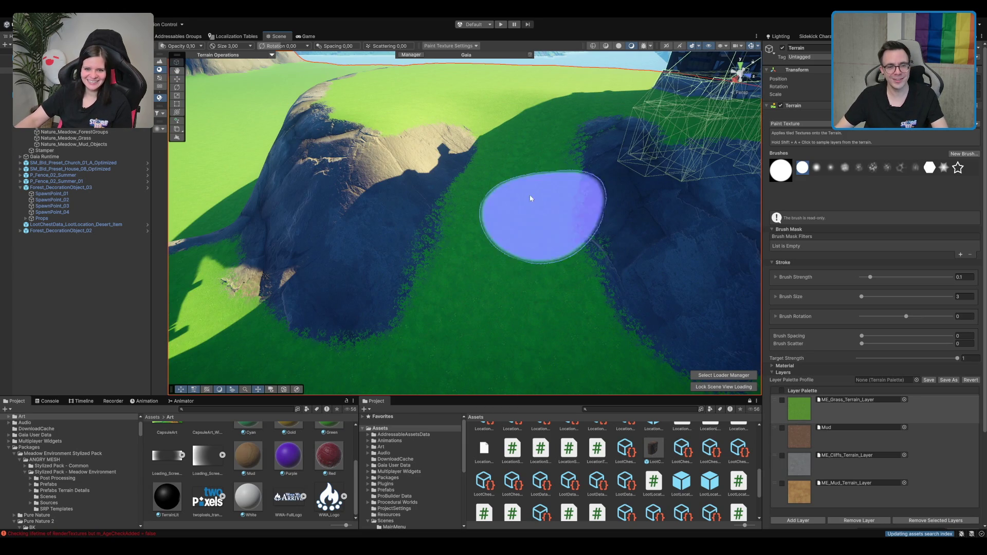
Paint an ME_Mud_Terrain_Layer trail down the green corridor, then undo that stroke.
{"action": "left_click", "coordinate": [848, 486]}
{"action": "mouse_move", "coordinate": [506, 86]}
{"action": "left_mouse_down"}
{"action": "mouse_move", "coordinate": [522, 138]}
{"action": "mouse_move", "coordinate": [507, 302]}
{"action": "mouse_move", "coordinate": [580, 254]}
{"action": "left_mouse_up"}
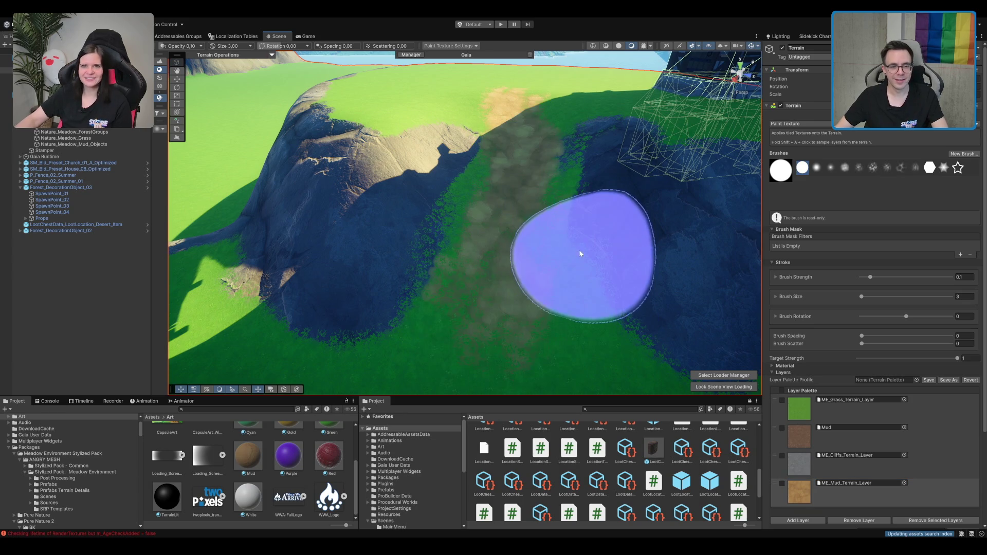
{"action": "scroll", "coordinate": [605, 173], "scroll_direction": "down", "scroll_amount": 5}
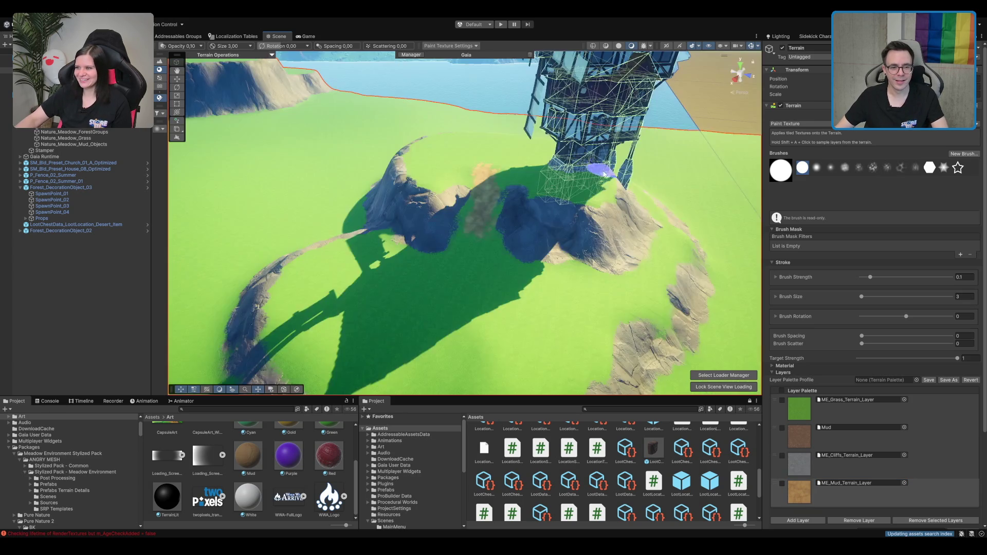
{"action": "scroll", "coordinate": [605, 173], "scroll_direction": "down", "scroll_amount": 2}
{"action": "scroll", "coordinate": [603, 175], "scroll_direction": "up", "scroll_amount": 5}
{"action": "scroll", "coordinate": [532, 150], "scroll_direction": "down", "scroll_amount": 3}
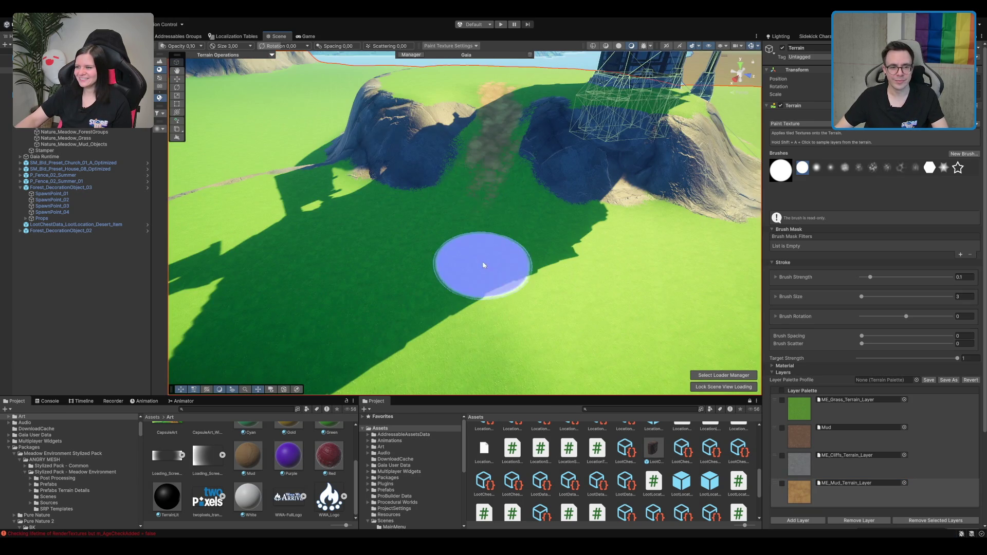
{"action": "scroll", "coordinate": [487, 233], "scroll_direction": "down", "scroll_amount": 5}
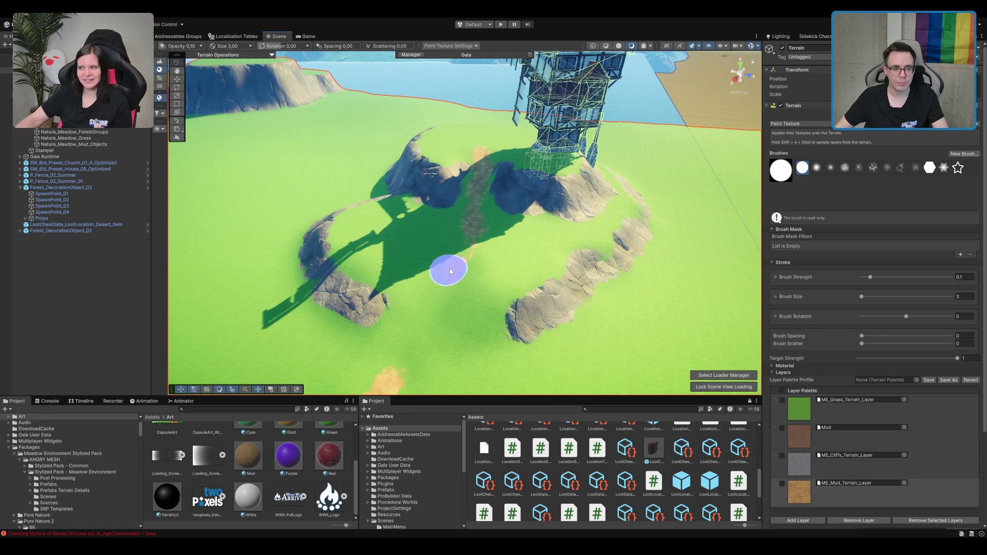
{"action": "key", "text": "ctrl+z"}
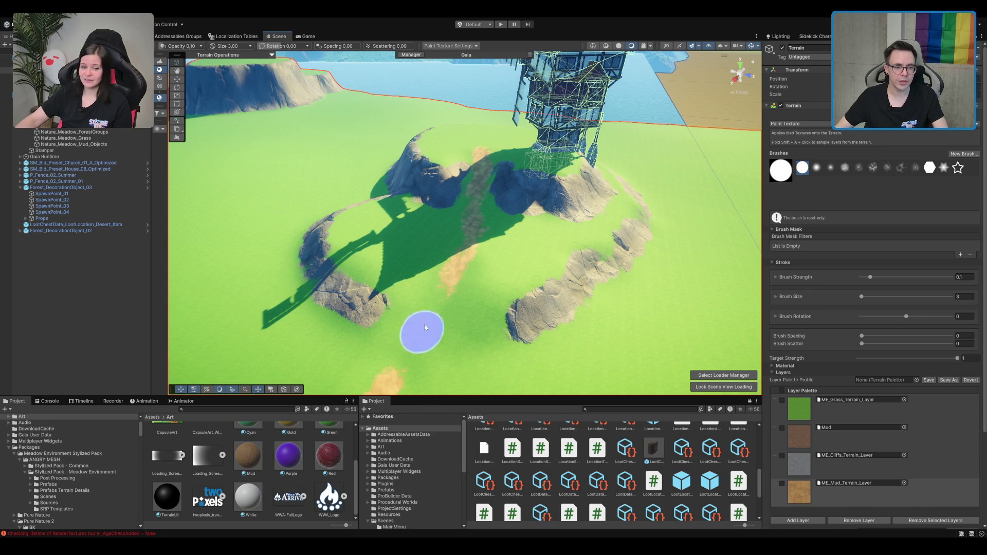
Paint a mud path running downhill and select the windmill house.
{"action": "left_click_drag", "start_coordinate": [460, 295], "coordinate": [535, 257]}
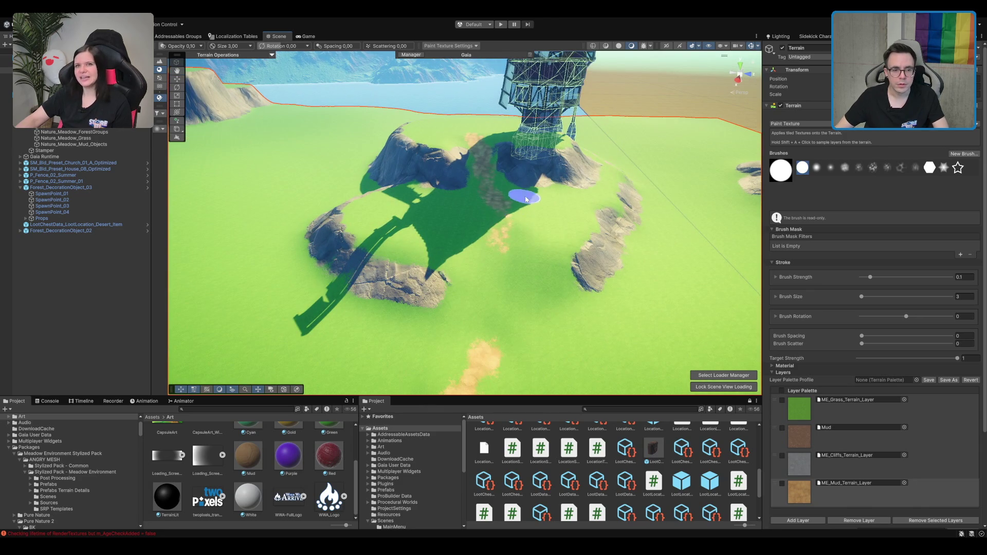
{"action": "mouse_move", "coordinate": [497, 207]}
{"action": "left_mouse_down"}
{"action": "mouse_move", "coordinate": [489, 317]}
{"action": "mouse_move", "coordinate": [525, 300]}
{"action": "left_mouse_up"}
{"action": "scroll", "coordinate": [586, 244], "scroll_direction": "down", "scroll_amount": 6}
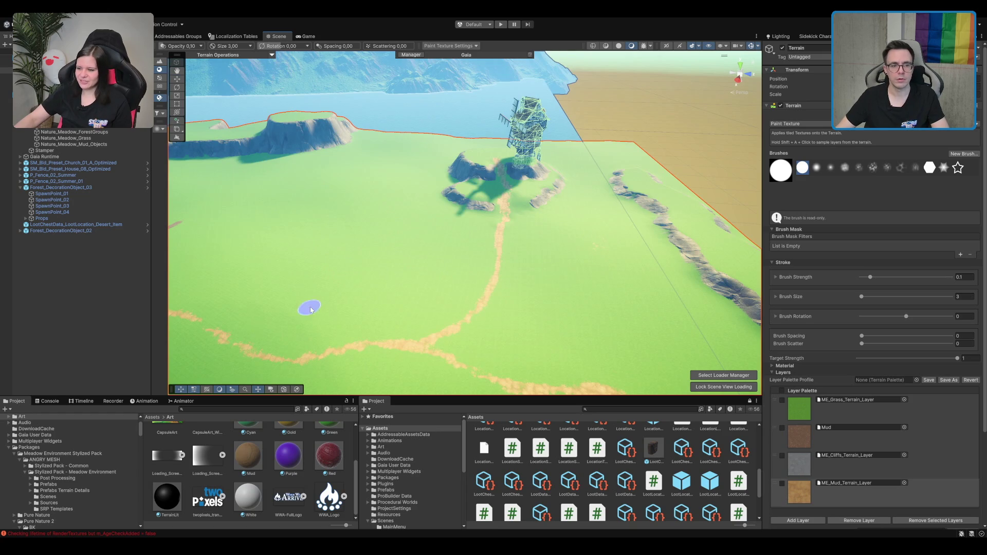
{"action": "mouse_move", "coordinate": [310, 309]}
{"action": "left_mouse_down"}
{"action": "mouse_move", "coordinate": [370, 304]}
{"action": "mouse_move", "coordinate": [470, 260]}
{"action": "mouse_move", "coordinate": [465, 199]}
{"action": "mouse_move", "coordinate": [502, 209]}
{"action": "mouse_move", "coordinate": [617, 176]}
{"action": "mouse_move", "coordinate": [511, 210]}
{"action": "mouse_move", "coordinate": [425, 196]}
{"action": "mouse_move", "coordinate": [432, 227]}
{"action": "mouse_move", "coordinate": [434, 170]}
{"action": "mouse_move", "coordinate": [476, 140]}
{"action": "left_mouse_up"}
{"action": "scroll", "coordinate": [465, 199], "scroll_direction": "up", "scroll_amount": 4}
{"action": "left_click", "coordinate": [501, 198]}
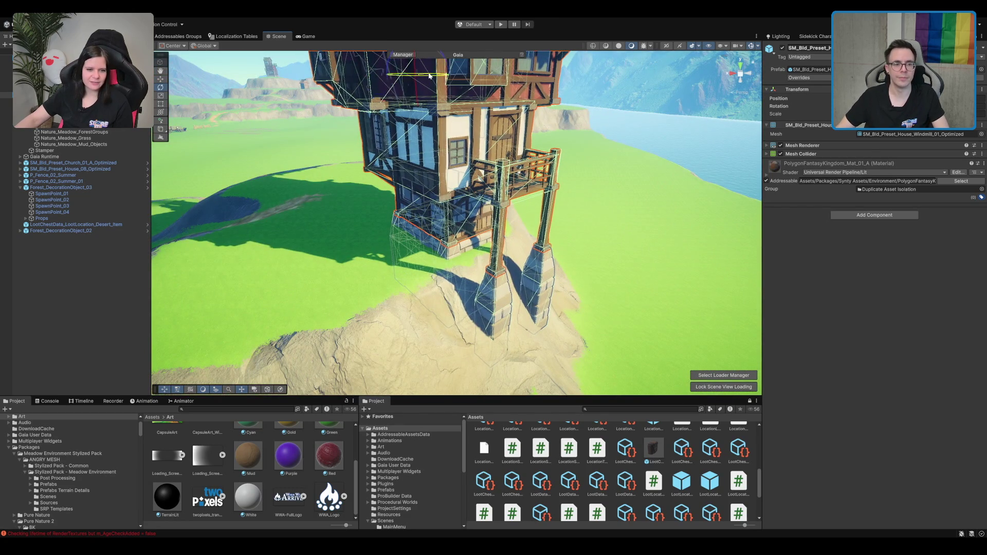
Slide the windmill house left along X, then reselect the terrain for texture painting.
{"action": "left_click_drag", "start_coordinate": [428, 75], "coordinate": [436, 78]}
{"action": "mouse_move", "coordinate": [463, 149]}
{"action": "left_mouse_down"}
{"action": "mouse_move", "coordinate": [447, 107]}
{"action": "mouse_move", "coordinate": [431, 97]}
{"action": "left_mouse_up"}
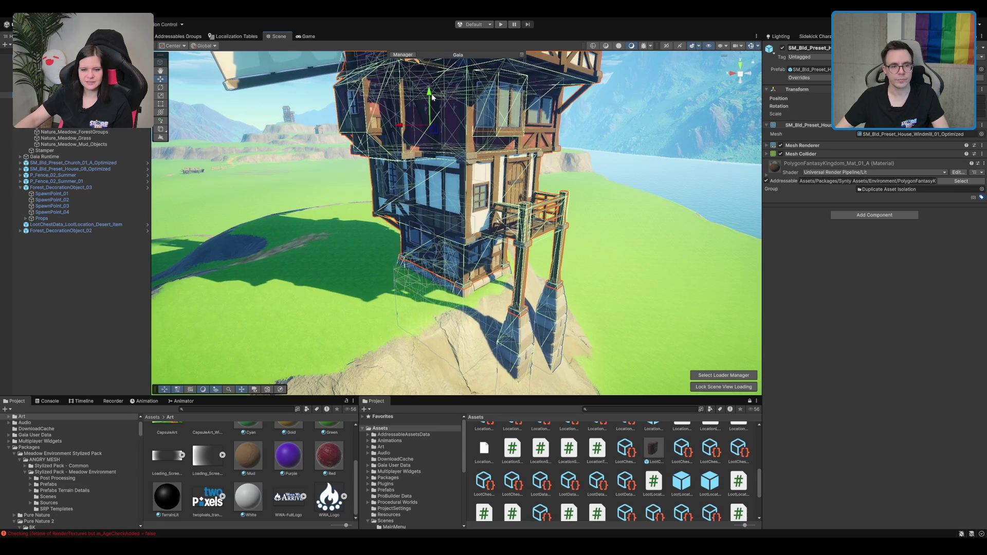
{"action": "mouse_move", "coordinate": [398, 127]}
{"action": "left_mouse_down"}
{"action": "mouse_move", "coordinate": [391, 131]}
{"action": "mouse_move", "coordinate": [441, 222]}
{"action": "left_mouse_up"}
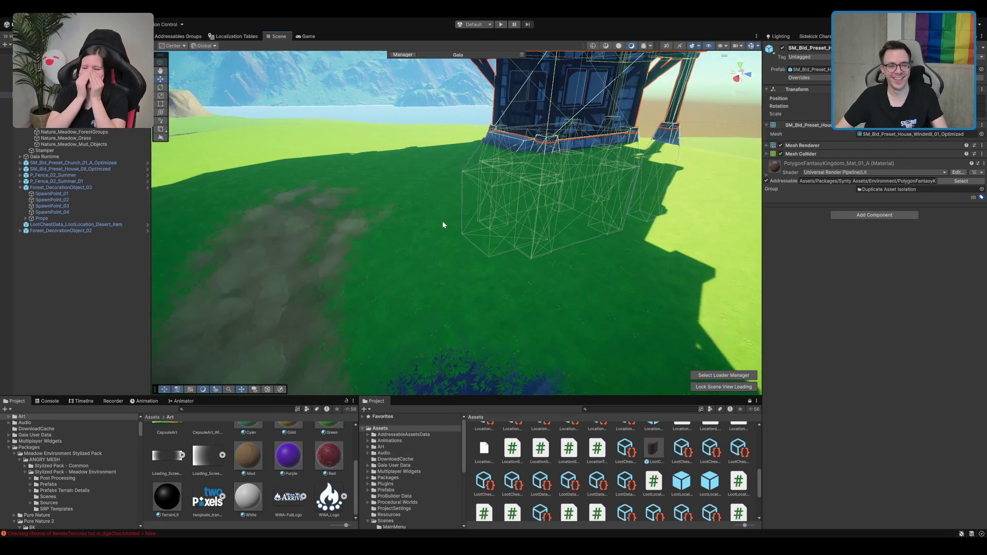
{"action": "left_click", "coordinate": [443, 222]}
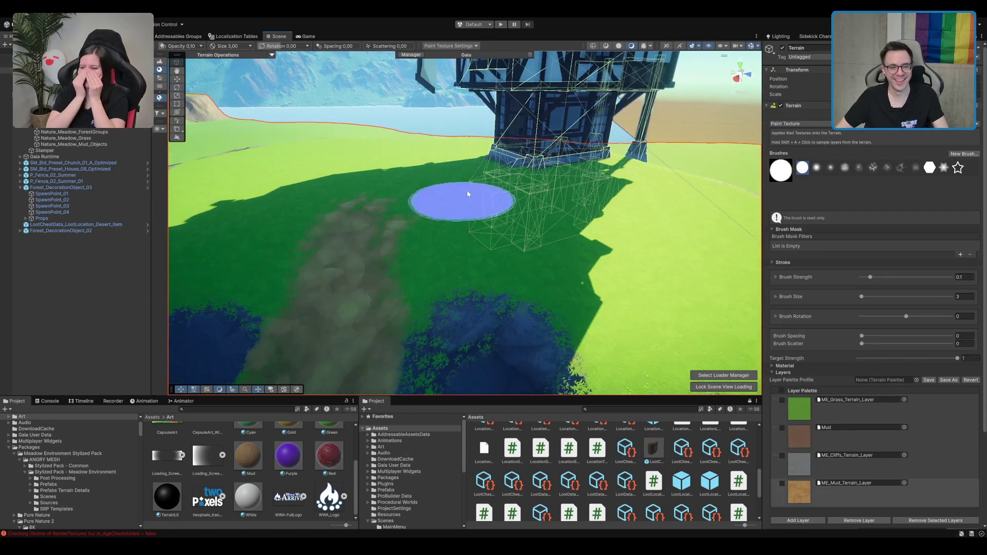
{"action": "mouse_move", "coordinate": [512, 208]}
{"action": "left_mouse_down"}
{"action": "mouse_move", "coordinate": [606, 289]}
{"action": "mouse_move", "coordinate": [489, 260]}
{"action": "mouse_move", "coordinate": [455, 262]}
{"action": "mouse_move", "coordinate": [434, 142]}
{"action": "mouse_move", "coordinate": [494, 253]}
{"action": "left_mouse_up"}
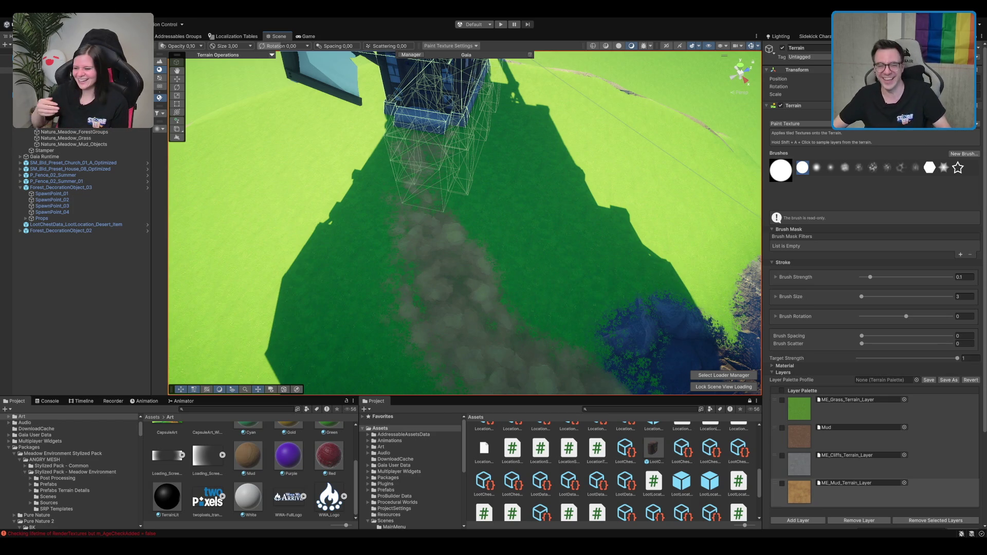
Pick the grass terrain layer and a softer brush shape.
{"action": "scroll", "coordinate": [528, 271], "scroll_direction": "down", "scroll_amount": 5}
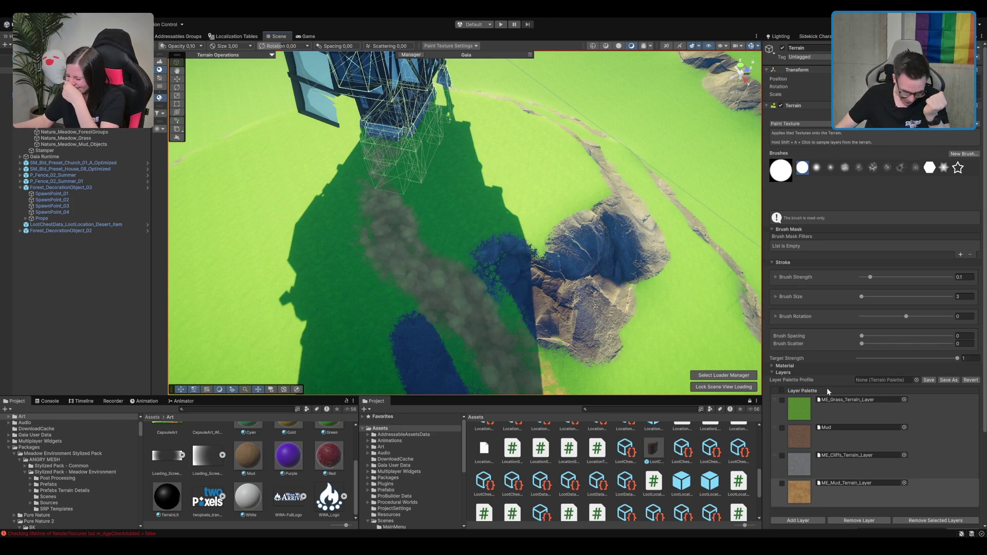
{"action": "left_click", "coordinate": [867, 406]}
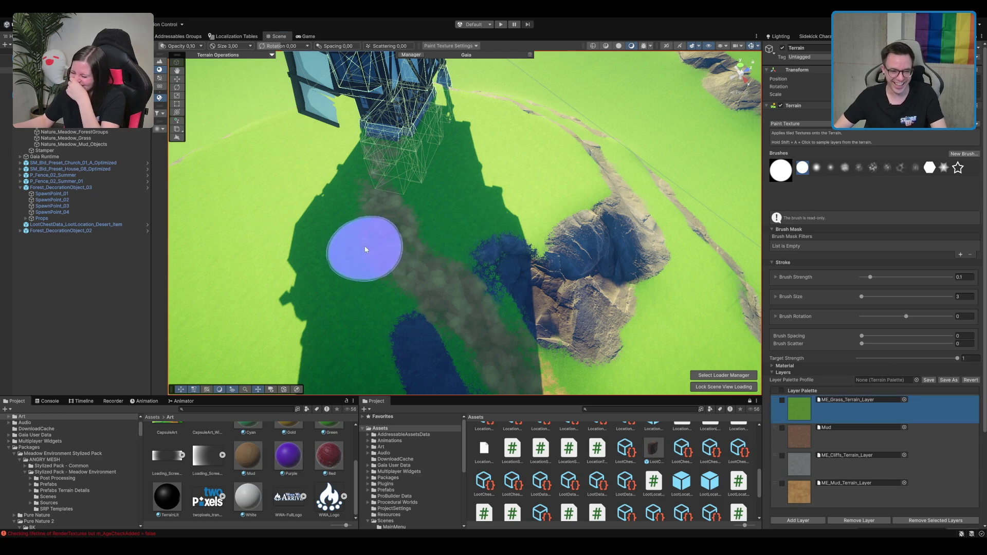
{"action": "scroll", "coordinate": [487, 194], "scroll_direction": "down", "scroll_amount": 2}
{"action": "left_click", "coordinate": [836, 496]}
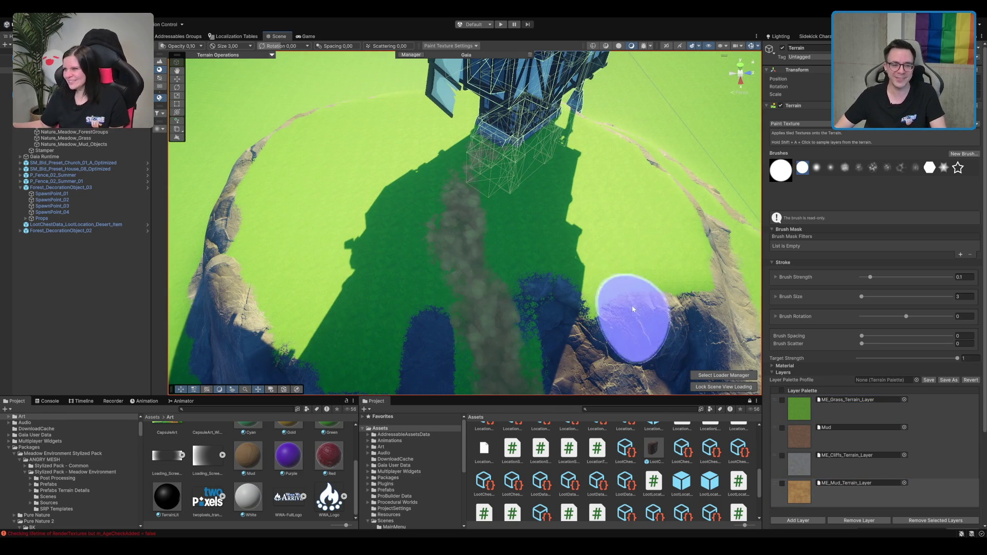
{"action": "left_click", "coordinate": [895, 416]}
{"action": "scroll", "coordinate": [552, 247], "scroll_direction": "up", "scroll_amount": 2}
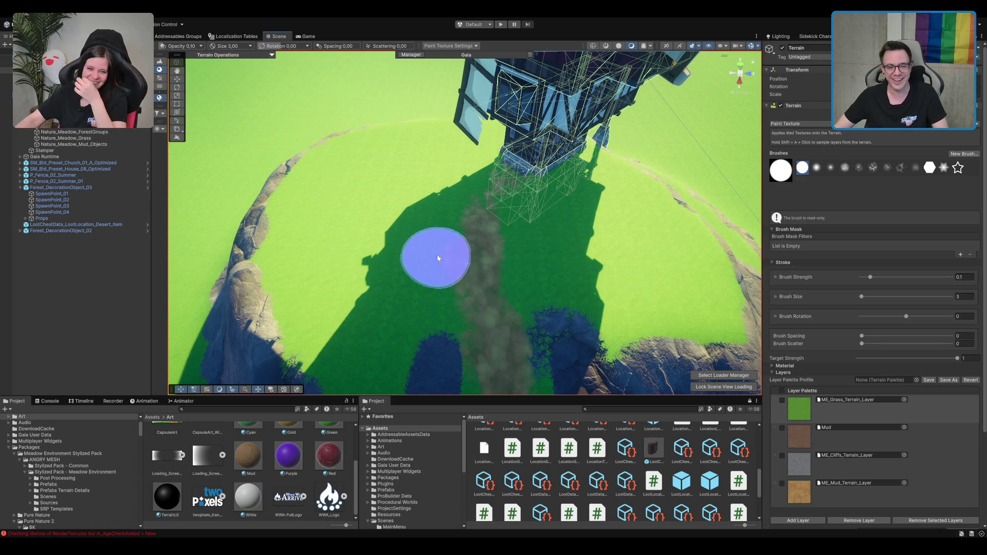
{"action": "left_click", "coordinate": [816, 167]}
{"action": "left_click", "coordinate": [827, 171]}
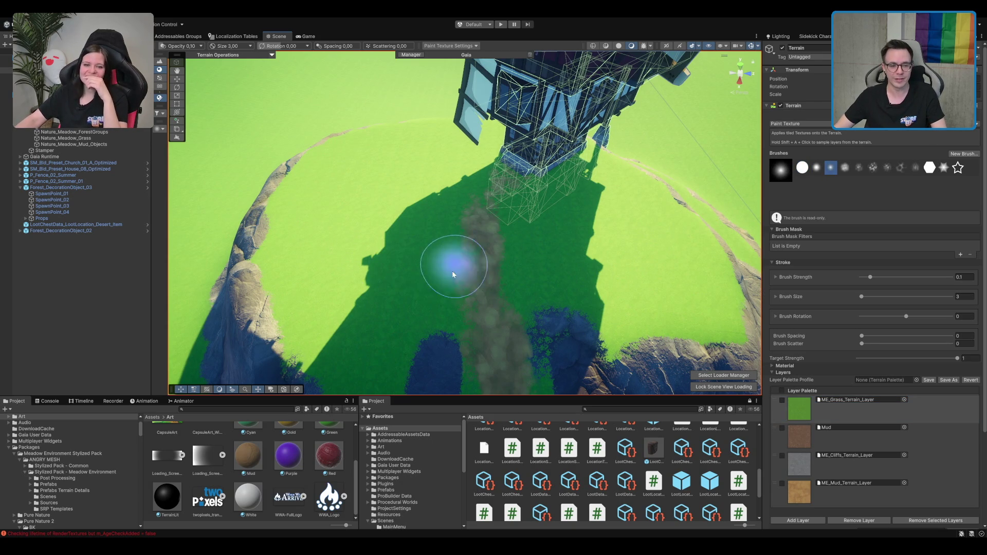
{"action": "scroll", "coordinate": [557, 242], "scroll_direction": "down", "scroll_amount": 5}
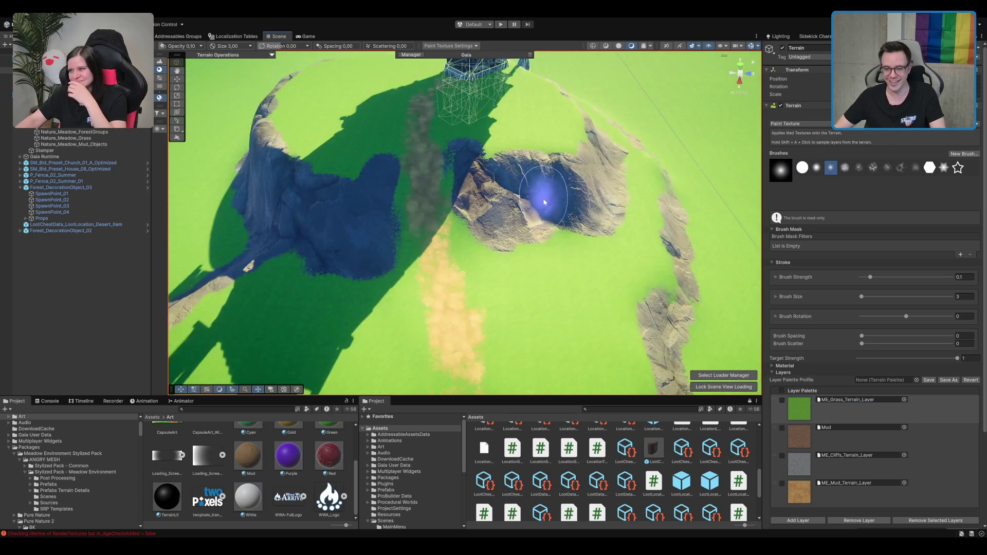
{"action": "scroll", "coordinate": [544, 202], "scroll_direction": "up", "scroll_amount": 5}
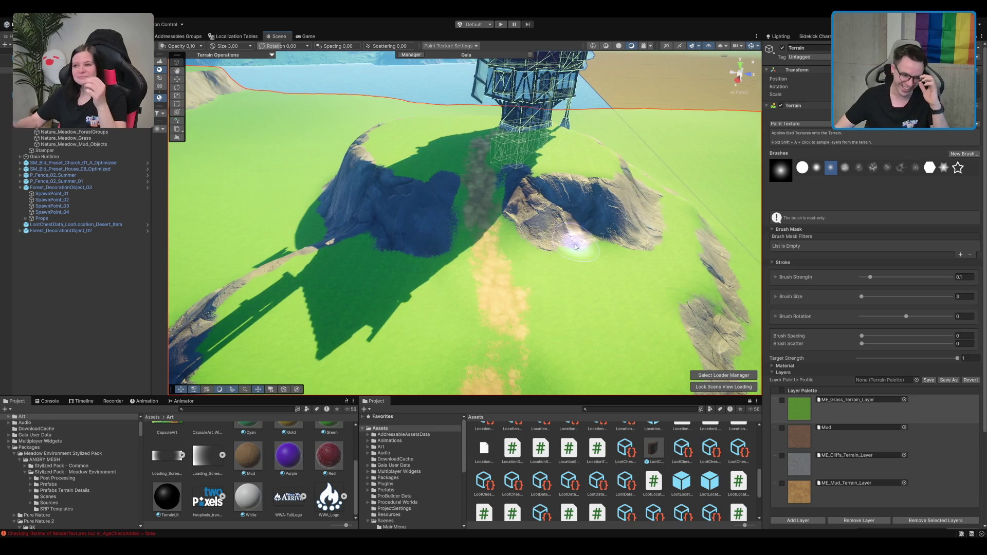
{"action": "scroll", "coordinate": [570, 251], "scroll_direction": "up", "scroll_amount": 5}
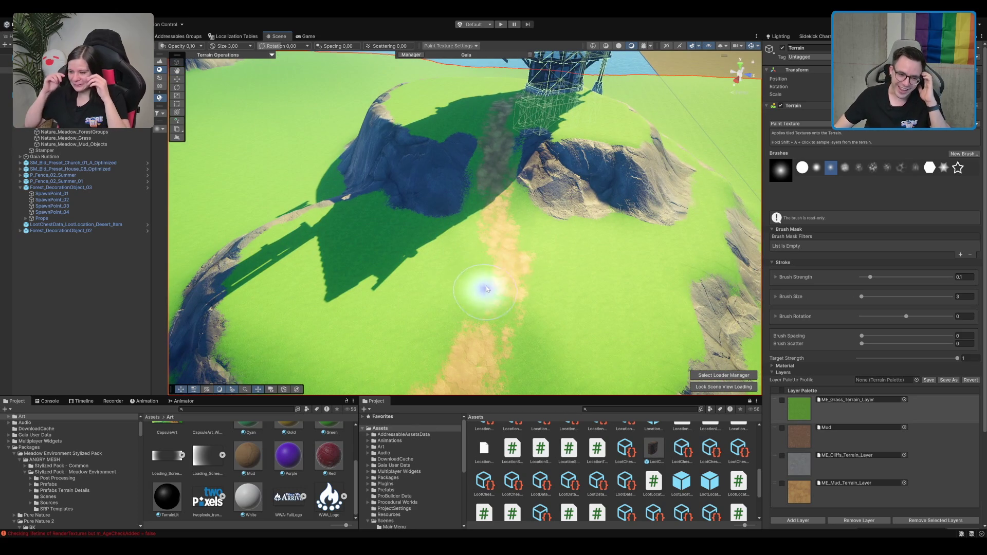
{"action": "scroll", "coordinate": [554, 269], "scroll_direction": "down", "scroll_amount": 2}
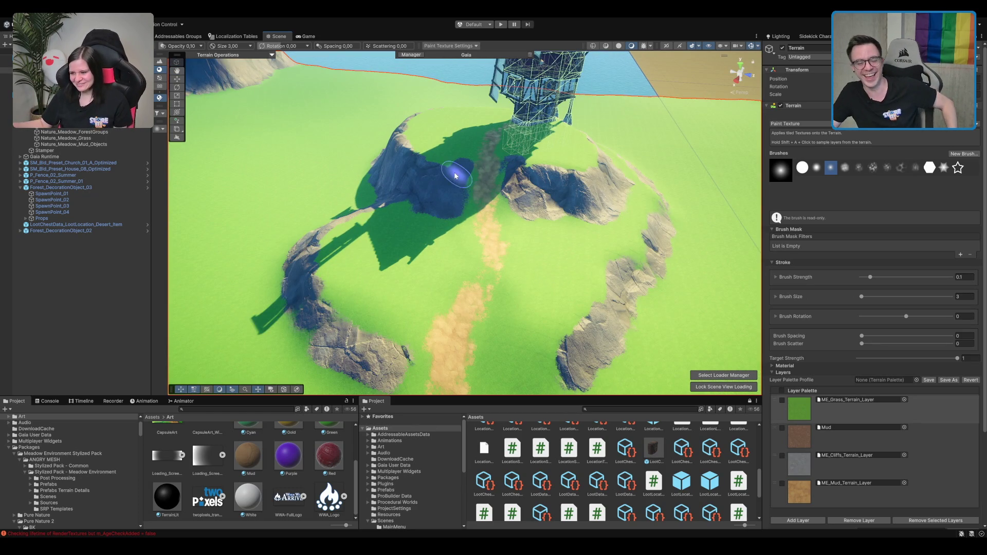
Paint ME_Grass_Terrain_Layer over the dark gully beside the rock.
{"action": "left_click", "coordinate": [883, 418]}
{"action": "scroll", "coordinate": [477, 220], "scroll_direction": "up", "scroll_amount": 2}
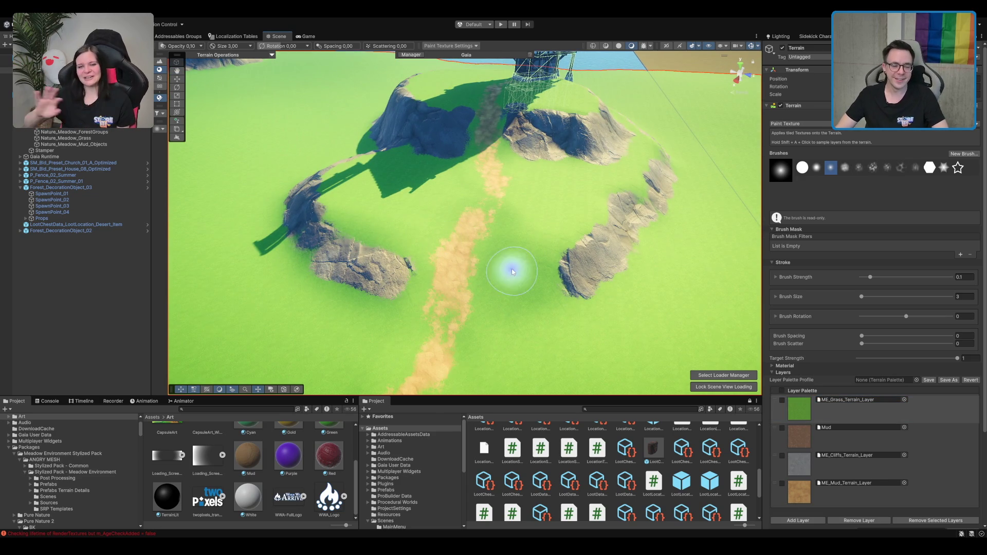
{"action": "scroll", "coordinate": [511, 273], "scroll_direction": "up", "scroll_amount": 4}
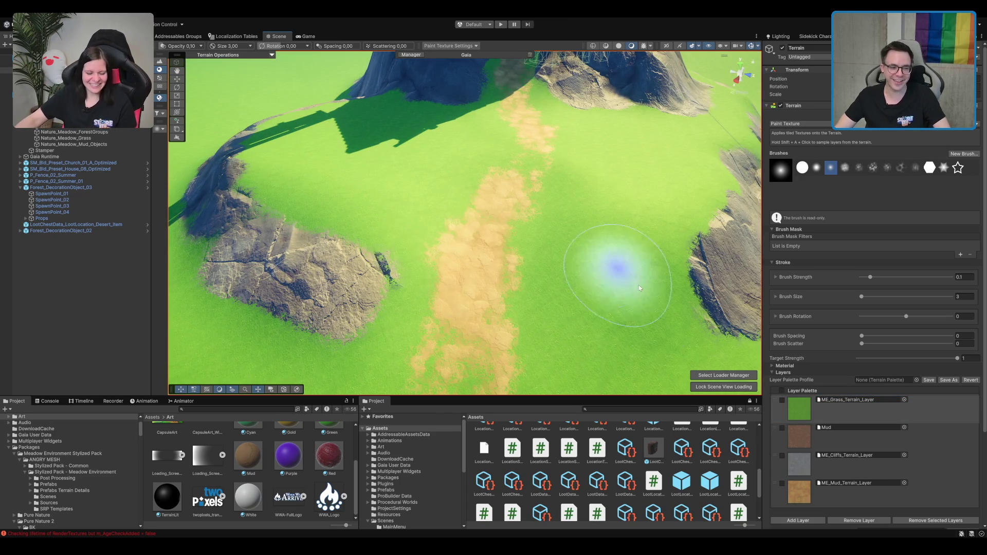
{"action": "scroll", "coordinate": [534, 234], "scroll_direction": "up", "scroll_amount": 3}
{"action": "scroll", "coordinate": [446, 208], "scroll_direction": "up", "scroll_amount": 3}
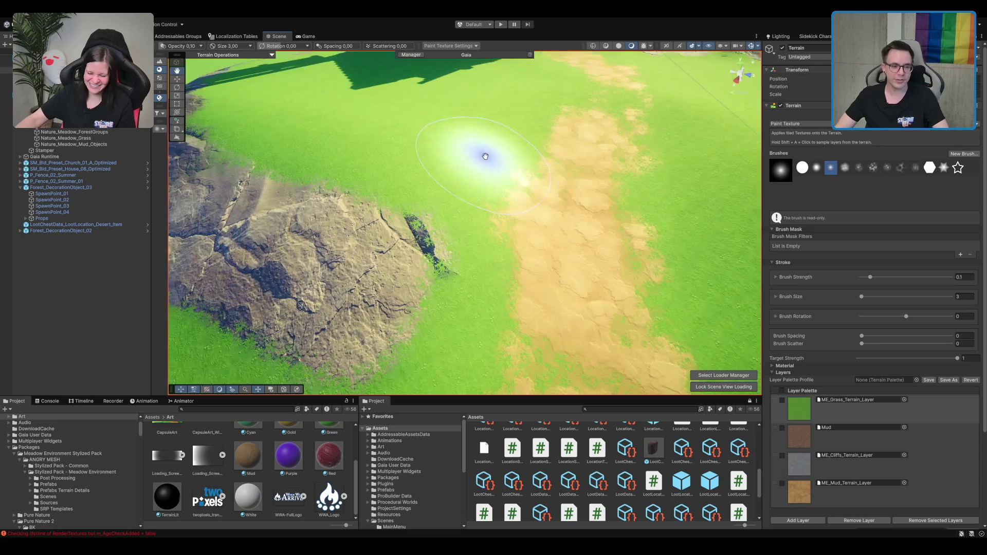
{"action": "scroll", "coordinate": [486, 157], "scroll_direction": "up", "scroll_amount": 4}
{"action": "scroll", "coordinate": [539, 128], "scroll_direction": "down", "scroll_amount": 3}
{"action": "scroll", "coordinate": [596, 105], "scroll_direction": "up", "scroll_amount": 5}
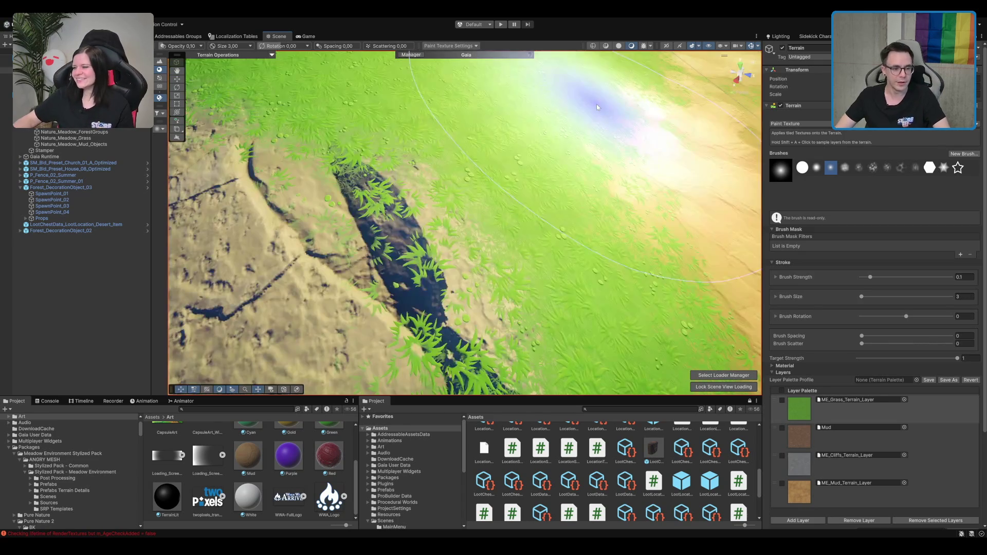
{"action": "scroll", "coordinate": [578, 122], "scroll_direction": "down", "scroll_amount": 5}
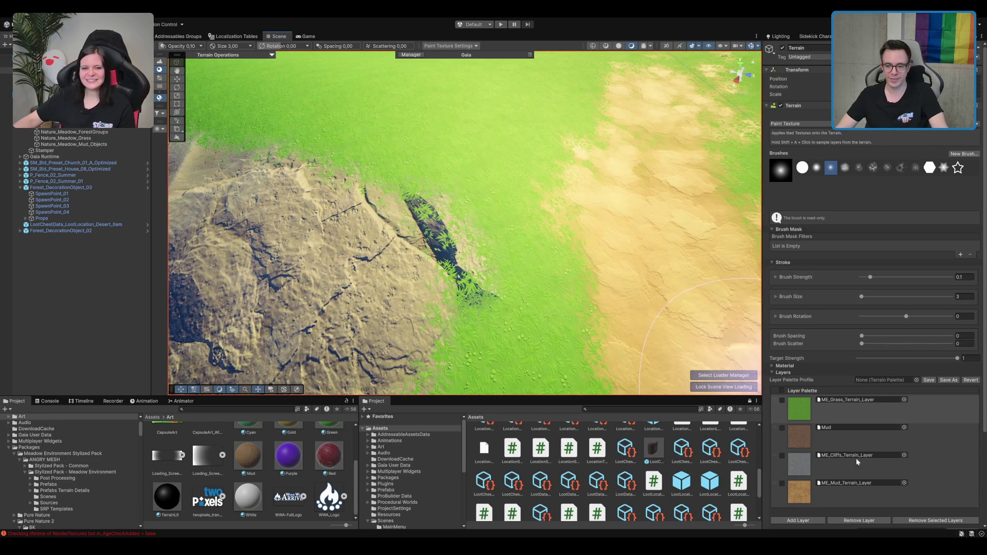
{"action": "left_click", "coordinate": [856, 460]}
{"action": "scroll", "coordinate": [568, 322], "scroll_direction": "down", "scroll_amount": 5}
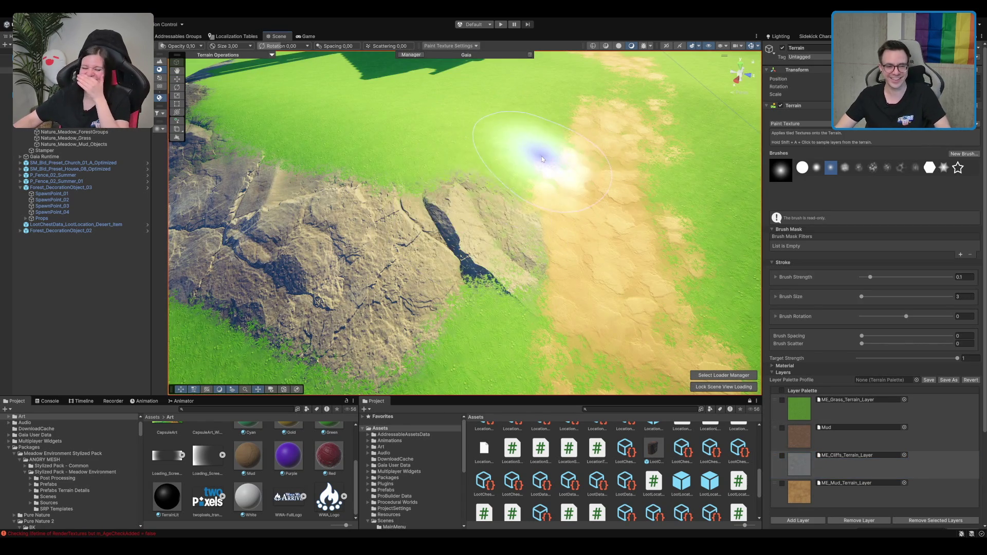
{"action": "left_click", "coordinate": [822, 403]}
{"action": "left_click", "coordinate": [521, 260]}
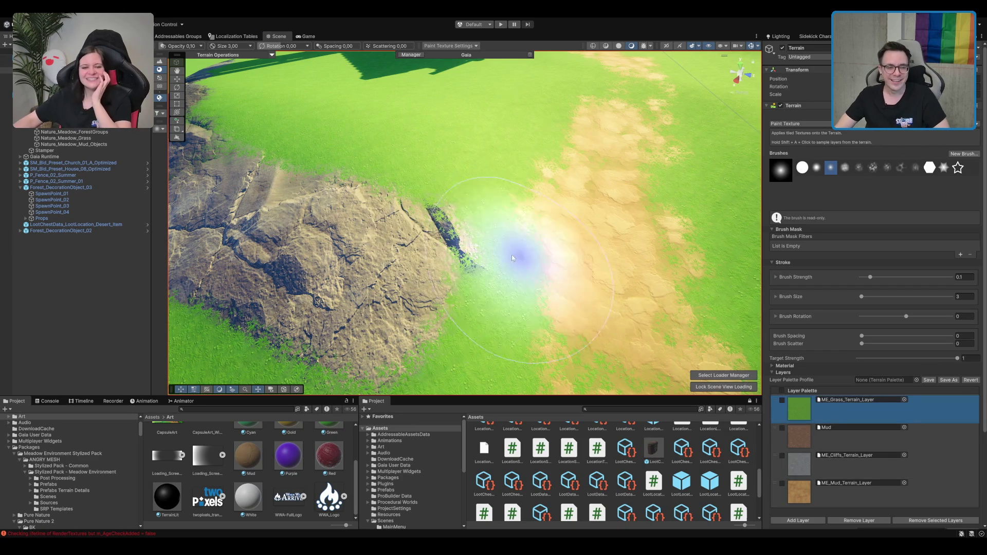
{"action": "left_click_drag", "start_coordinate": [441, 220], "coordinate": [452, 203]}
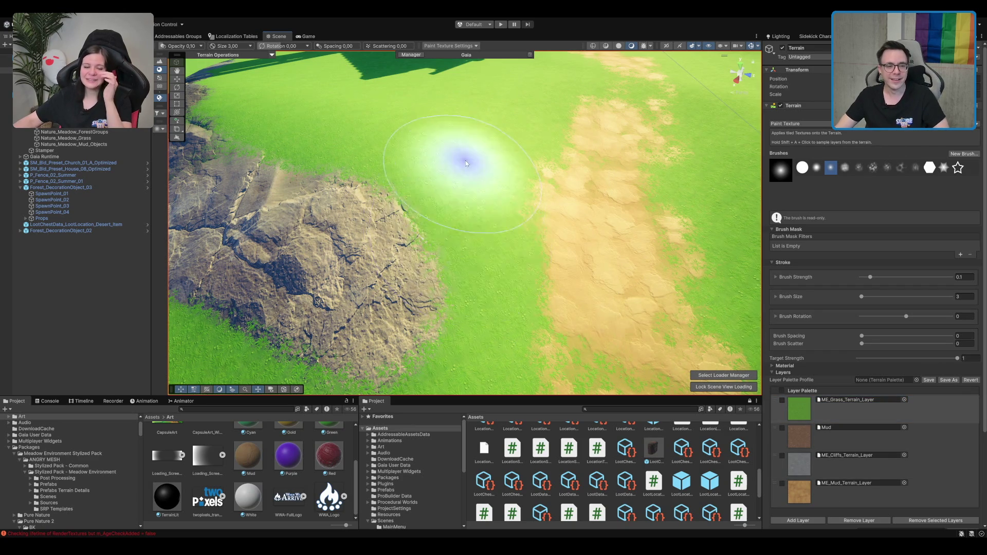
Survey the repainted terrain around the village houses and switch to the Move tool (W).
{"action": "scroll", "coordinate": [504, 209], "scroll_direction": "down", "scroll_amount": 10}
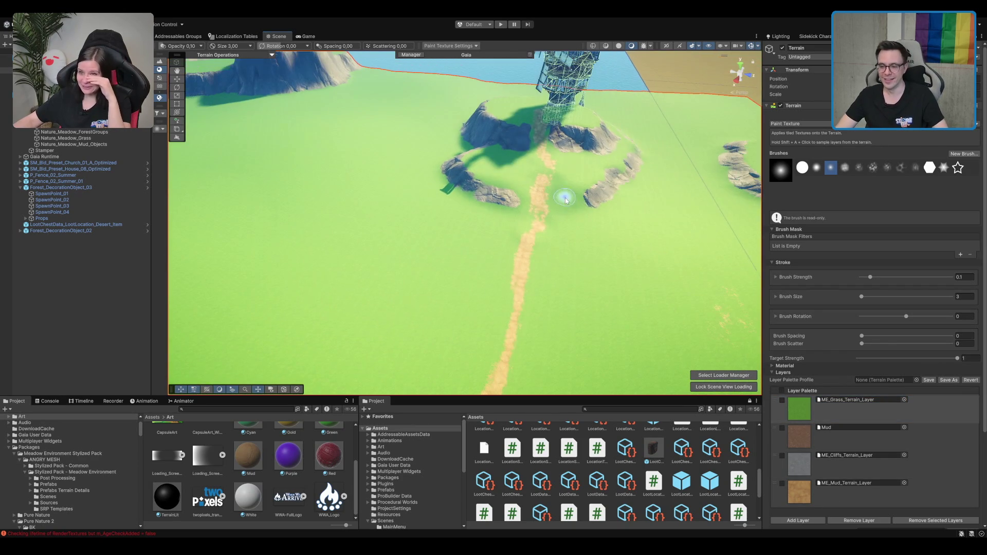
{"action": "left_click_drag", "start_coordinate": [608, 192], "coordinate": [628, 196]}
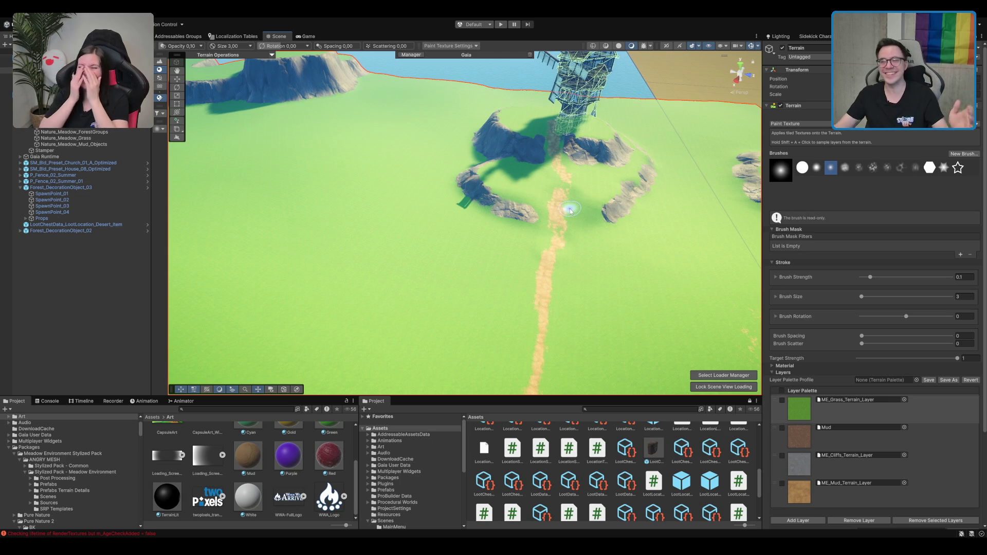
{"action": "scroll", "coordinate": [457, 110], "scroll_direction": "down", "scroll_amount": 5}
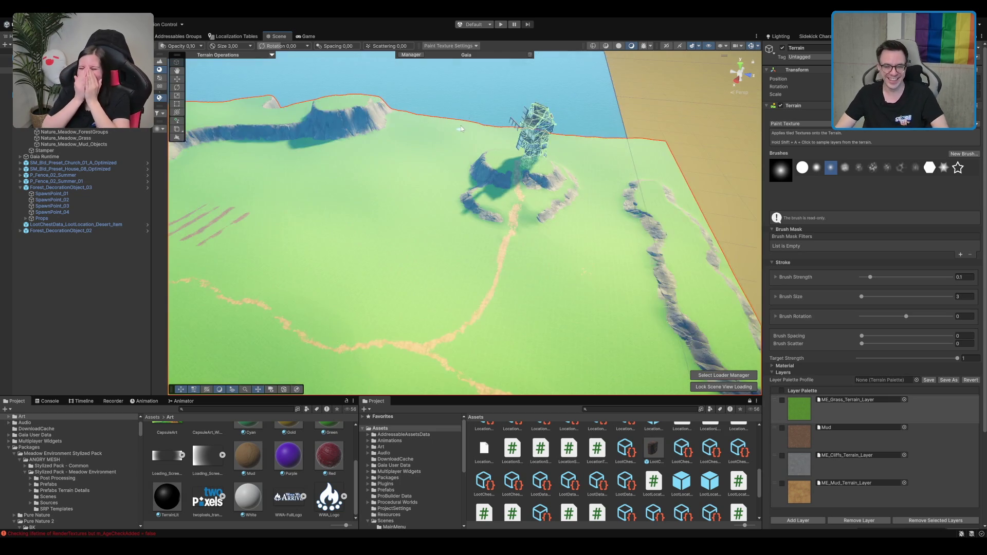
{"action": "scroll", "coordinate": [504, 208], "scroll_direction": "up", "scroll_amount": 8}
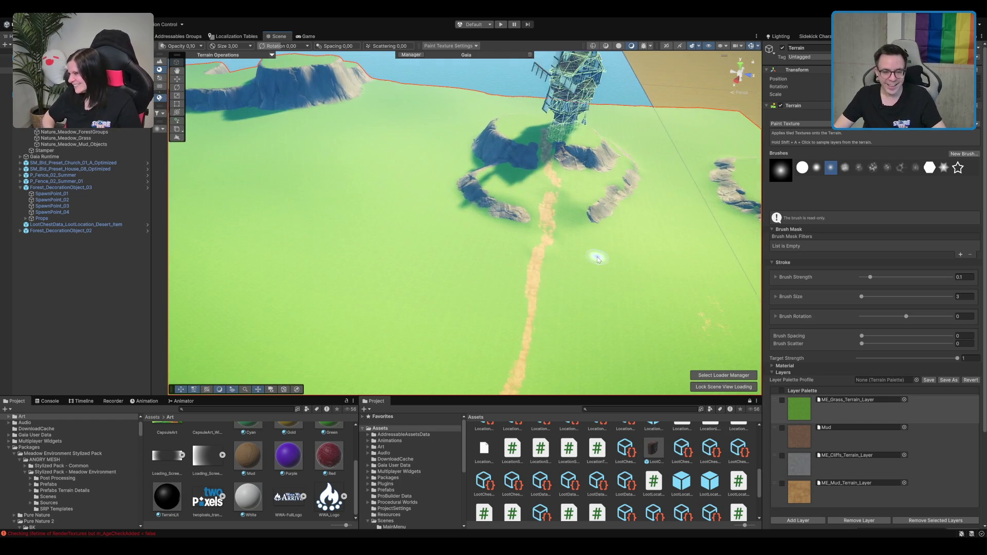
{"action": "scroll", "coordinate": [599, 185], "scroll_direction": "up", "scroll_amount": 5}
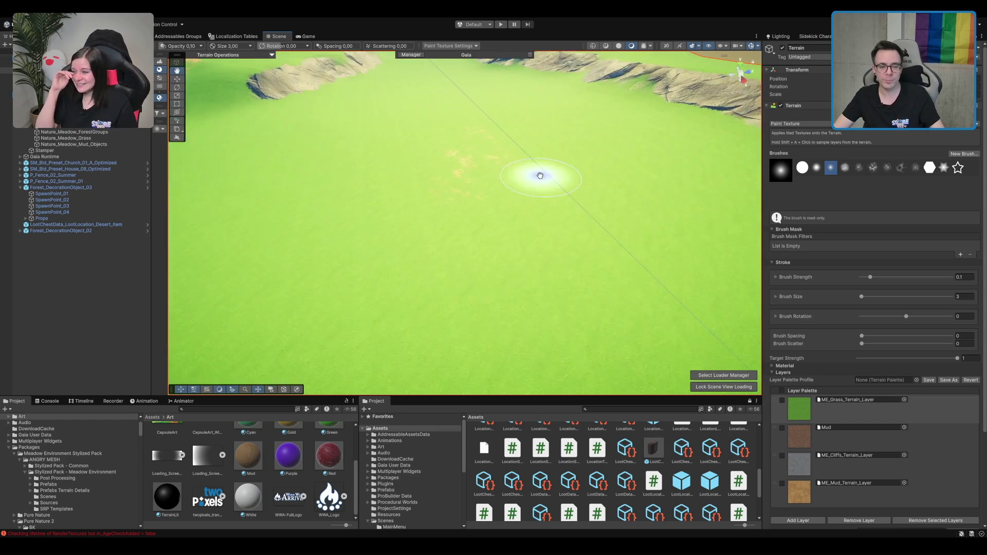
{"action": "mouse_move", "coordinate": [504, 194]}
{"action": "left_mouse_down"}
{"action": "mouse_move", "coordinate": [562, 72]}
{"action": "mouse_move", "coordinate": [524, 208]}
{"action": "left_mouse_up"}
{"action": "scroll", "coordinate": [540, 154], "scroll_direction": "up", "scroll_amount": 2}
{"action": "scroll", "coordinate": [525, 208], "scroll_direction": "up", "scroll_amount": 2}
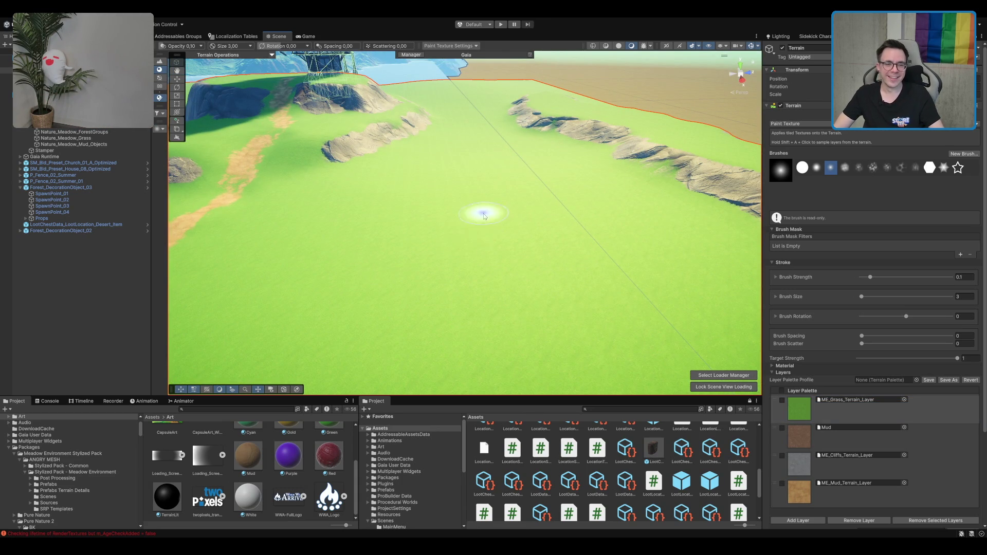
{"action": "mouse_move", "coordinate": [482, 210]}
{"action": "left_mouse_down"}
{"action": "mouse_move", "coordinate": [377, 241]}
{"action": "mouse_move", "coordinate": [553, 172]}
{"action": "mouse_move", "coordinate": [482, 213]}
{"action": "mouse_move", "coordinate": [547, 210]}
{"action": "mouse_move", "coordinate": [538, 217]}
{"action": "left_mouse_up"}
{"action": "left_click_drag", "start_coordinate": [473, 243], "coordinate": [415, 255]}
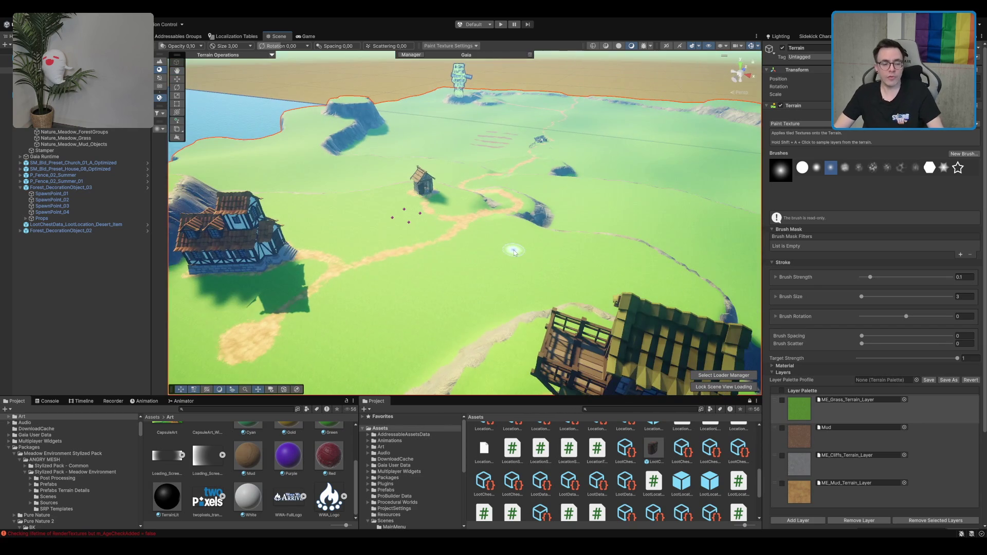
{"action": "key", "text": "w"}
{"action": "scroll", "coordinate": [414, 255], "scroll_direction": "up", "scroll_amount": 2}
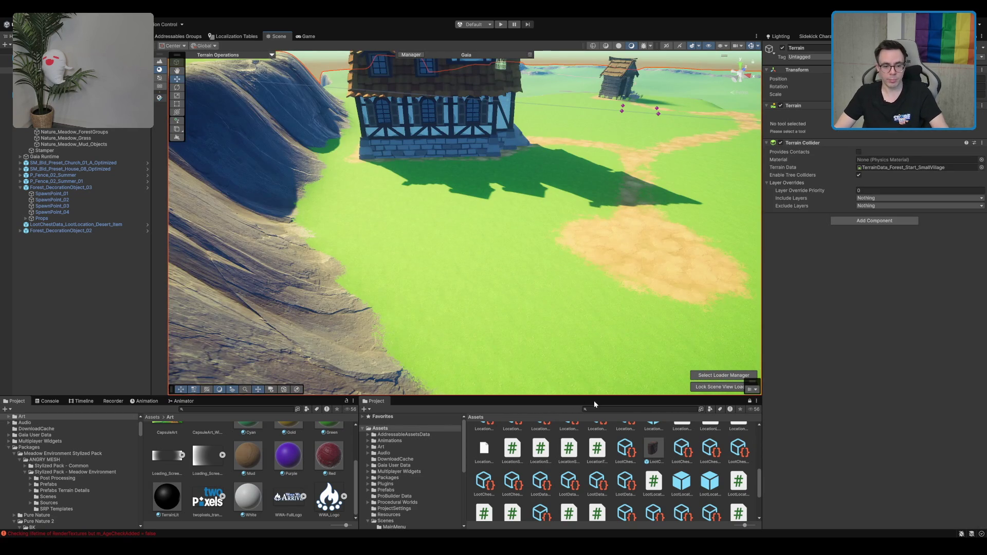
Try placing a jewellery box from the search results, then delete it.
{"action": "left_click_drag", "start_coordinate": [698, 219], "coordinate": [647, 229]}
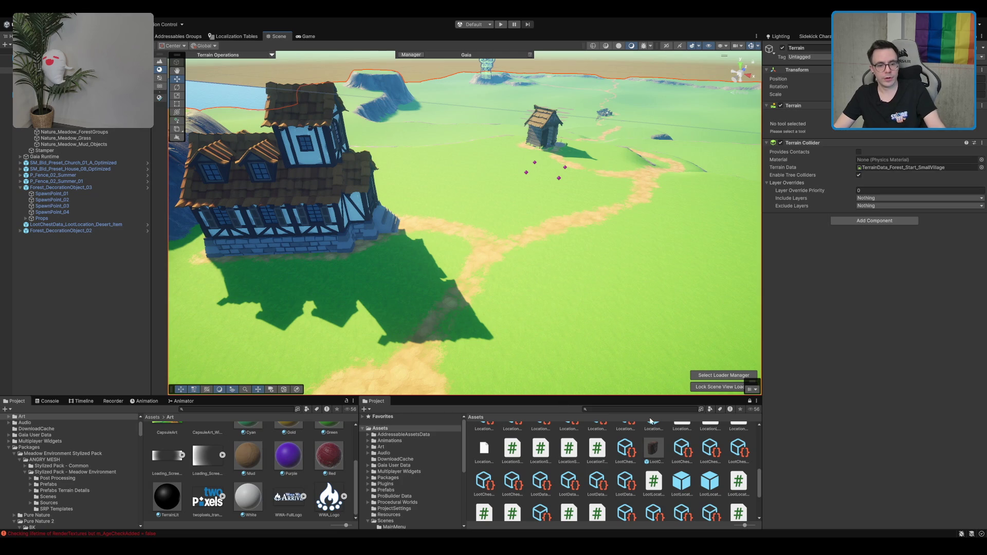
{"action": "type", "text": "well"}
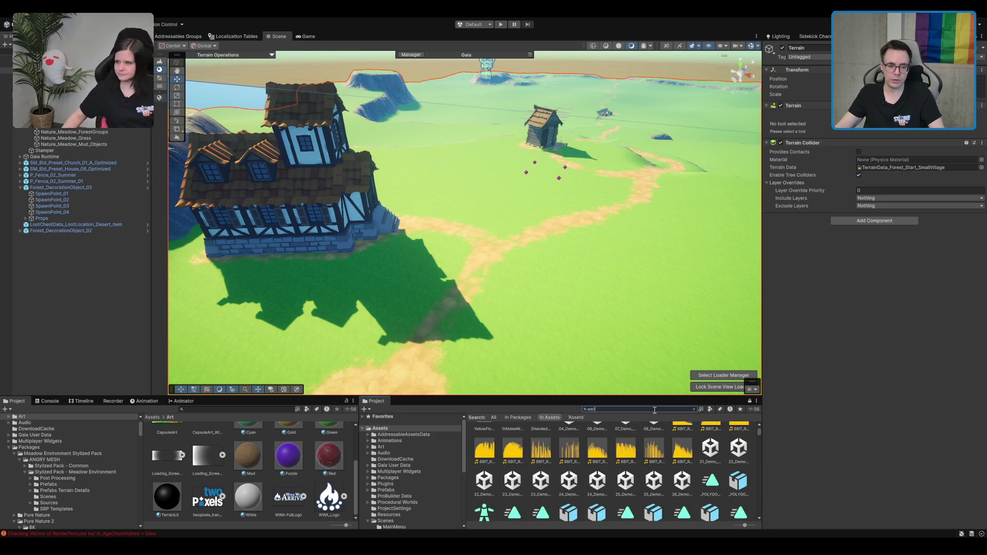
{"action": "left_click_drag", "start_coordinate": [704, 197], "coordinate": [666, 223]}
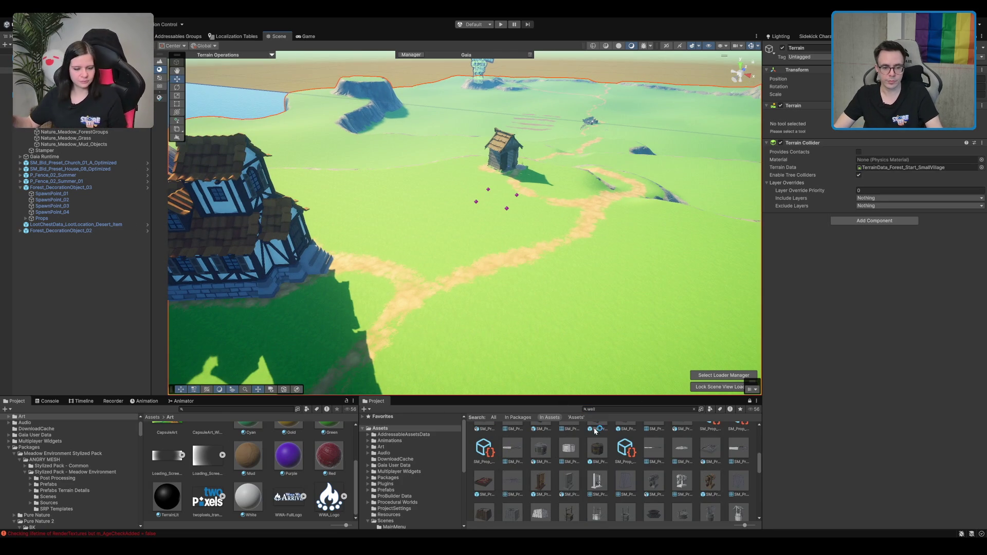
{"action": "left_click", "coordinate": [597, 451]}
{"action": "left_click_drag", "start_coordinate": [528, 279], "coordinate": [530, 281]}
{"action": "key", "text": "f"}
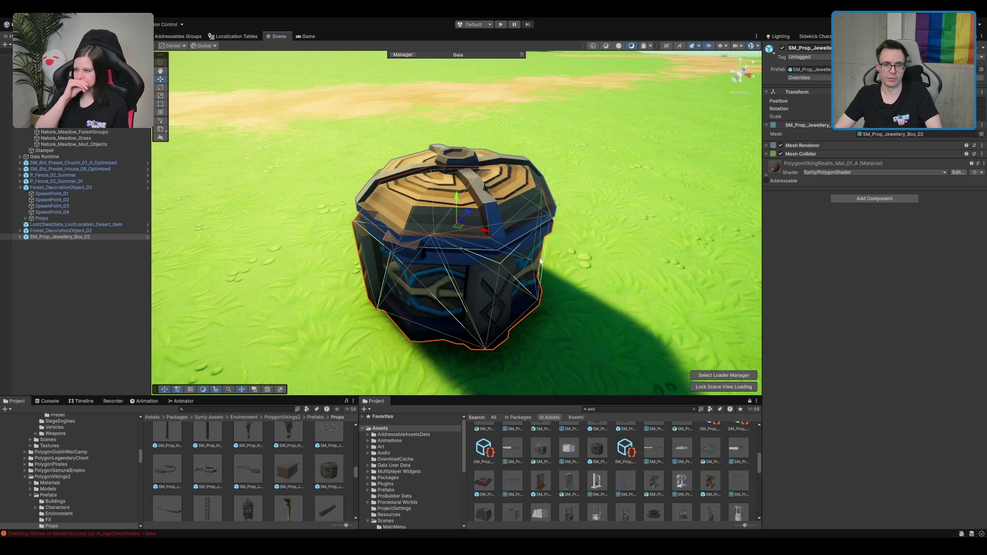
{"action": "key", "text": "Delete"}
Place the SM_Prop_Well_01 stone well onto the grass and frame it.
{"action": "scroll", "coordinate": [613, 440], "scroll_direction": "down", "scroll_amount": 2}
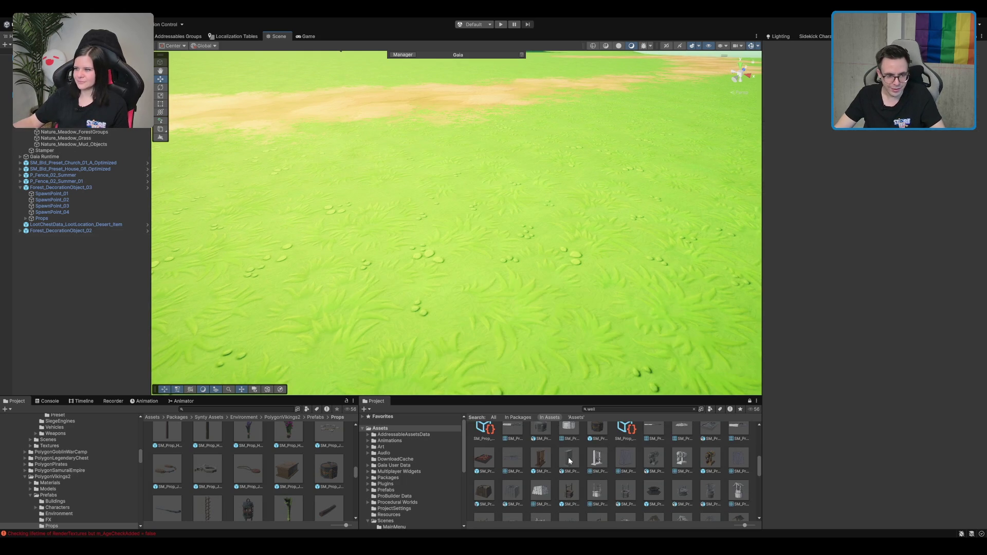
{"action": "left_click", "coordinate": [482, 479]}
{"action": "mouse_move", "coordinate": [843, 478]}
{"action": "left_mouse_down"}
{"action": "mouse_move", "coordinate": [825, 490]}
{"action": "mouse_move", "coordinate": [825, 457]}
{"action": "left_mouse_up"}
{"action": "scroll", "coordinate": [700, 456], "scroll_direction": "down", "scroll_amount": 1}
{"action": "left_click", "coordinate": [575, 446]}
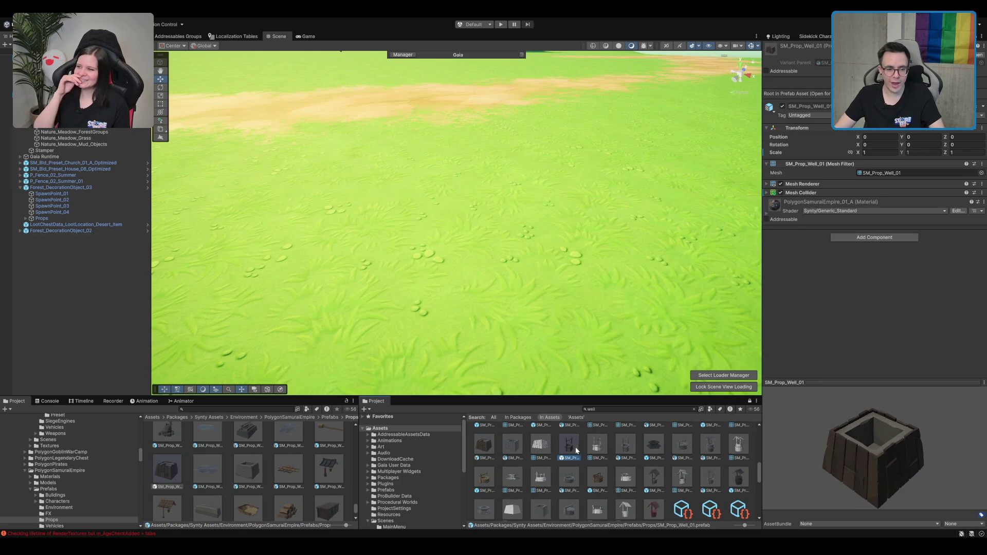
{"action": "left_click", "coordinate": [470, 472]}
{"action": "left_click", "coordinate": [483, 476]}
{"action": "mouse_move", "coordinate": [484, 477]}
{"action": "left_mouse_down"}
{"action": "mouse_move", "coordinate": [474, 143]}
{"action": "mouse_move", "coordinate": [498, 158]}
{"action": "mouse_move", "coordinate": [541, 235]}
{"action": "mouse_move", "coordinate": [508, 201]}
{"action": "mouse_move", "coordinate": [490, 202]}
{"action": "mouse_move", "coordinate": [529, 185]}
{"action": "left_mouse_up"}
{"action": "key", "text": "f"}
{"action": "scroll", "coordinate": [471, 140], "scroll_direction": "down", "scroll_amount": 5}
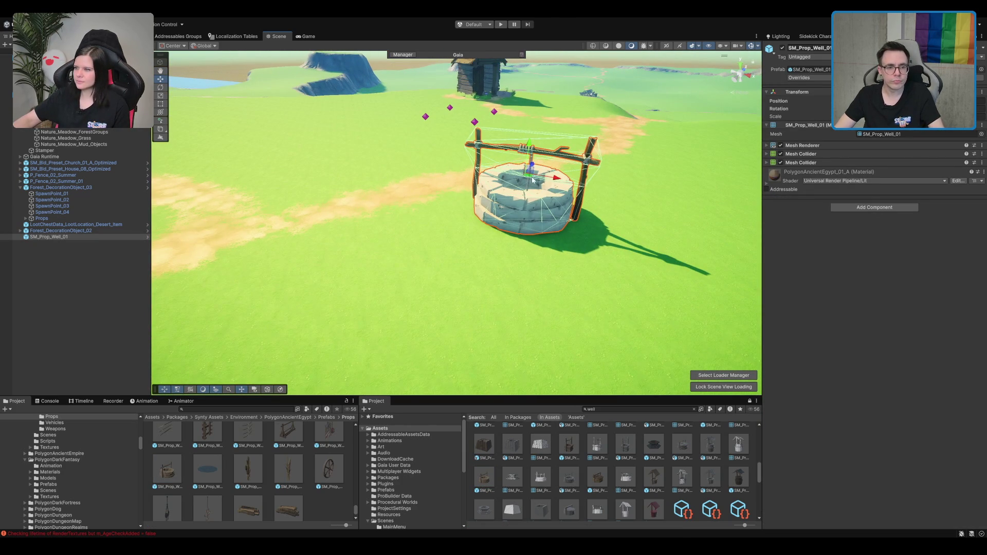
{"action": "key", "text": "f"}
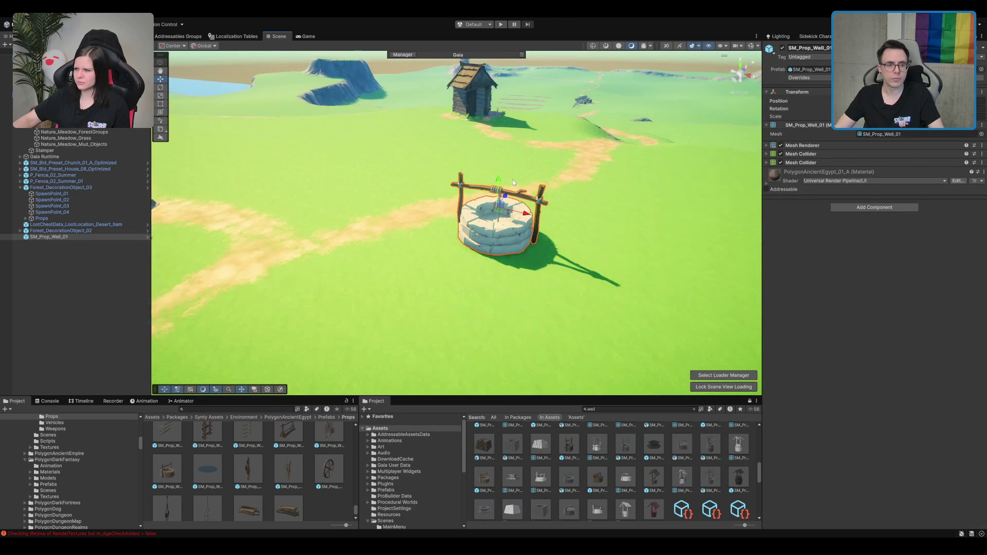
Place SM_Prop_Well_02 beside the first well.
{"action": "scroll", "coordinate": [549, 250], "scroll_direction": "down", "scroll_amount": 3}
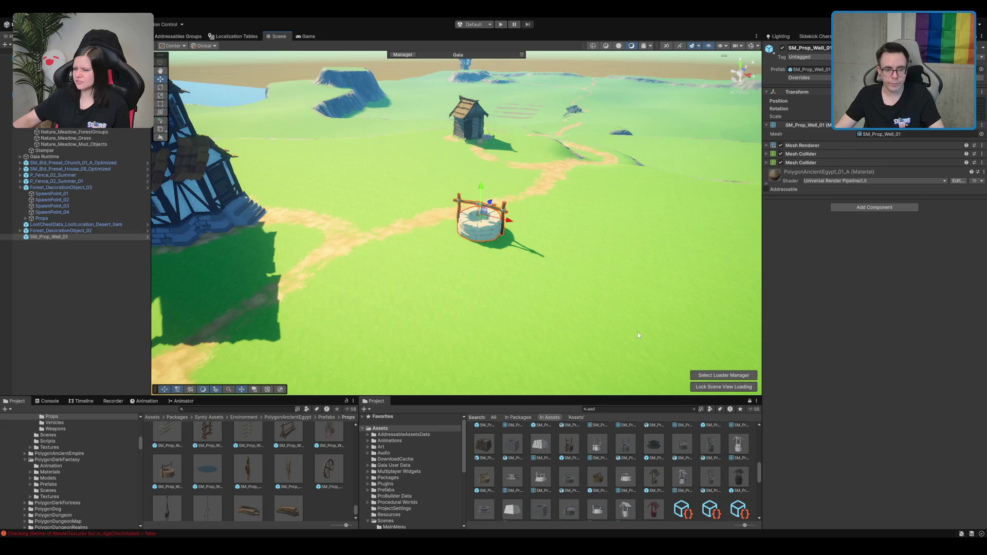
{"action": "scroll", "coordinate": [638, 335], "scroll_direction": "up", "scroll_amount": 8}
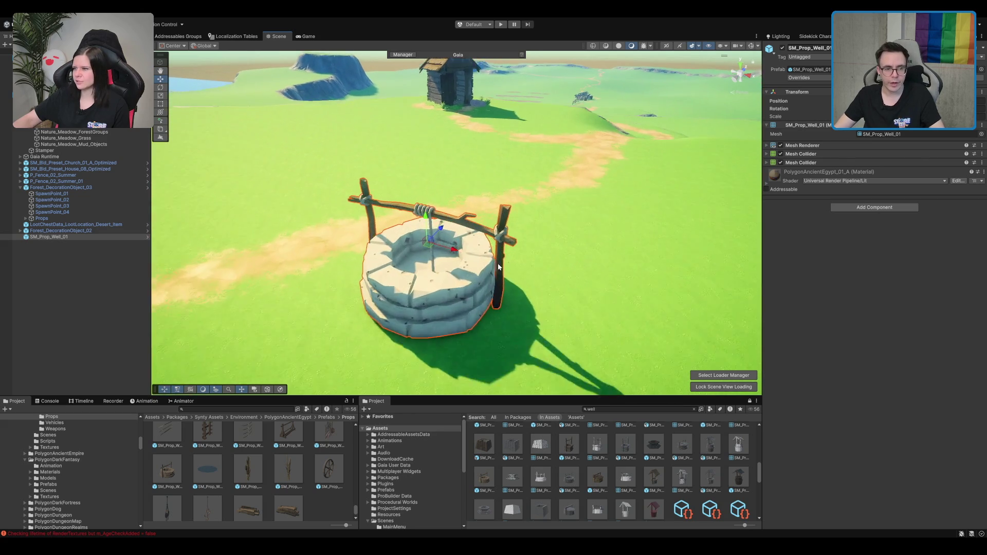
{"action": "scroll", "coordinate": [498, 267], "scroll_direction": "up", "scroll_amount": 8}
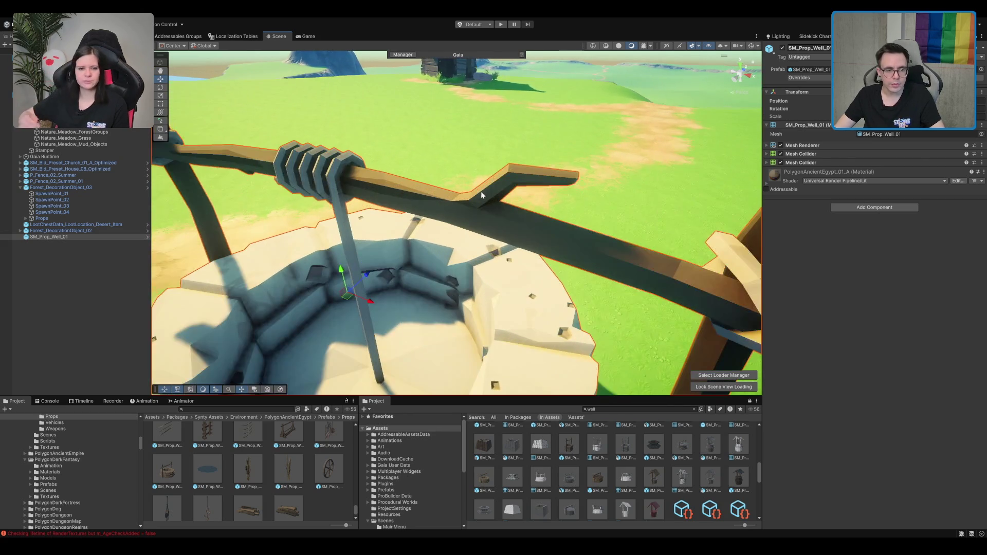
{"action": "scroll", "coordinate": [560, 145], "scroll_direction": "down", "scroll_amount": 5}
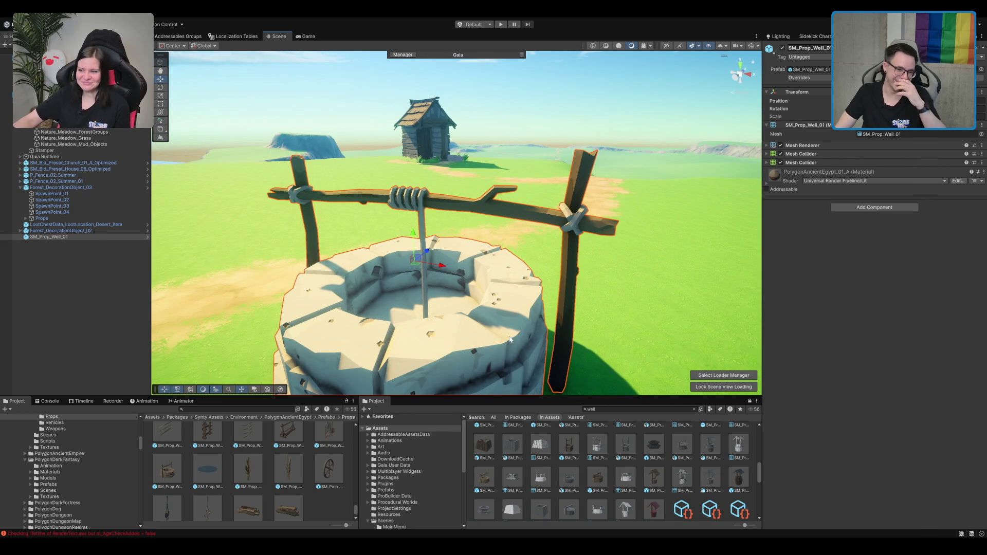
{"action": "scroll", "coordinate": [509, 337], "scroll_direction": "down", "scroll_amount": 2}
{"action": "scroll", "coordinate": [694, 450], "scroll_direction": "down", "scroll_amount": 2}
{"action": "scroll", "coordinate": [580, 235], "scroll_direction": "down", "scroll_amount": 10}
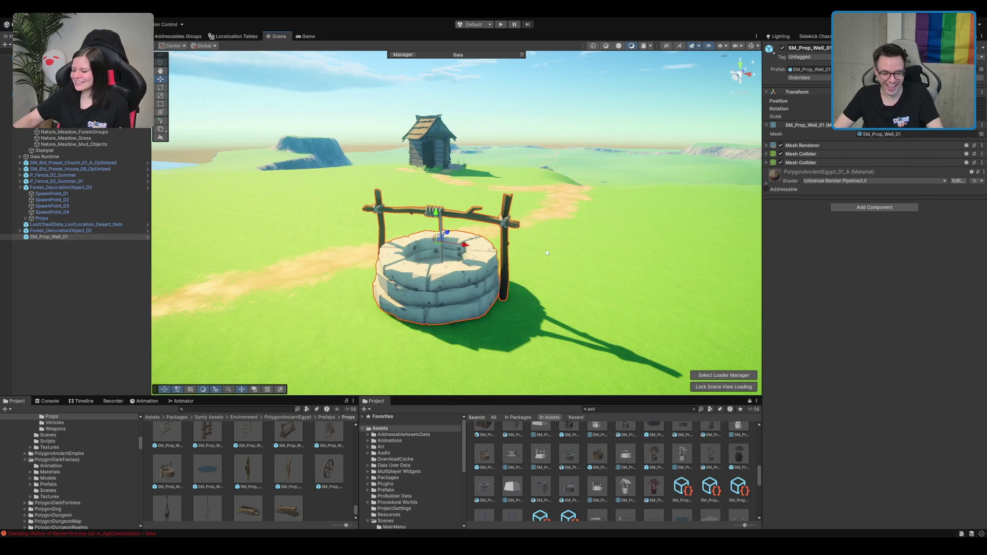
{"action": "mouse_move", "coordinate": [649, 457]}
{"action": "left_mouse_down"}
{"action": "mouse_move", "coordinate": [437, 263]}
{"action": "mouse_move", "coordinate": [399, 260]}
{"action": "left_mouse_up"}
{"action": "key", "text": "f"}
Try the dark SM_Prop_Well_03 and red-roofed wells, remove both, and clear the well search.
{"action": "mouse_move", "coordinate": [738, 461]}
{"action": "left_mouse_down"}
{"action": "mouse_move", "coordinate": [375, 287]}
{"action": "mouse_move", "coordinate": [252, 316]}
{"action": "left_mouse_up"}
{"action": "key", "text": "Delete"}
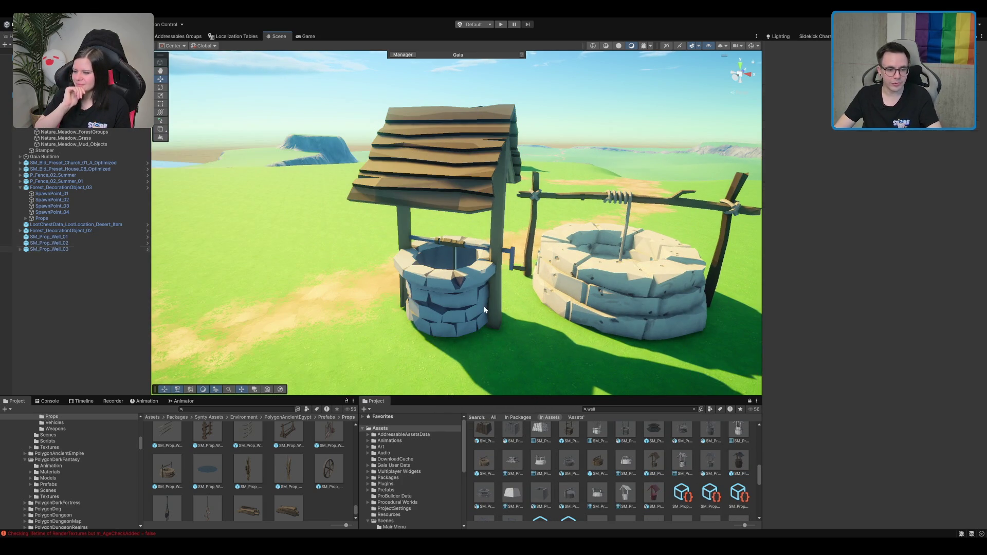
{"action": "left_click_drag", "start_coordinate": [656, 499], "coordinate": [323, 330]}
{"action": "key", "text": "Delete"}
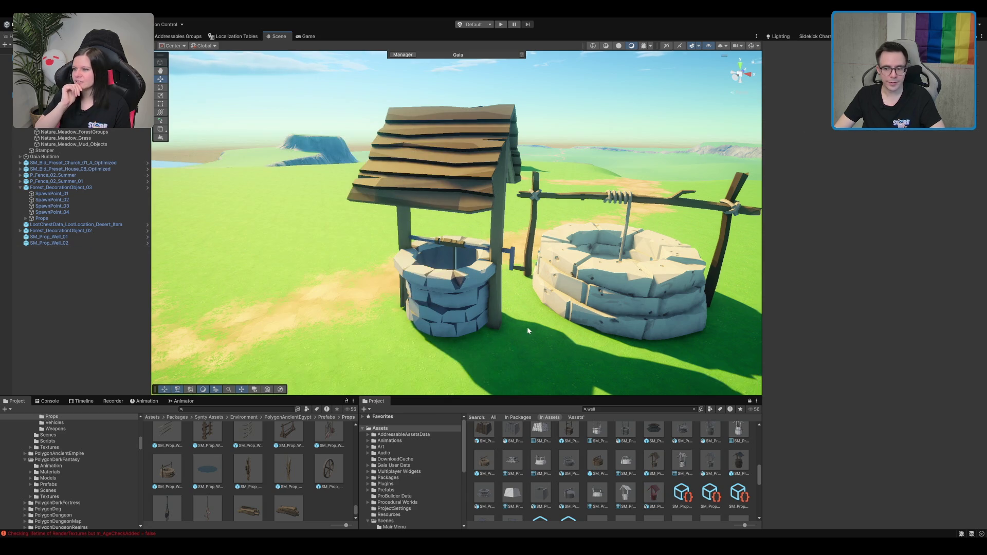
{"action": "scroll", "coordinate": [521, 303], "scroll_direction": "down", "scroll_amount": 2}
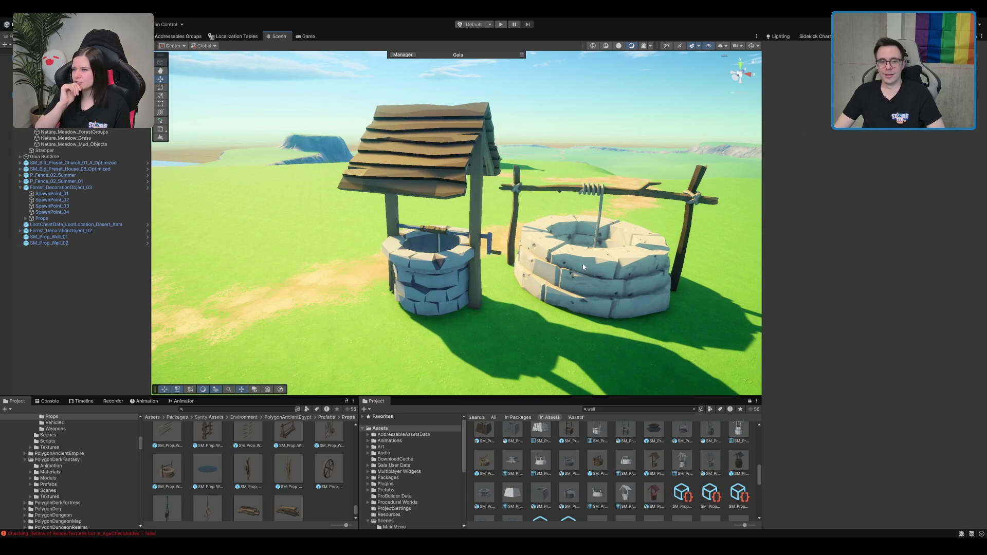
{"action": "scroll", "coordinate": [583, 266], "scroll_direction": "down", "scroll_amount": 3}
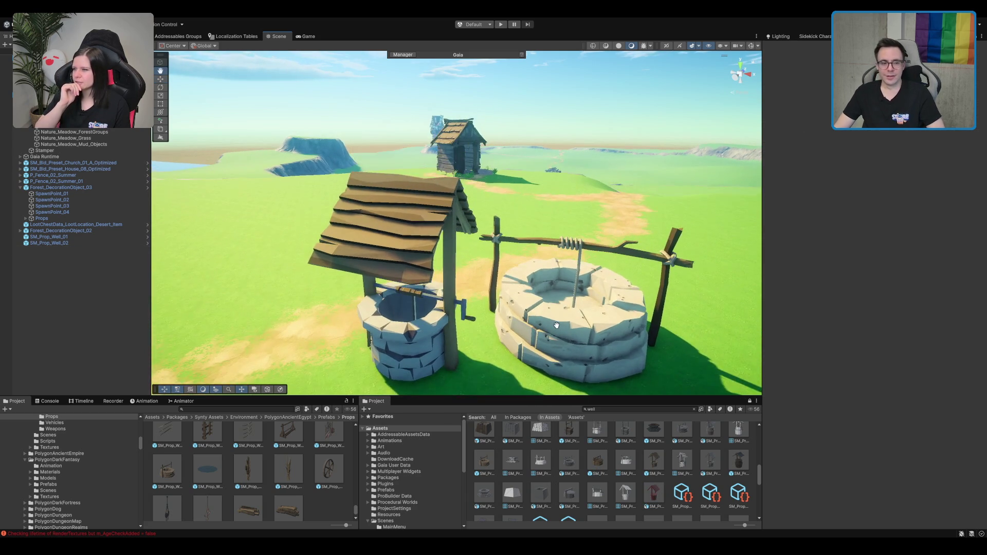
{"action": "scroll", "coordinate": [535, 305], "scroll_direction": "up", "scroll_amount": 2}
{"action": "scroll", "coordinate": [562, 335], "scroll_direction": "down", "scroll_amount": 2}
{"action": "scroll", "coordinate": [565, 334], "scroll_direction": "up", "scroll_amount": 2}
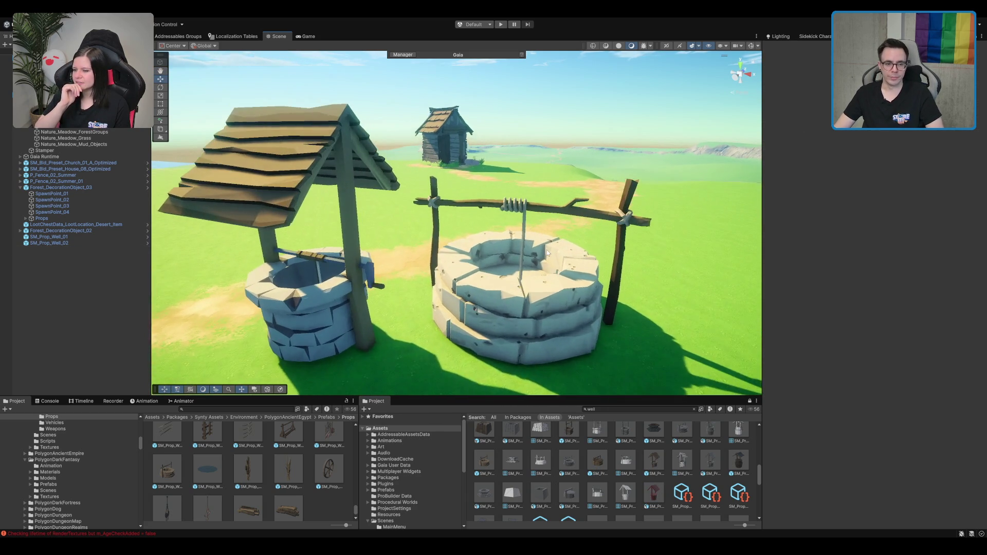
{"action": "scroll", "coordinate": [572, 332], "scroll_direction": "down", "scroll_amount": 2}
{"action": "scroll", "coordinate": [442, 461], "scroll_direction": "down", "scroll_amount": 3}
{"action": "left_click", "coordinate": [406, 443]}
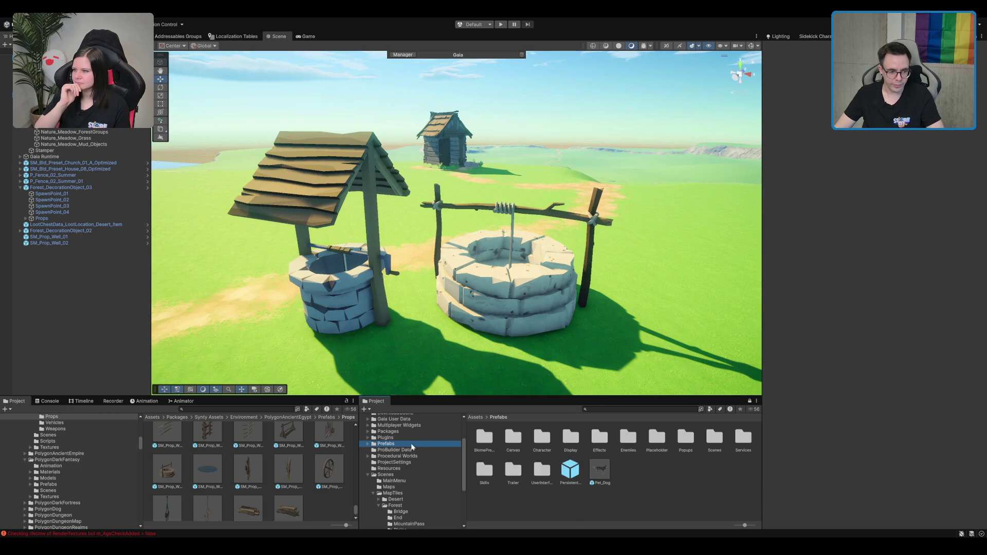
Drop the DefaultElvnHunter character into the scene, then undo it back onto open grass.
{"action": "left_click", "coordinate": [447, 462]}
{"action": "key", "text": "Down"}
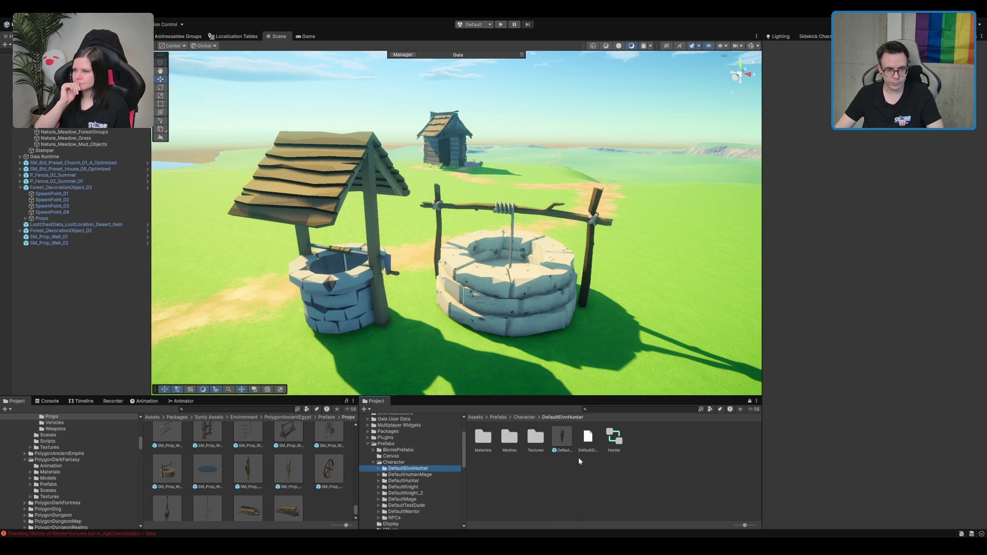
{"action": "mouse_move", "coordinate": [562, 440]}
{"action": "left_mouse_down"}
{"action": "mouse_move", "coordinate": [506, 236]}
{"action": "mouse_move", "coordinate": [505, 255]}
{"action": "mouse_move", "coordinate": [506, 224]}
{"action": "mouse_move", "coordinate": [506, 257]}
{"action": "left_mouse_up"}
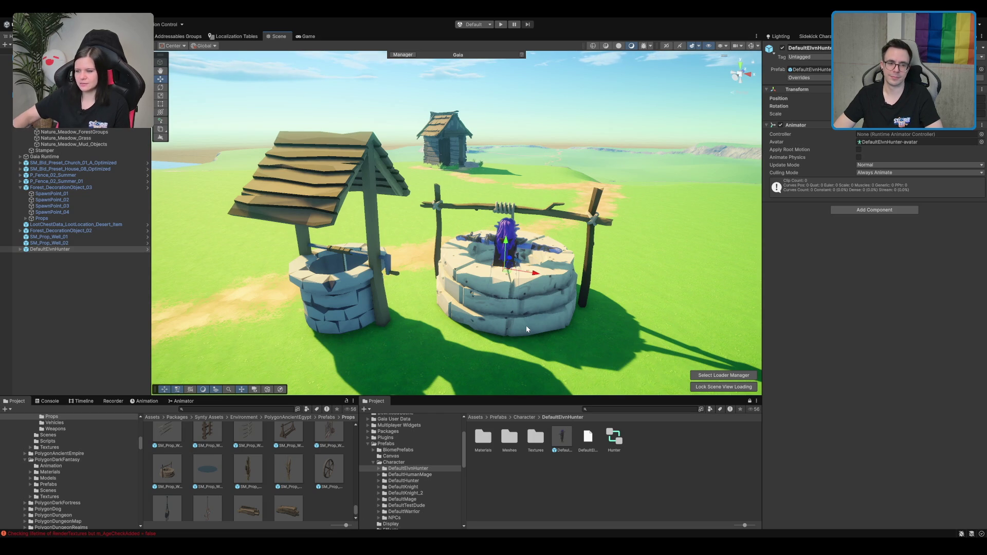
{"action": "scroll", "coordinate": [527, 326], "scroll_direction": "up", "scroll_amount": 3}
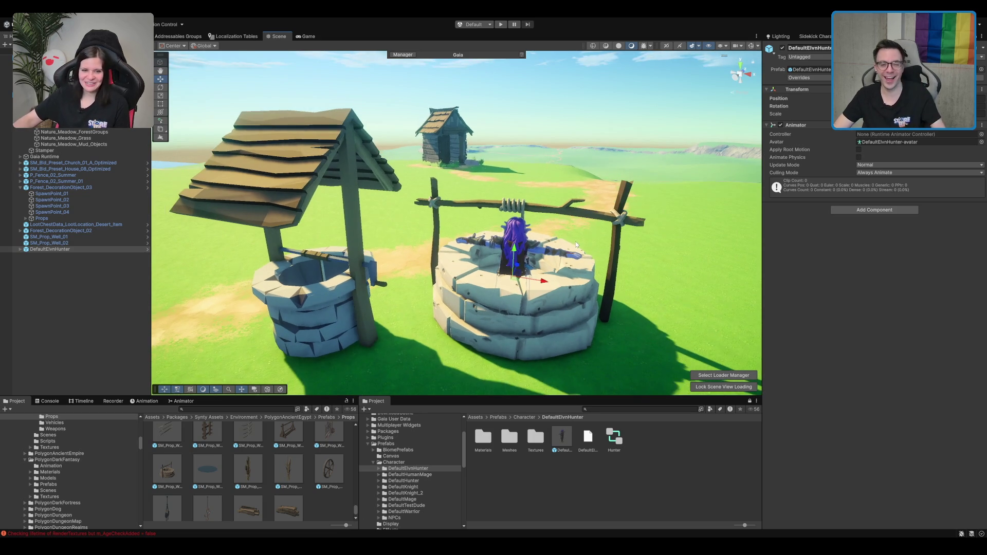
{"action": "left_click_drag", "start_coordinate": [576, 245], "coordinate": [529, 222]}
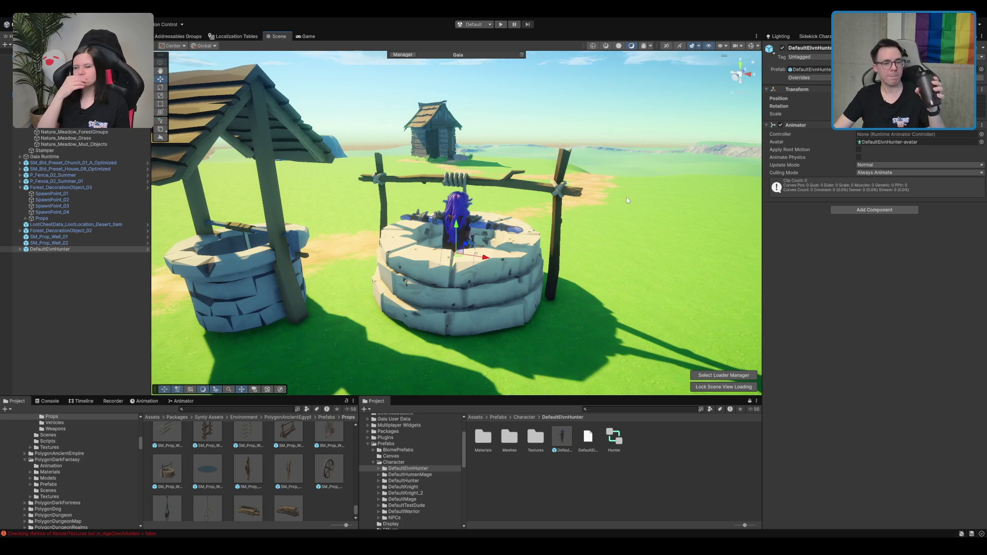
{"action": "scroll", "coordinate": [626, 201], "scroll_direction": "down", "scroll_amount": 10}
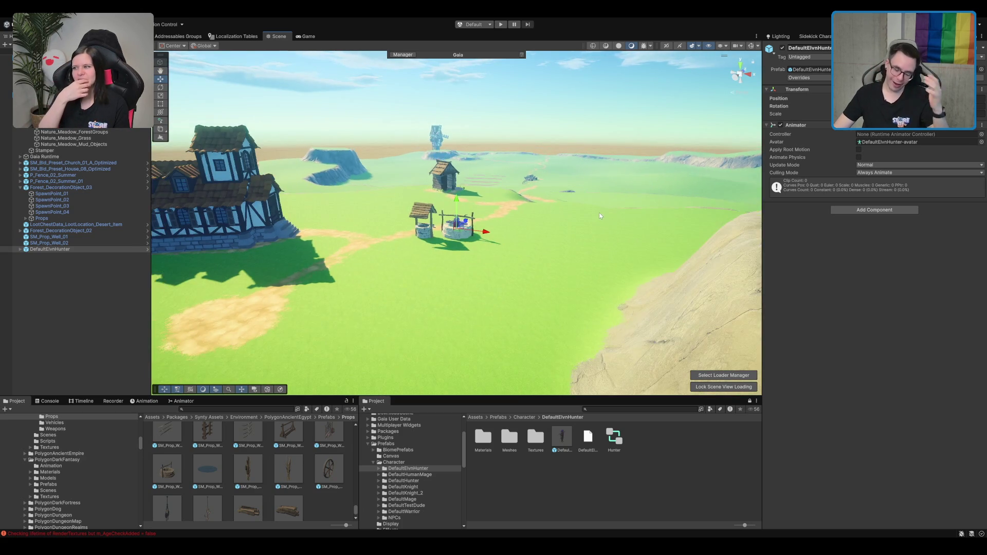
{"action": "mouse_move", "coordinate": [599, 216]}
{"action": "left_mouse_down"}
{"action": "mouse_move", "coordinate": [581, 213]}
{"action": "mouse_move", "coordinate": [469, 291]}
{"action": "left_mouse_up"}
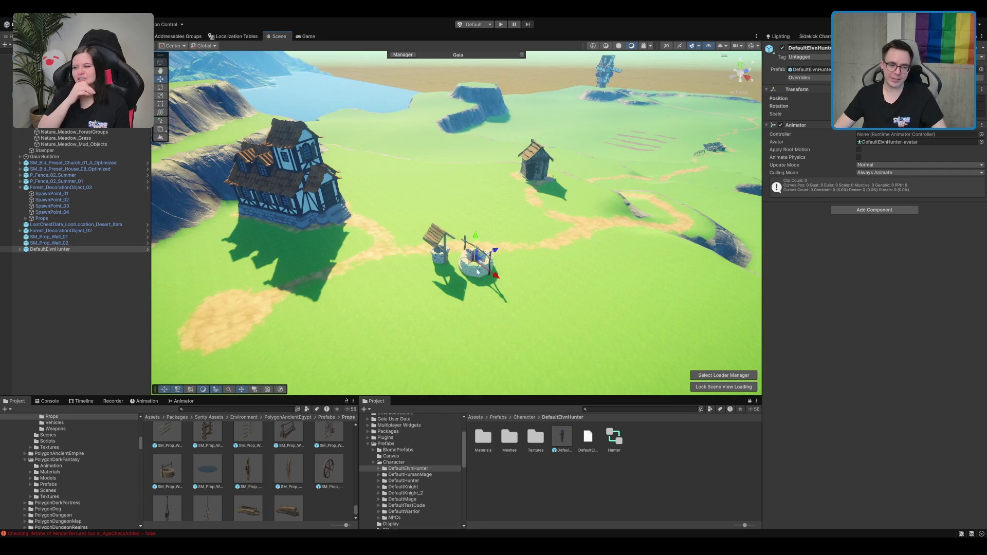
{"action": "key", "text": "ctrl+z"}
{"action": "key", "text": "ctrl+z"}
{"action": "key", "text": "ctrl+z"}
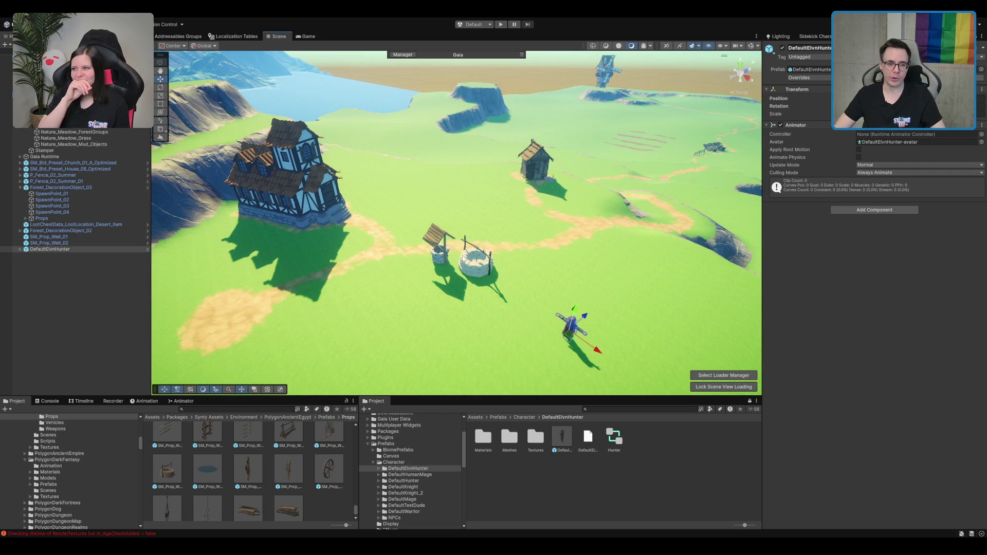
Move the round stone well away from the roofed well and review the village overview.
{"action": "left_click", "coordinate": [487, 269]}
{"action": "mouse_move", "coordinate": [481, 267]}
{"action": "left_mouse_down"}
{"action": "mouse_move", "coordinate": [438, 211]}
{"action": "mouse_move", "coordinate": [455, 217]}
{"action": "left_mouse_up"}
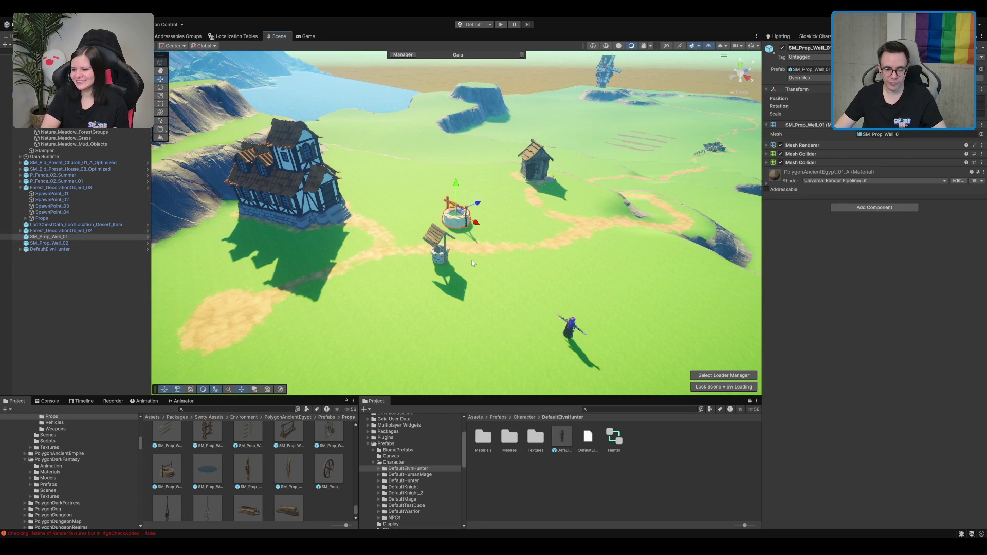
{"action": "scroll", "coordinate": [472, 262], "scroll_direction": "up", "scroll_amount": 3}
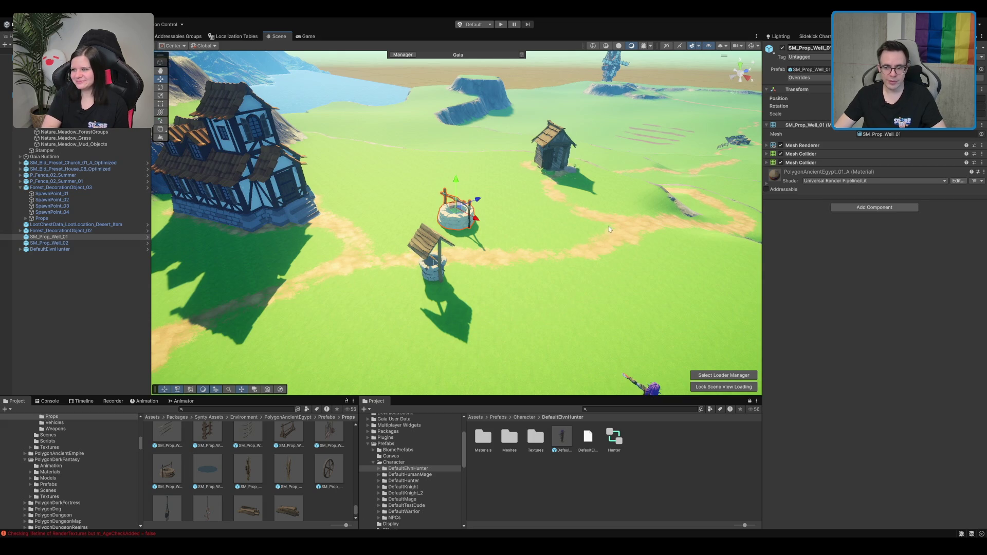
{"action": "scroll", "coordinate": [605, 230], "scroll_direction": "down", "scroll_amount": 2}
{"action": "mouse_move", "coordinate": [605, 229]}
{"action": "left_mouse_down"}
{"action": "mouse_move", "coordinate": [431, 179]}
{"action": "mouse_move", "coordinate": [409, 278]}
{"action": "mouse_move", "coordinate": [460, 293]}
{"action": "mouse_move", "coordinate": [504, 106]}
{"action": "mouse_move", "coordinate": [555, 177]}
{"action": "mouse_move", "coordinate": [515, 180]}
{"action": "mouse_move", "coordinate": [392, 241]}
{"action": "left_mouse_up"}
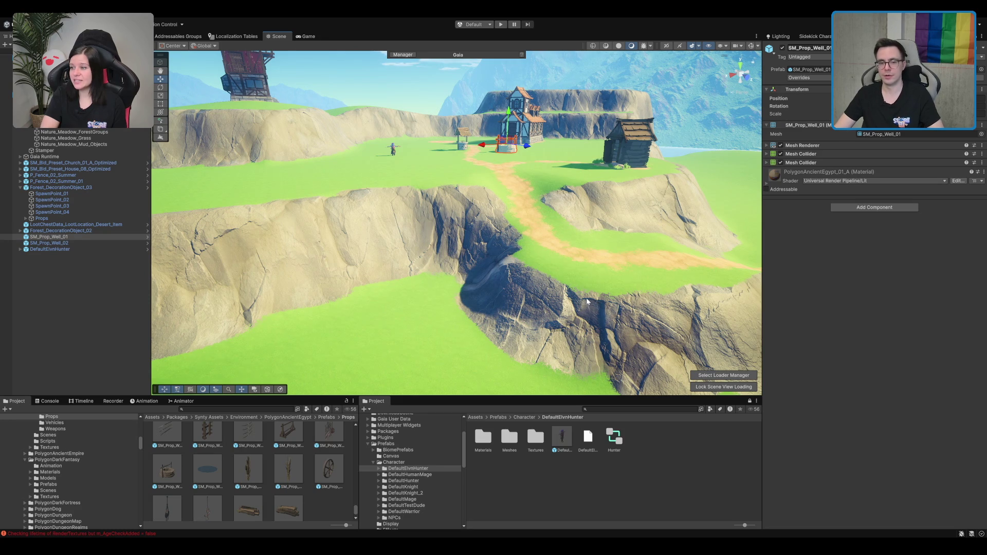
{"action": "mouse_move", "coordinate": [465, 153]}
{"action": "left_mouse_down"}
{"action": "mouse_move", "coordinate": [528, 245]}
{"action": "mouse_move", "coordinate": [631, 239]}
{"action": "mouse_move", "coordinate": [502, 246]}
{"action": "mouse_move", "coordinate": [426, 273]}
{"action": "mouse_move", "coordinate": [535, 231]}
{"action": "mouse_move", "coordinate": [548, 240]}
{"action": "mouse_move", "coordinate": [561, 216]}
{"action": "mouse_move", "coordinate": [627, 206]}
{"action": "left_mouse_up"}
{"action": "left_click", "coordinate": [568, 164]}
{"action": "mouse_move", "coordinate": [568, 164]}
{"action": "left_mouse_down"}
{"action": "mouse_move", "coordinate": [561, 201]}
{"action": "mouse_move", "coordinate": [531, 186]}
{"action": "left_mouse_up"}
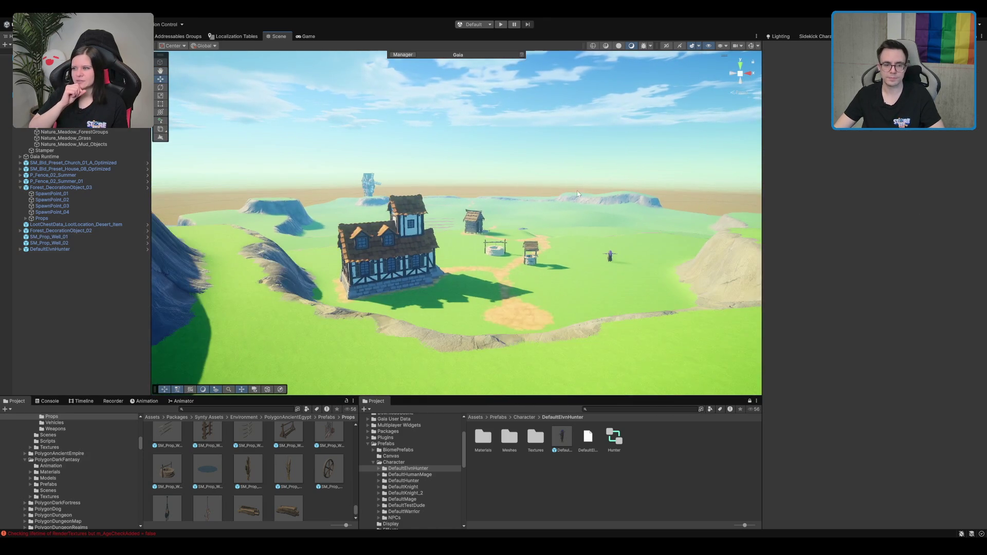
{"action": "left_click_drag", "start_coordinate": [645, 202], "coordinate": [615, 215]}
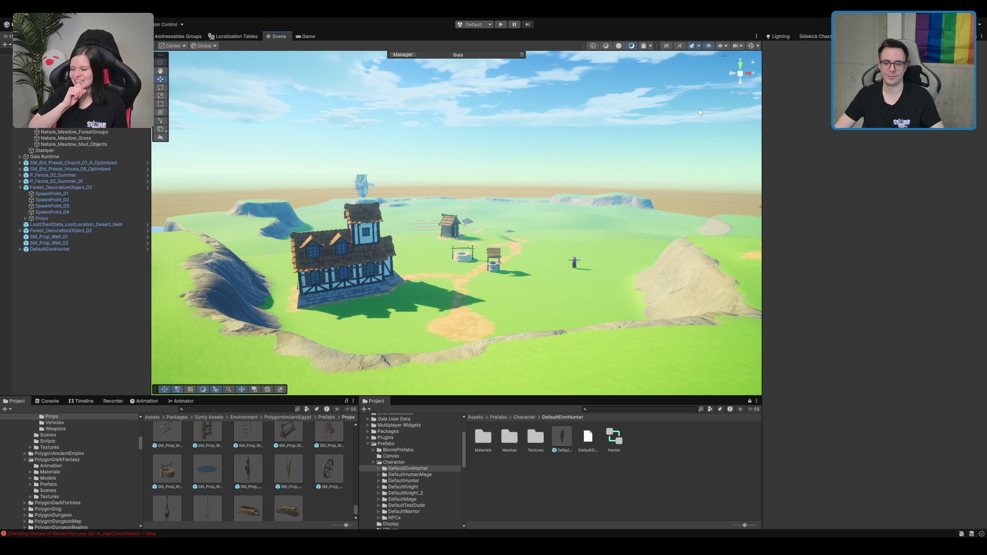
Select and frame the round stone well, looking down into it.
{"action": "scroll", "coordinate": [521, 329], "scroll_direction": "up", "scroll_amount": 5}
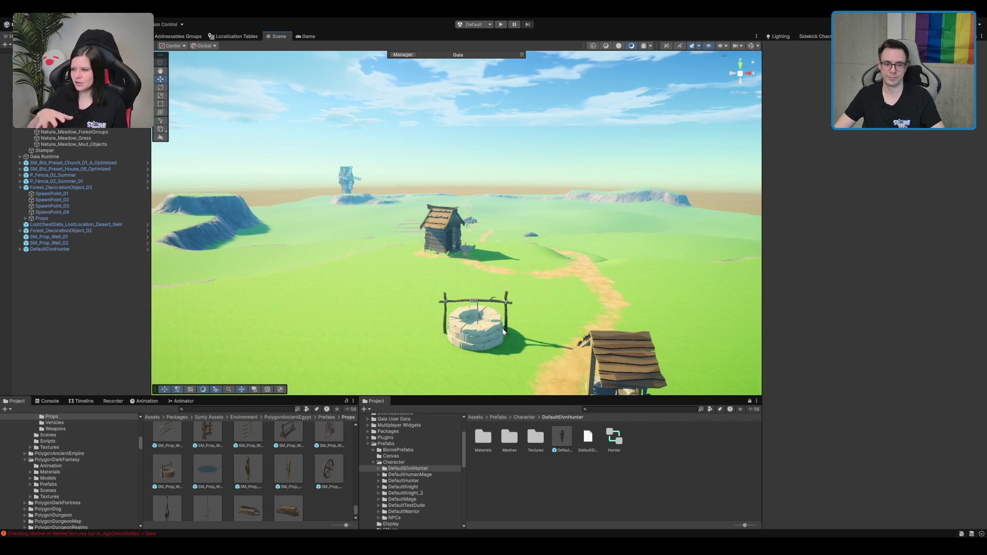
{"action": "left_click", "coordinate": [483, 324]}
{"action": "key", "text": "f"}
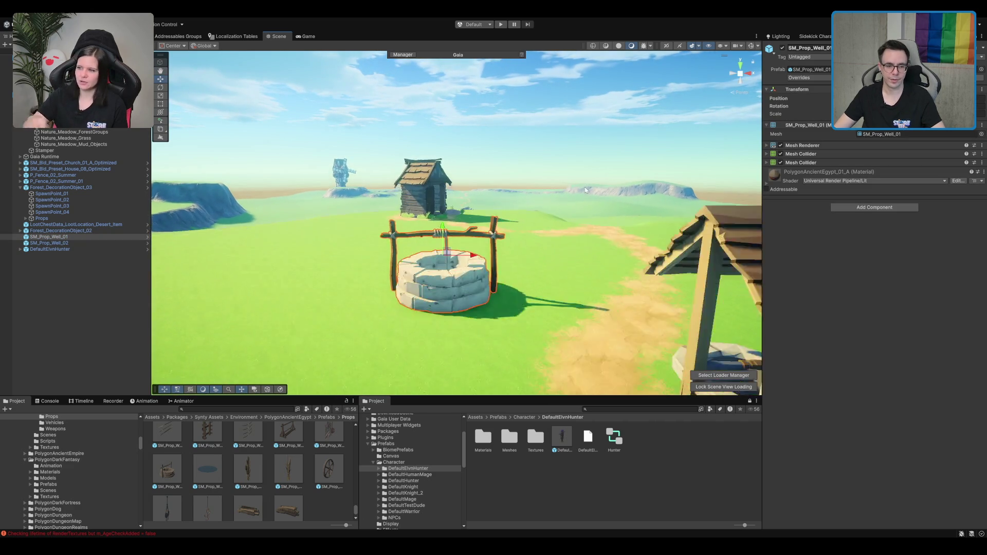
{"action": "mouse_move", "coordinate": [561, 210]}
{"action": "left_mouse_down"}
{"action": "mouse_move", "coordinate": [495, 186]}
{"action": "mouse_move", "coordinate": [501, 216]}
{"action": "left_mouse_up"}
{"action": "scroll", "coordinate": [504, 233], "scroll_direction": "up", "scroll_amount": 6}
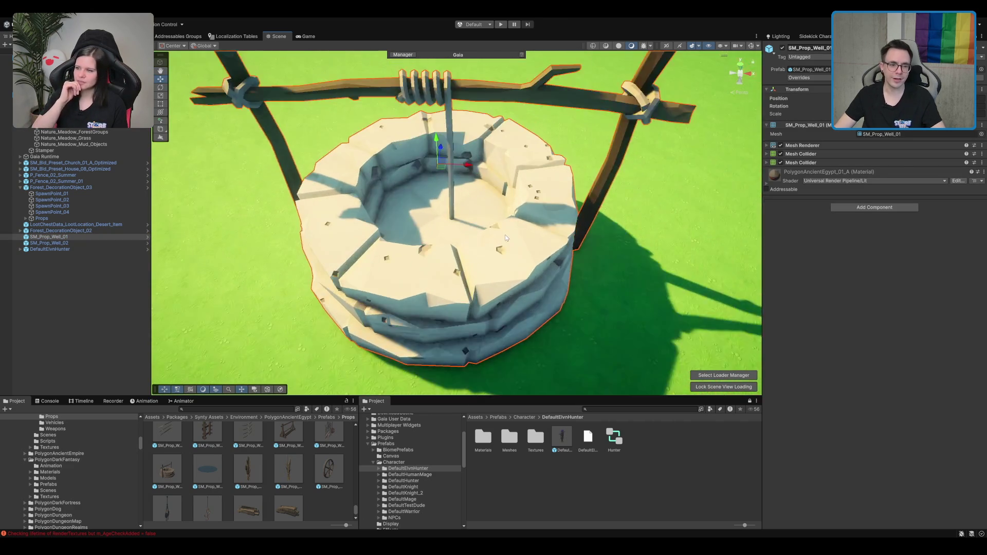
{"action": "left_click", "coordinate": [421, 218]}
{"action": "scroll", "coordinate": [499, 233], "scroll_direction": "down", "scroll_amount": 8}
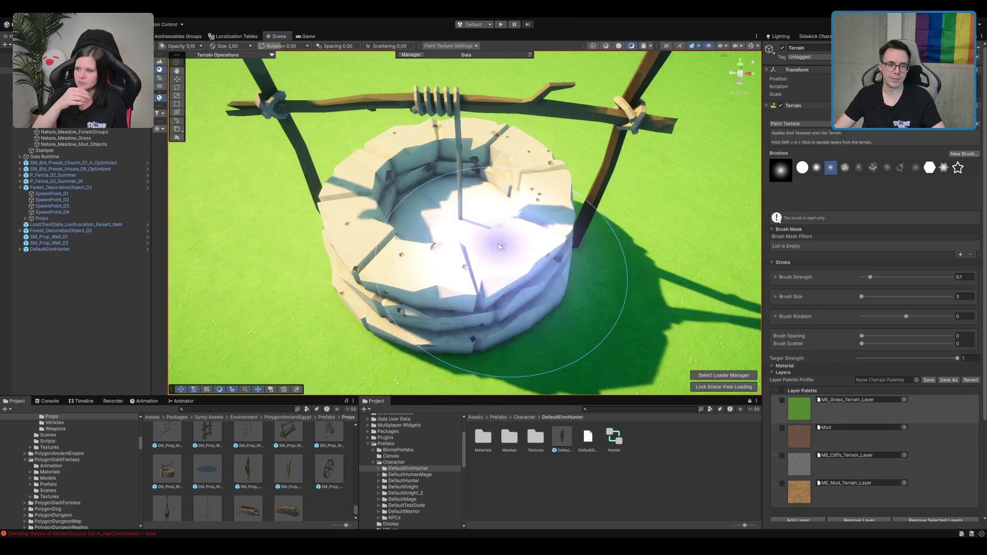
Frame the plank-roofed well, then ping SM_Prop_Well_02's source prefab from the Hierarchy.
{"action": "left_click", "coordinate": [547, 298]}
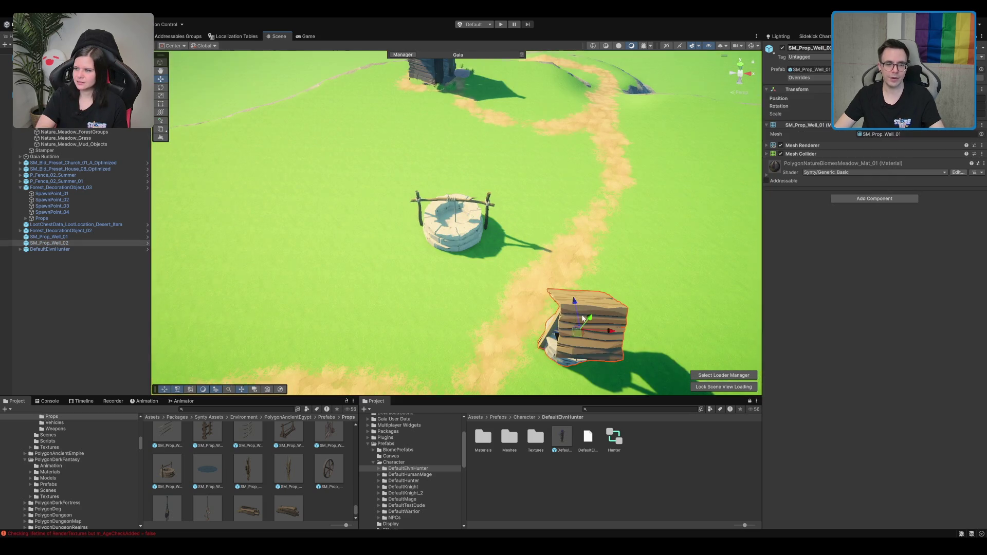
{"action": "key", "text": "f"}
{"action": "scroll", "coordinate": [519, 298], "scroll_direction": "down", "scroll_amount": 6}
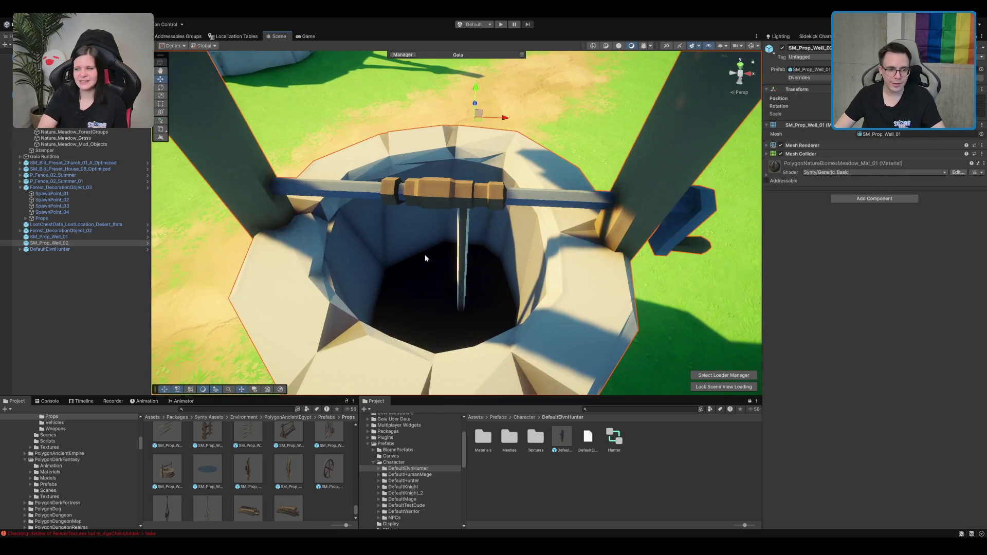
{"action": "left_click", "coordinate": [420, 285]}
{"action": "left_click", "coordinate": [455, 288]}
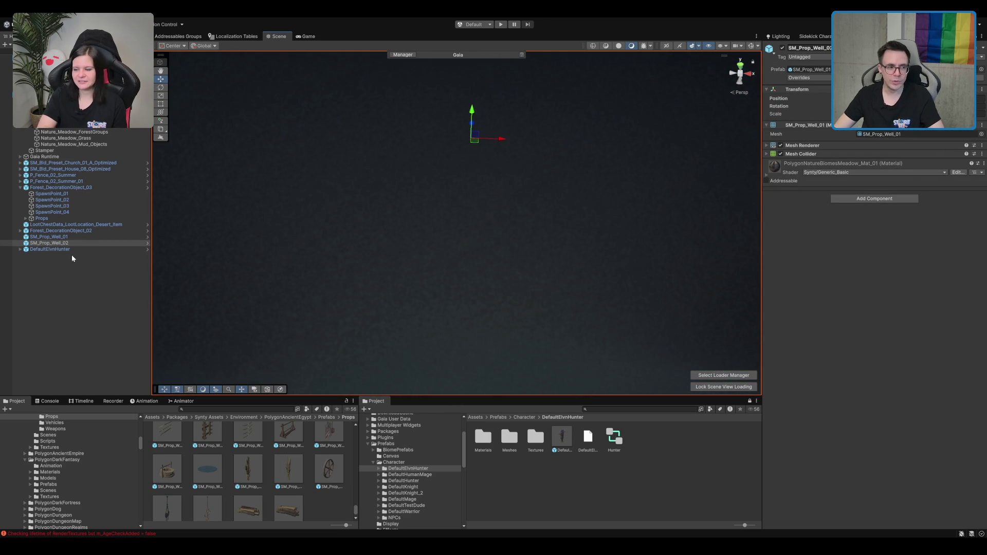
{"action": "left_click", "coordinate": [82, 242]}
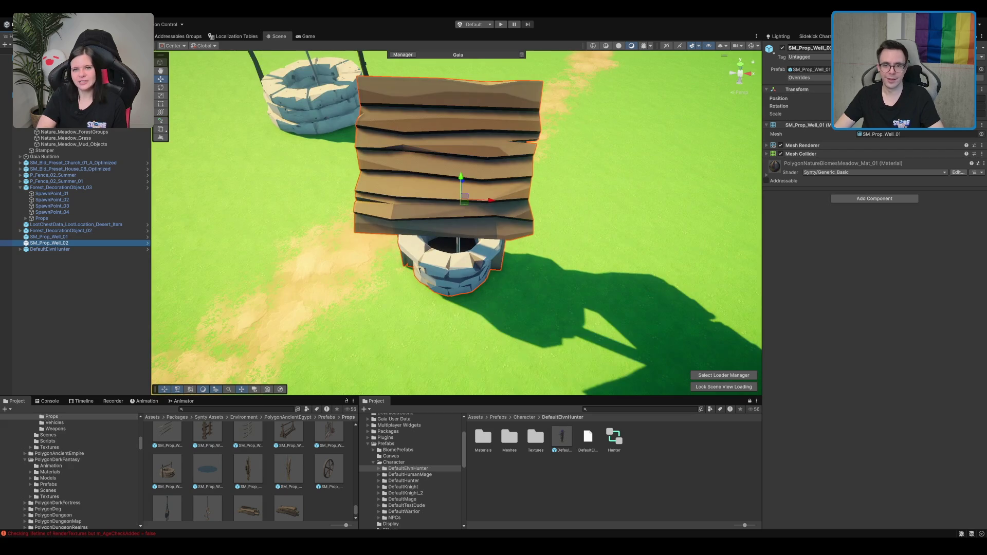
{"action": "left_click", "coordinate": [880, 69]}
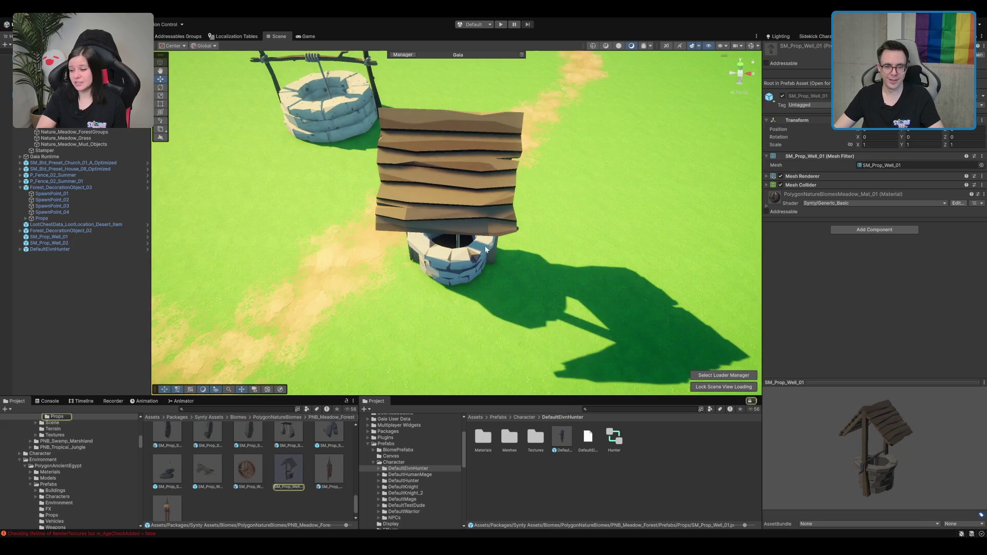
Place the SM_Prop_Sword_Stone_01 sword-in-stone prop on the grass.
{"action": "scroll", "coordinate": [290, 481], "scroll_direction": "down", "scroll_amount": 1}
{"action": "left_click", "coordinate": [162, 458]}
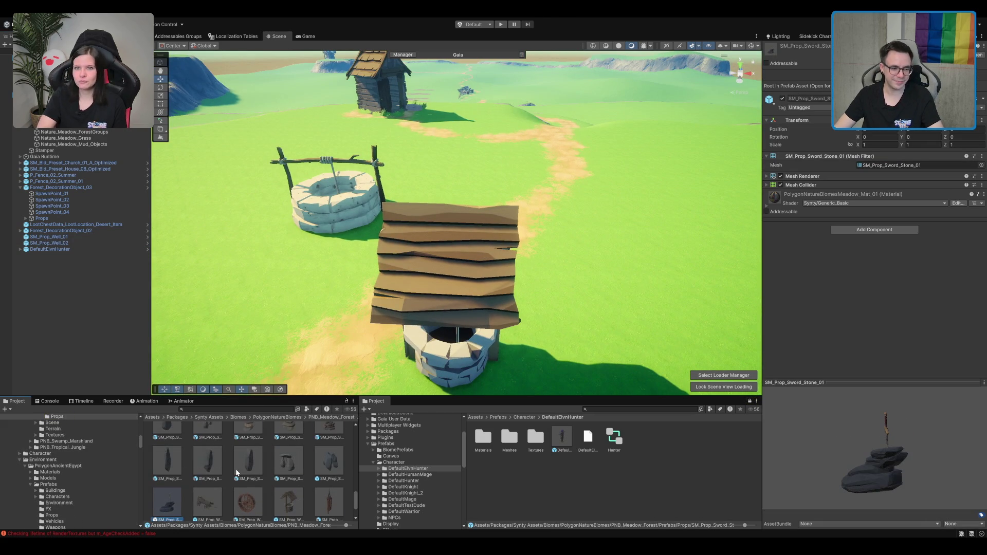
{"action": "scroll", "coordinate": [242, 468], "scroll_direction": "up", "scroll_amount": 2}
{"action": "mouse_move", "coordinate": [178, 475]}
{"action": "left_mouse_down"}
{"action": "mouse_move", "coordinate": [573, 207]}
{"action": "mouse_move", "coordinate": [574, 218]}
{"action": "left_mouse_up"}
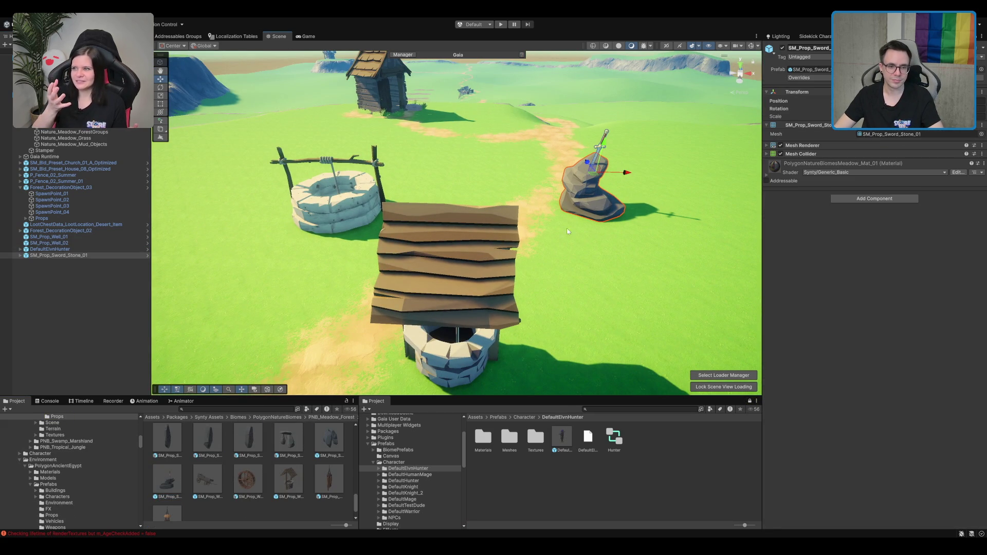
Search project assets for 'Well' and swap the plank-roofed well for SM_Env_Camp_Well_01.
{"action": "left_click", "coordinate": [501, 326]}
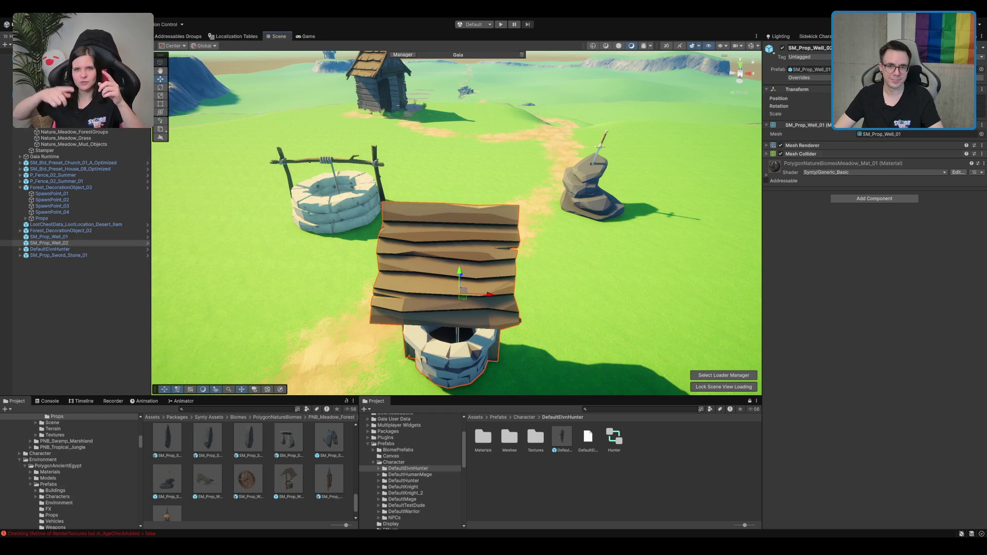
{"action": "scroll", "coordinate": [288, 478], "scroll_direction": "down", "scroll_amount": 1}
{"action": "left_click", "coordinate": [289, 469]}
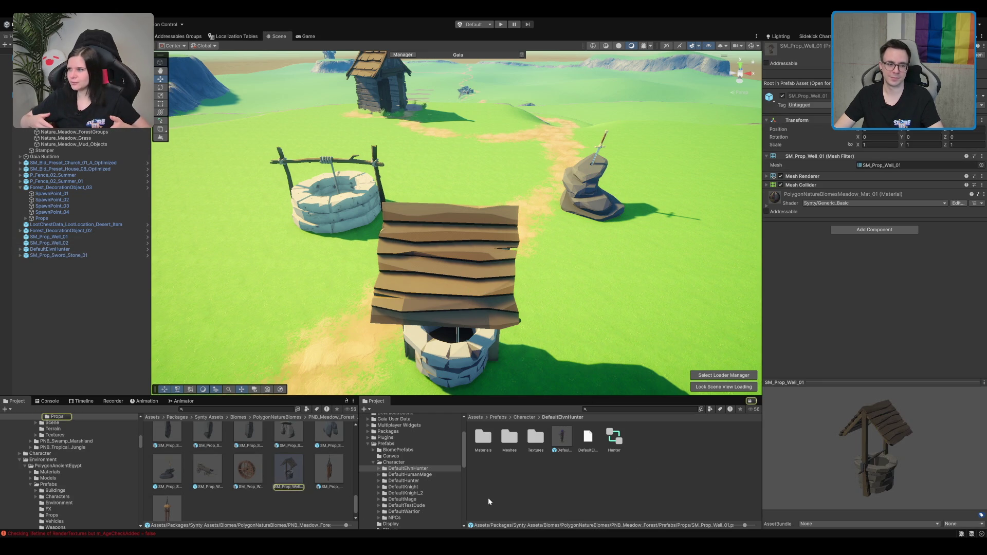
{"action": "left_click", "coordinate": [659, 409]}
{"action": "type", "text": "Well"}
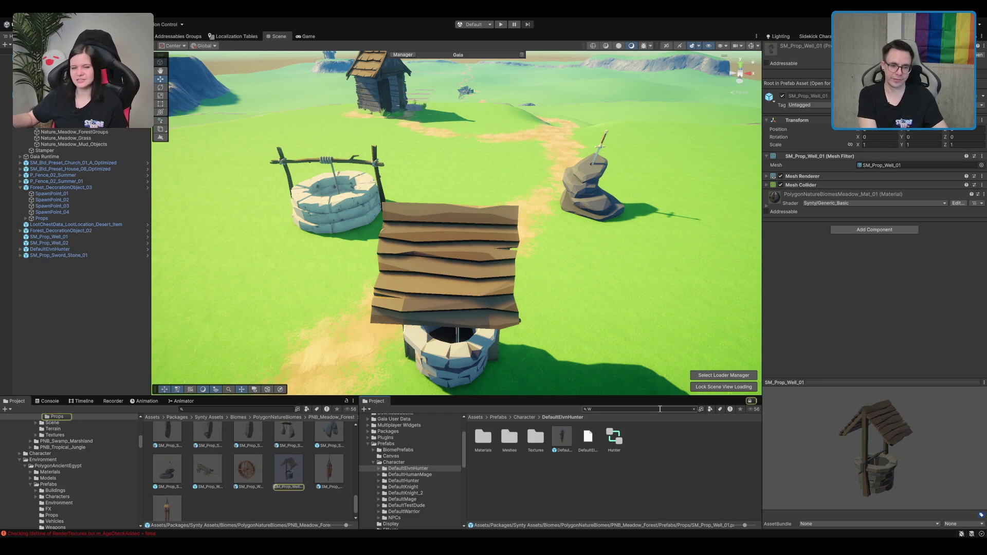
{"action": "mouse_move", "coordinate": [524, 272]}
{"action": "left_mouse_down"}
{"action": "mouse_move", "coordinate": [558, 215]}
{"action": "mouse_move", "coordinate": [659, 289]}
{"action": "left_mouse_up"}
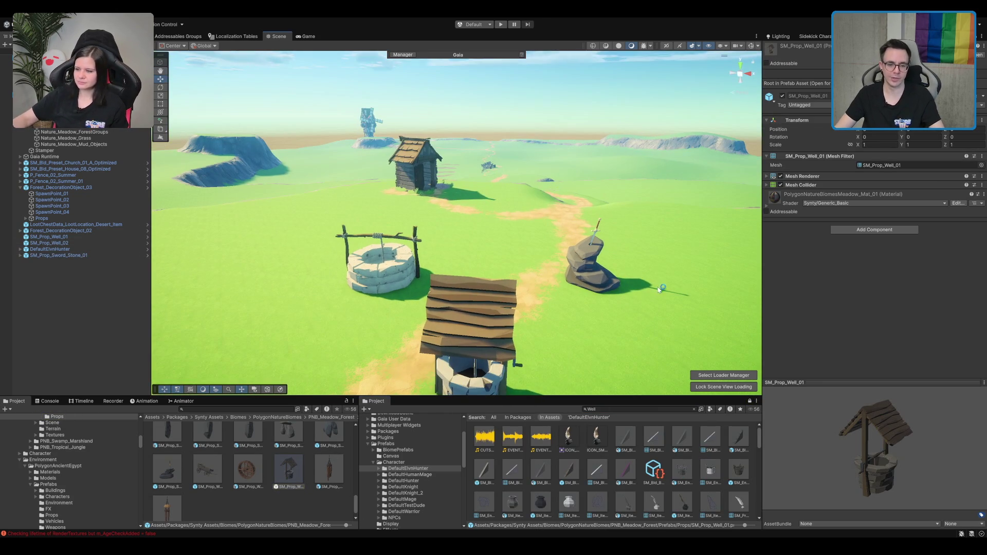
{"action": "left_click", "coordinate": [738, 471]}
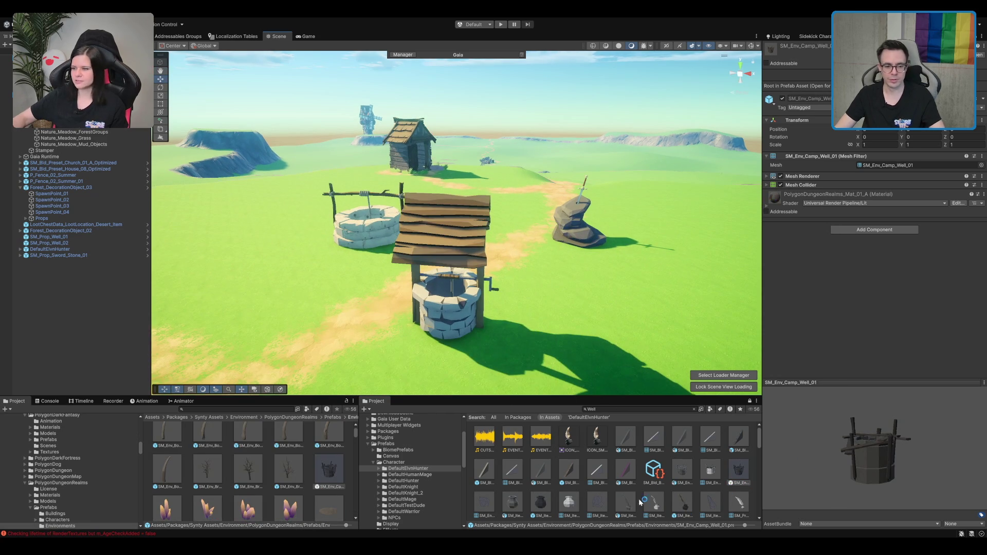
Browse the well results and preview SM_Prop_Well_Roof_02 in a three-quarter view.
{"action": "scroll", "coordinate": [640, 505], "scroll_direction": "down", "scroll_amount": 5}
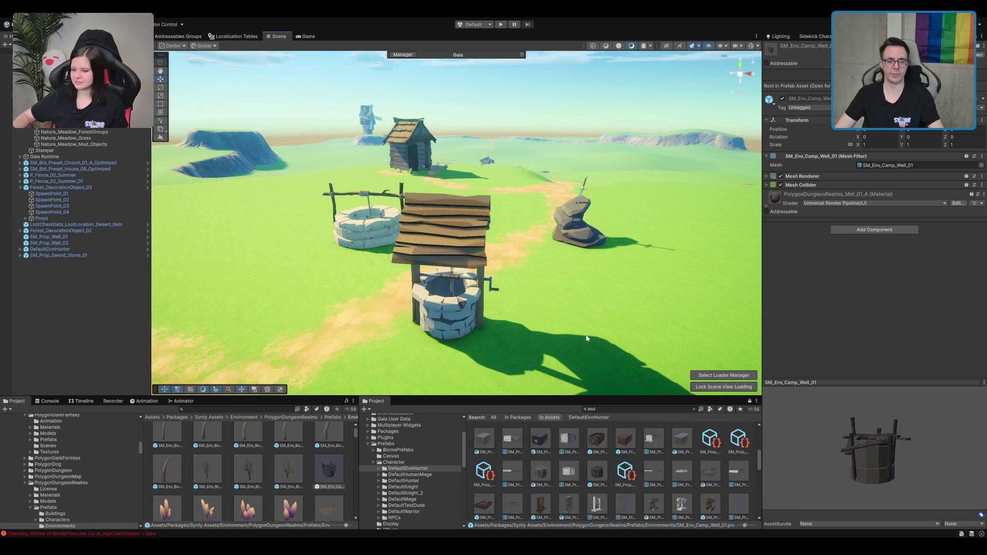
{"action": "scroll", "coordinate": [689, 455], "scroll_direction": "down", "scroll_amount": 3}
{"action": "scroll", "coordinate": [668, 455], "scroll_direction": "down", "scroll_amount": 5}
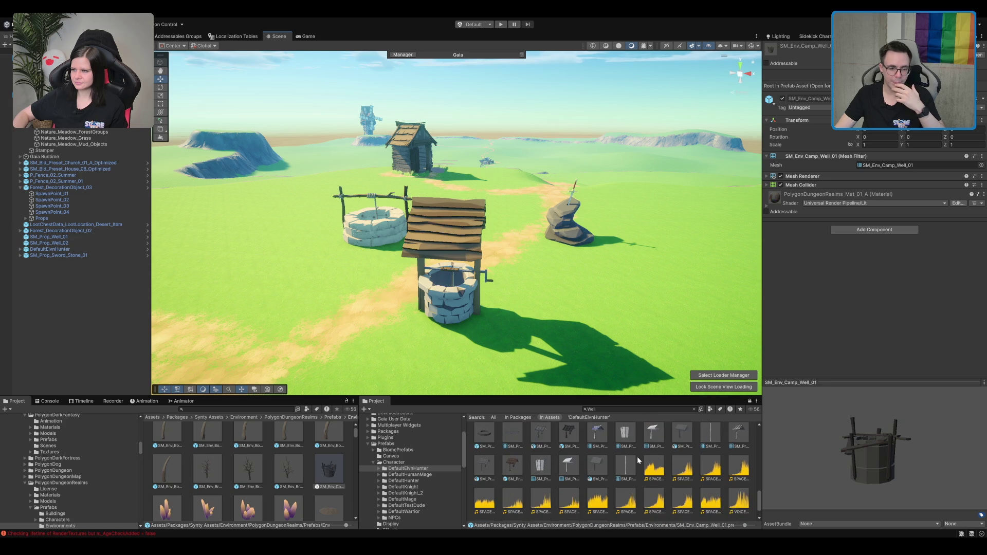
{"action": "scroll", "coordinate": [575, 466], "scroll_direction": "down", "scroll_amount": 1}
{"action": "left_click", "coordinate": [512, 441]}
{"action": "mouse_move", "coordinate": [858, 467]}
{"action": "left_mouse_down"}
{"action": "mouse_move", "coordinate": [940, 458]}
{"action": "mouse_move", "coordinate": [920, 455]}
{"action": "left_mouse_up"}
Place SM_Prop_Well_Roof_01 by the well, rotate it, then delete it.
{"action": "scroll", "coordinate": [537, 479], "scroll_direction": "up", "scroll_amount": 1}
{"action": "left_click_drag", "start_coordinate": [568, 452], "coordinate": [586, 308]}
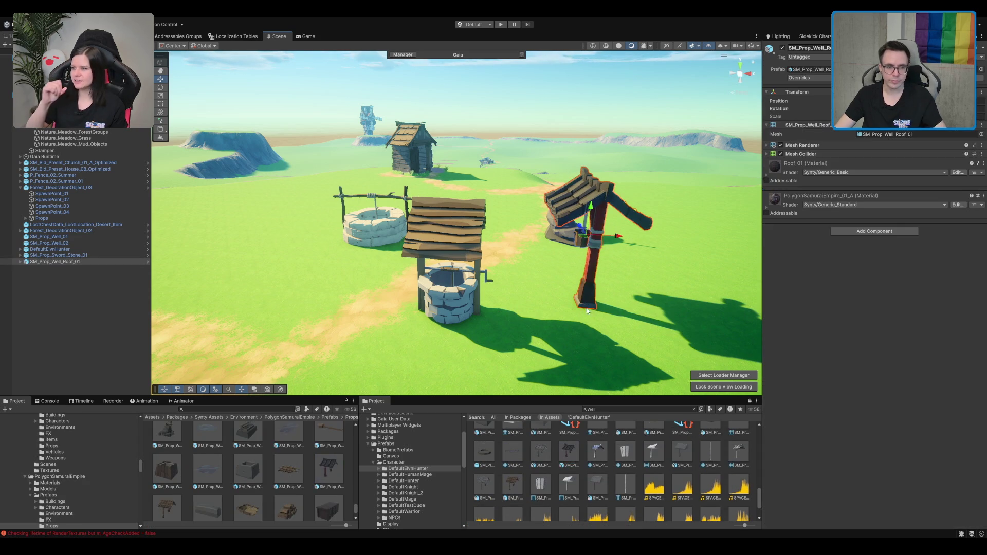
{"action": "key", "text": "e"}
{"action": "left_click_drag", "start_coordinate": [614, 241], "coordinate": [689, 255]}
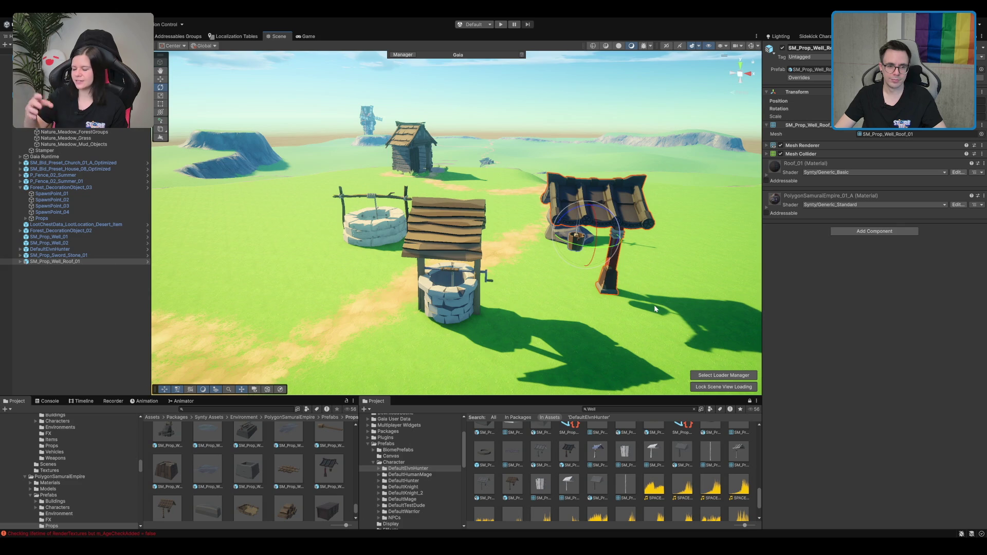
{"action": "mouse_move", "coordinate": [670, 306]}
{"action": "left_mouse_down"}
{"action": "mouse_move", "coordinate": [608, 208]}
{"action": "mouse_move", "coordinate": [602, 286]}
{"action": "mouse_move", "coordinate": [573, 186]}
{"action": "mouse_move", "coordinate": [533, 225]}
{"action": "mouse_move", "coordinate": [630, 205]}
{"action": "mouse_move", "coordinate": [638, 217]}
{"action": "left_mouse_up"}
{"action": "scroll", "coordinate": [533, 225], "scroll_direction": "down", "scroll_amount": 2}
{"action": "key", "text": "Delete"}
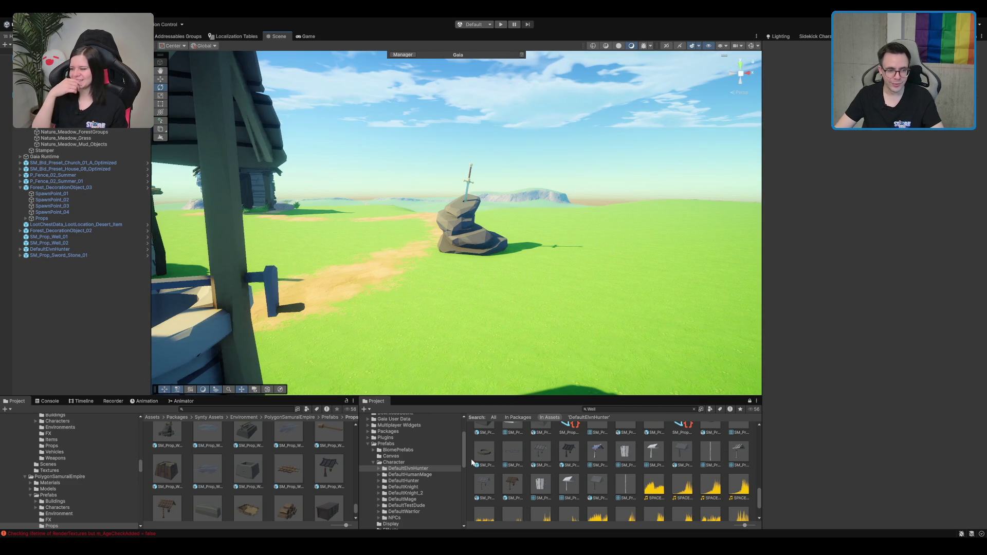
Add a well plinth to the meadow and nudge it into position.
{"action": "left_click_drag", "start_coordinate": [487, 457], "coordinate": [507, 321]}
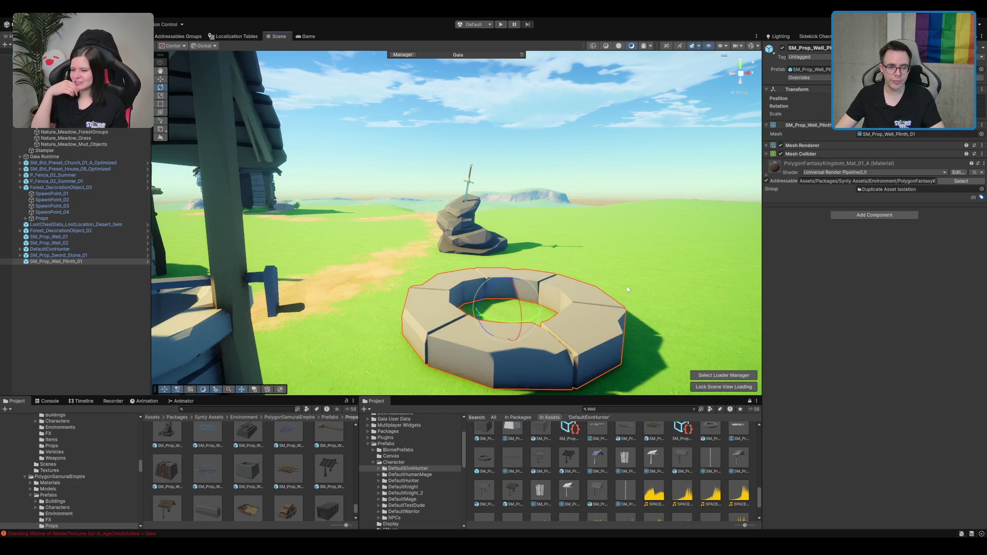
{"action": "scroll", "coordinate": [612, 302], "scroll_direction": "down", "scroll_amount": 3}
{"action": "mouse_move", "coordinate": [612, 302]}
{"action": "left_mouse_down"}
{"action": "mouse_move", "coordinate": [594, 220]}
{"action": "mouse_move", "coordinate": [502, 269]}
{"action": "left_mouse_up"}
{"action": "scroll", "coordinate": [502, 269], "scroll_direction": "up", "scroll_amount": 3}
{"action": "key", "text": "w"}
{"action": "left_click_drag", "start_coordinate": [416, 261], "coordinate": [411, 260]}
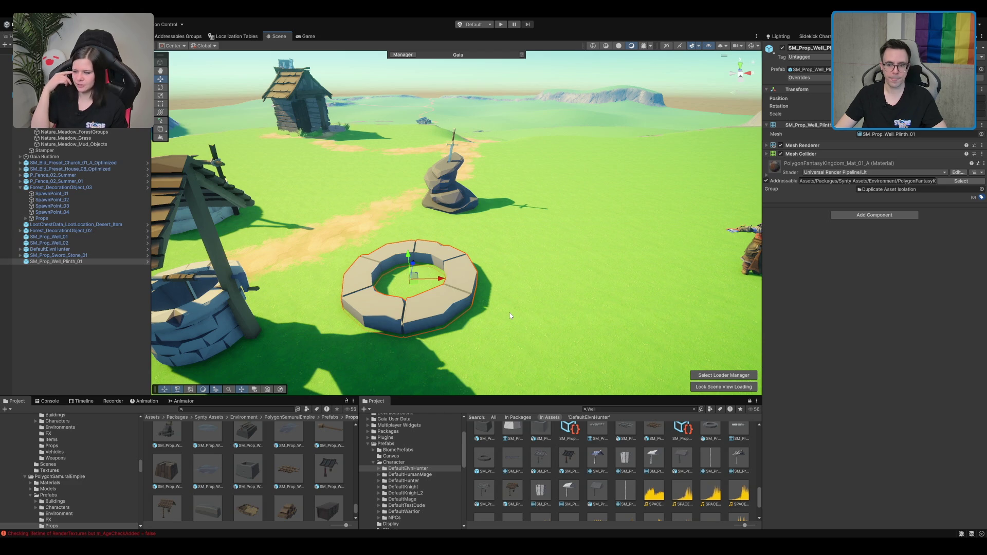
{"action": "mouse_move", "coordinate": [510, 313]}
{"action": "left_mouse_down"}
{"action": "mouse_move", "coordinate": [500, 284]}
{"action": "mouse_move", "coordinate": [555, 246]}
{"action": "mouse_move", "coordinate": [517, 279]}
{"action": "mouse_move", "coordinate": [561, 29]}
{"action": "mouse_move", "coordinate": [551, 165]}
{"action": "mouse_move", "coordinate": [535, 106]}
{"action": "mouse_move", "coordinate": [534, 121]}
{"action": "left_mouse_up"}
Duplicate the plinth and lower the copies to stack three plinths into a ring.
{"action": "key", "text": "ctrl+d"}
{"action": "key", "text": "ctrl+d"}
{"action": "left_click", "coordinate": [600, 133]}
{"action": "key", "text": "e"}
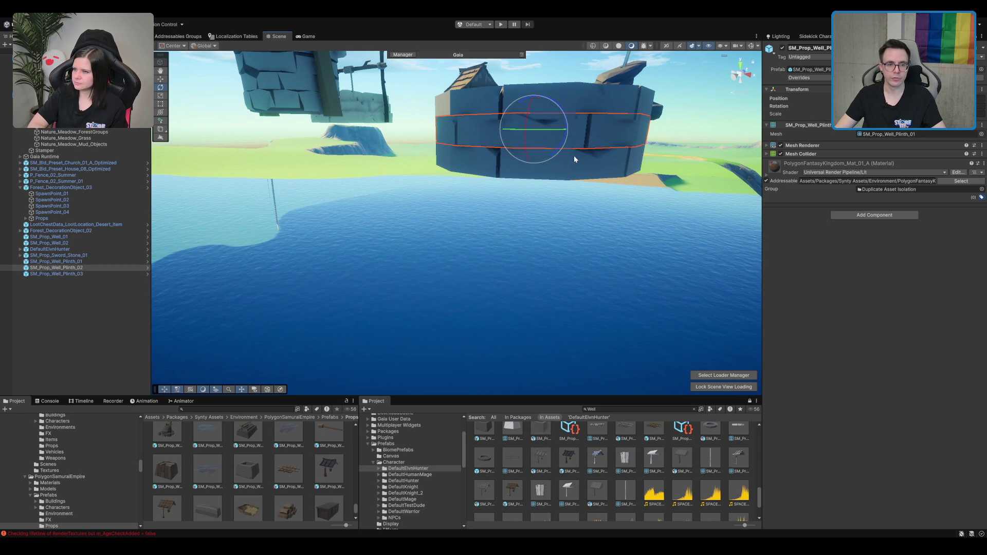
{"action": "left_click", "coordinate": [571, 157]}
{"action": "key", "text": "w"}
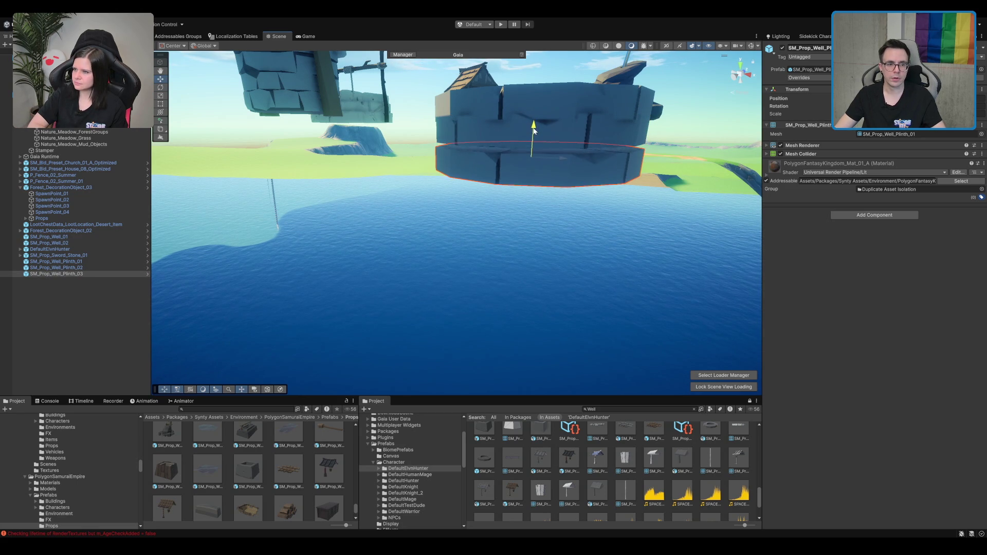
{"action": "left_click", "coordinate": [575, 127]}
{"action": "left_click", "coordinate": [527, 123], "text": "shift"}
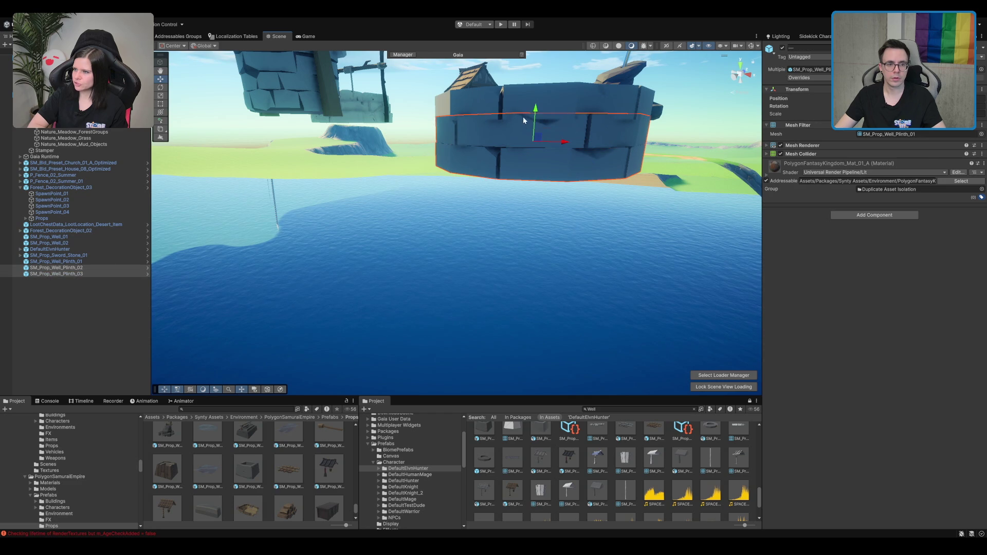
{"action": "left_click_drag", "start_coordinate": [537, 111], "coordinate": [534, 117]}
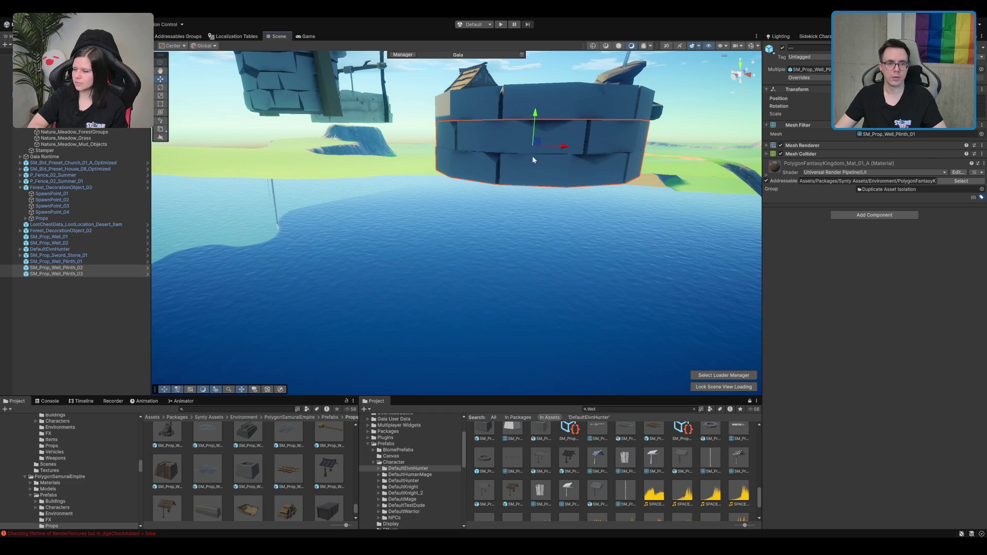
{"action": "key", "text": "f"}
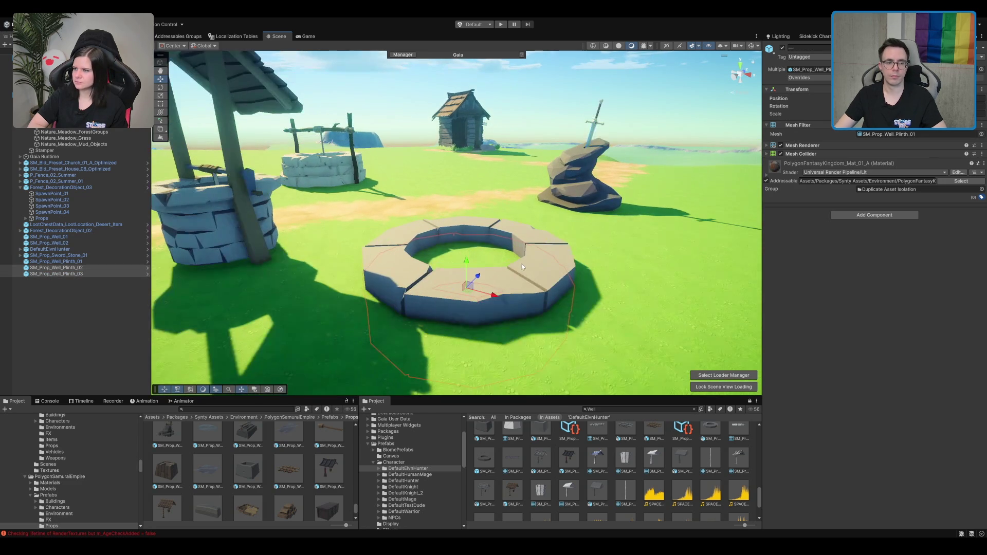
{"action": "left_click", "coordinate": [606, 245]}
{"action": "scroll", "coordinate": [450, 195], "scroll_direction": "down", "scroll_amount": 5}
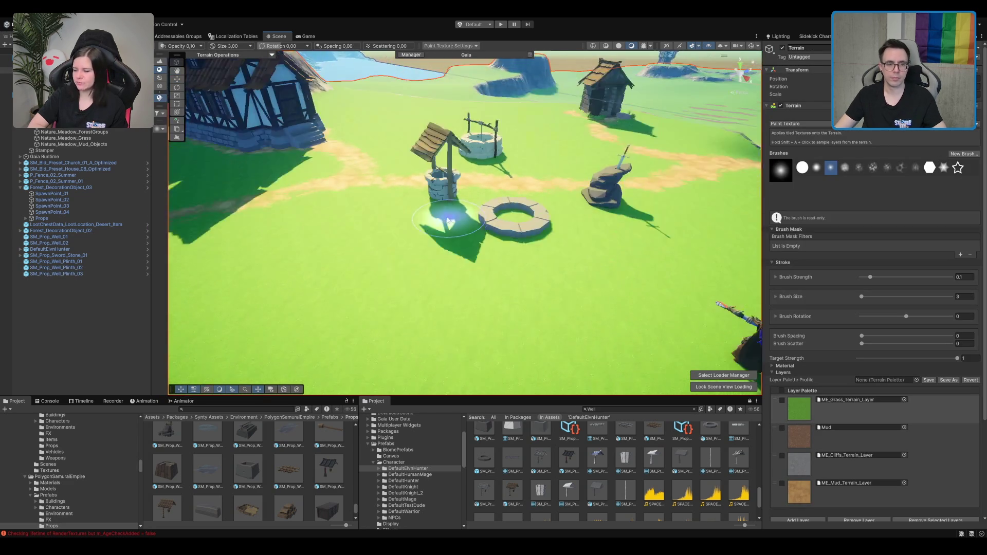
Select all three plinths, frame them, and raise them above the ground.
{"action": "key", "text": "w"}
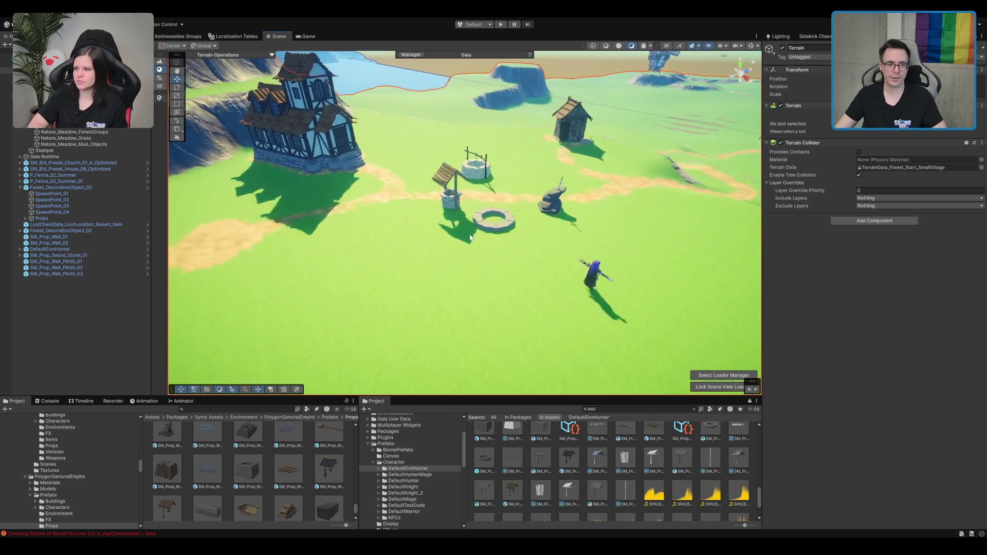
{"action": "scroll", "coordinate": [469, 237], "scroll_direction": "up", "scroll_amount": 4}
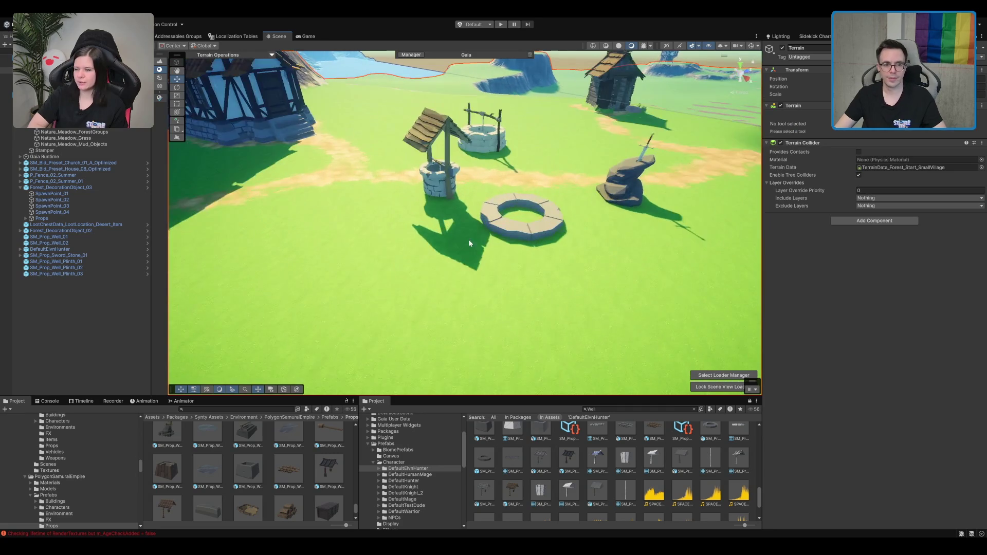
{"action": "left_click", "coordinate": [510, 232]}
{"action": "scroll", "coordinate": [510, 232], "scroll_direction": "up", "scroll_amount": 6}
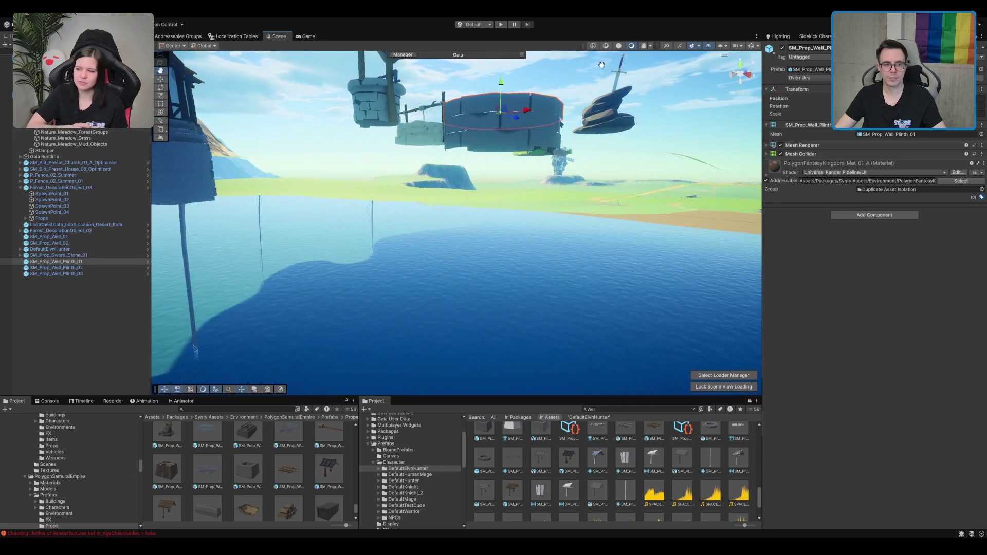
{"action": "left_click", "coordinate": [523, 140], "text": "shift"}
{"action": "left_click", "coordinate": [550, 103], "text": "shift"}
{"action": "key", "text": "f"}
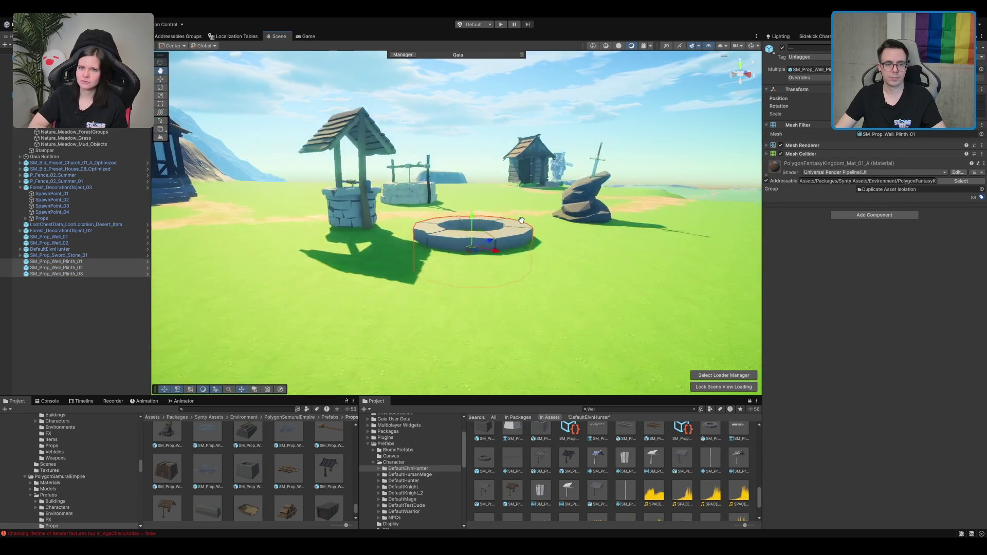
{"action": "mouse_move", "coordinate": [467, 256]}
{"action": "left_mouse_down"}
{"action": "mouse_move", "coordinate": [462, 221]}
{"action": "mouse_move", "coordinate": [554, 193]}
{"action": "mouse_move", "coordinate": [370, 301]}
{"action": "left_mouse_up"}
Orbit around the raised plinth stack to inspect it, then clear the Well asset search.
{"action": "scroll", "coordinate": [370, 301], "scroll_direction": "down", "scroll_amount": 3}
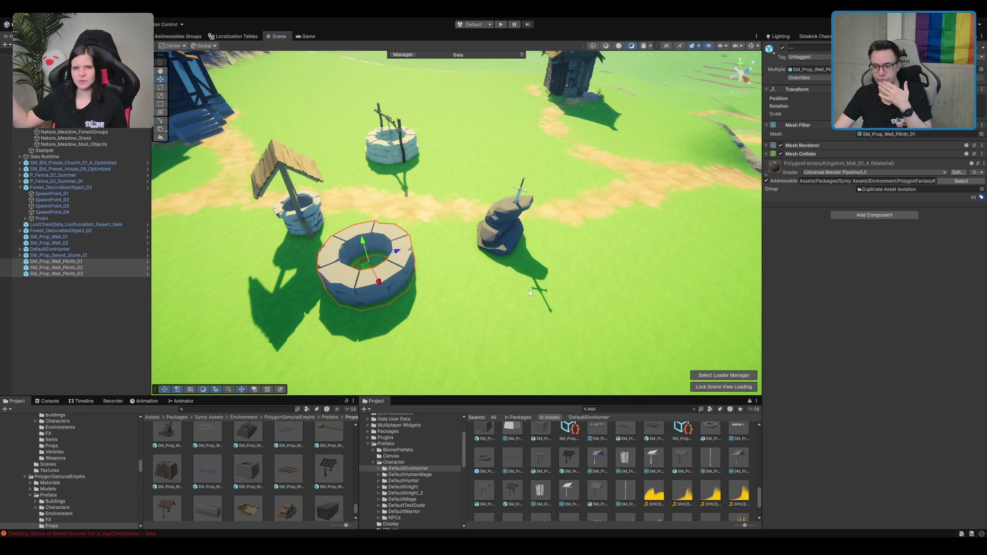
{"action": "left_click_drag", "start_coordinate": [521, 249], "coordinate": [380, 213]}
{"action": "scroll", "coordinate": [544, 269], "scroll_direction": "up", "scroll_amount": 3}
{"action": "mouse_move", "coordinate": [561, 272]}
{"action": "left_mouse_down"}
{"action": "mouse_move", "coordinate": [456, 283]}
{"action": "mouse_move", "coordinate": [529, 214]}
{"action": "left_mouse_up"}
{"action": "scroll", "coordinate": [457, 282], "scroll_direction": "up", "scroll_amount": 3}
{"action": "scroll", "coordinate": [455, 281], "scroll_direction": "down", "scroll_amount": 3}
{"action": "scroll", "coordinate": [529, 214], "scroll_direction": "down", "scroll_amount": 5}
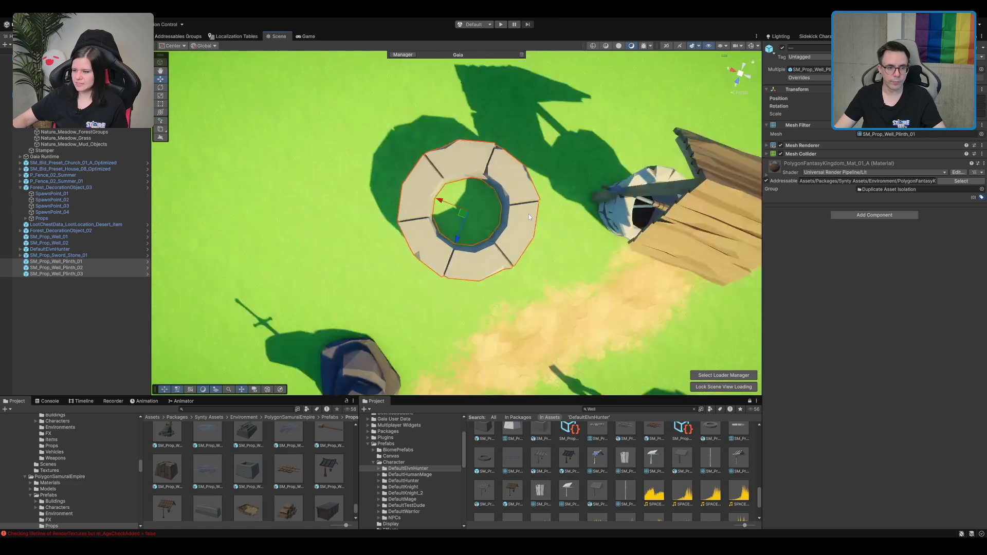
{"action": "scroll", "coordinate": [528, 213], "scroll_direction": "down", "scroll_amount": 2}
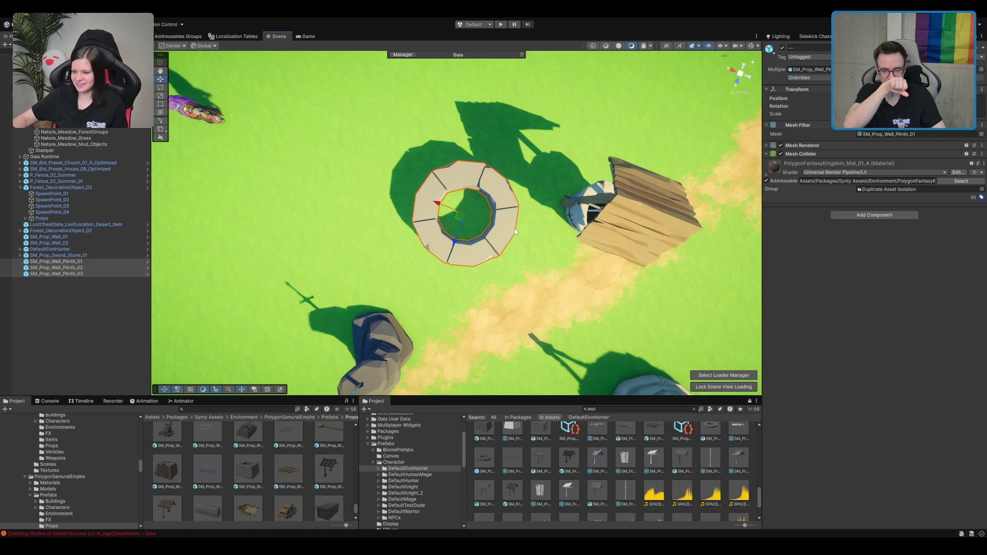
{"action": "mouse_move", "coordinate": [514, 228]}
{"action": "left_mouse_down"}
{"action": "mouse_move", "coordinate": [565, 166]}
{"action": "mouse_move", "coordinate": [546, 258]}
{"action": "mouse_move", "coordinate": [536, 507]}
{"action": "left_mouse_up"}
{"action": "scroll", "coordinate": [546, 259], "scroll_direction": "down", "scroll_amount": 3}
{"action": "scroll", "coordinate": [546, 259], "scroll_direction": "up", "scroll_amount": 2}
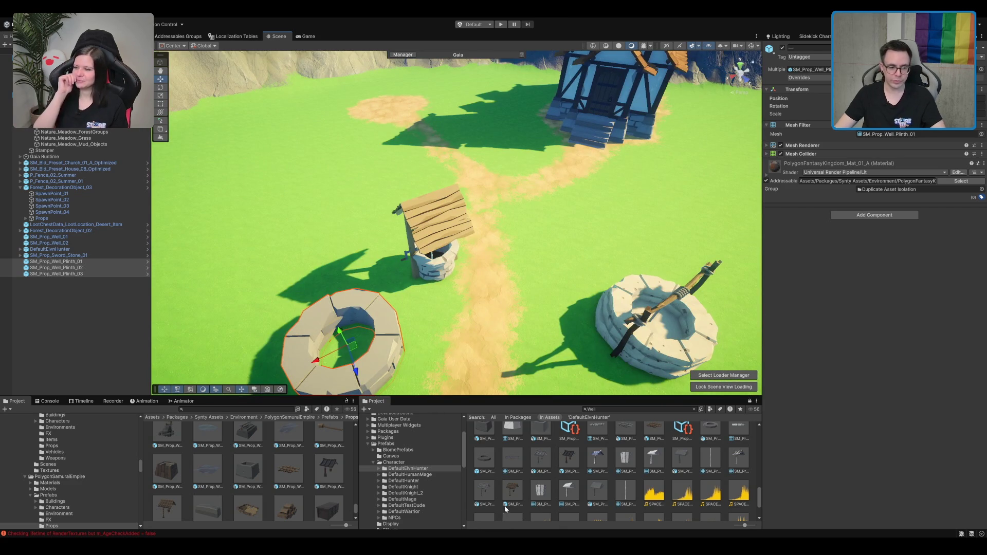
{"action": "left_click", "coordinate": [421, 443]}
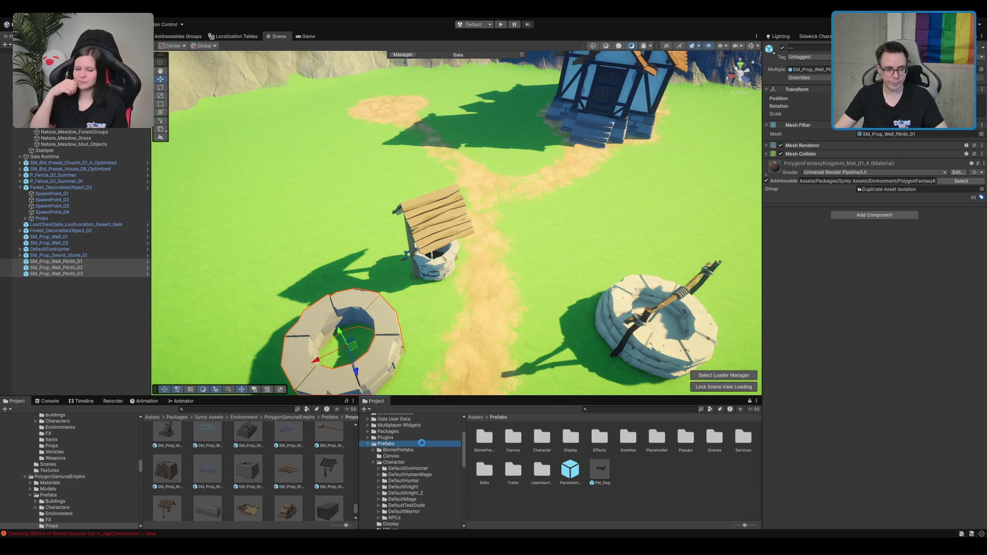
Open ItemCreationScene from the Assets/Scenes folder.
{"action": "scroll", "coordinate": [406, 457], "scroll_direction": "down", "scroll_amount": 5}
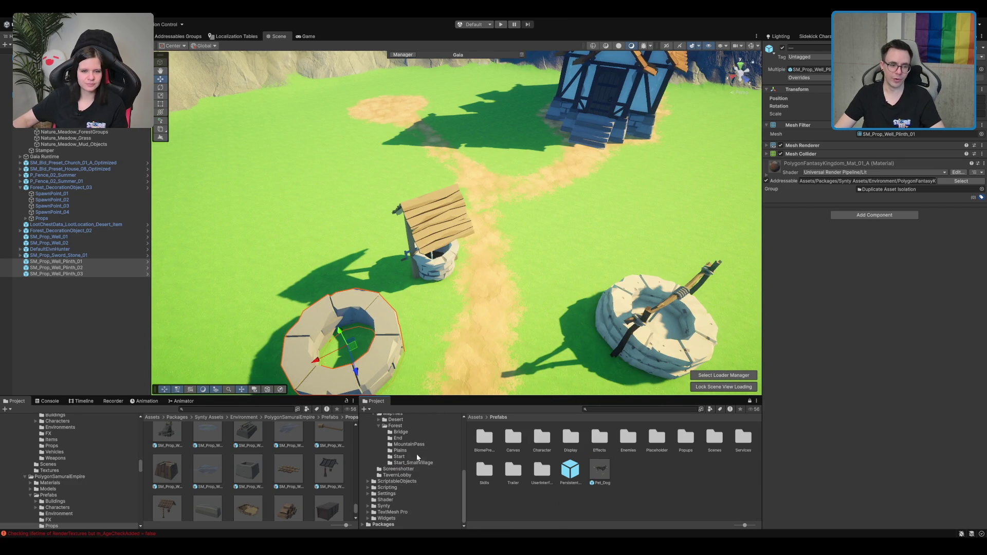
{"action": "left_click", "coordinate": [408, 431]}
{"action": "left_click", "coordinate": [433, 442]}
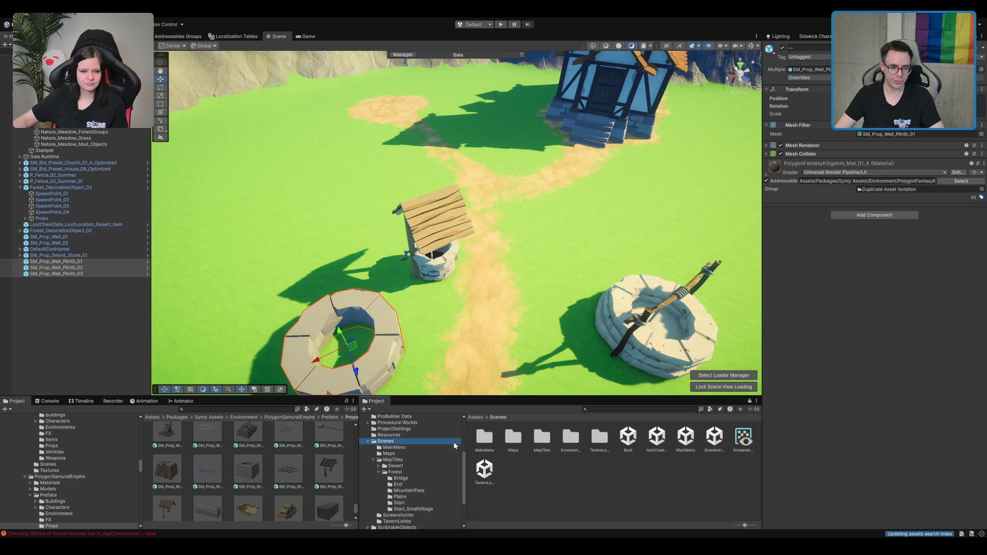
{"action": "left_click", "coordinate": [628, 438]}
{"action": "left_click", "coordinate": [656, 438]}
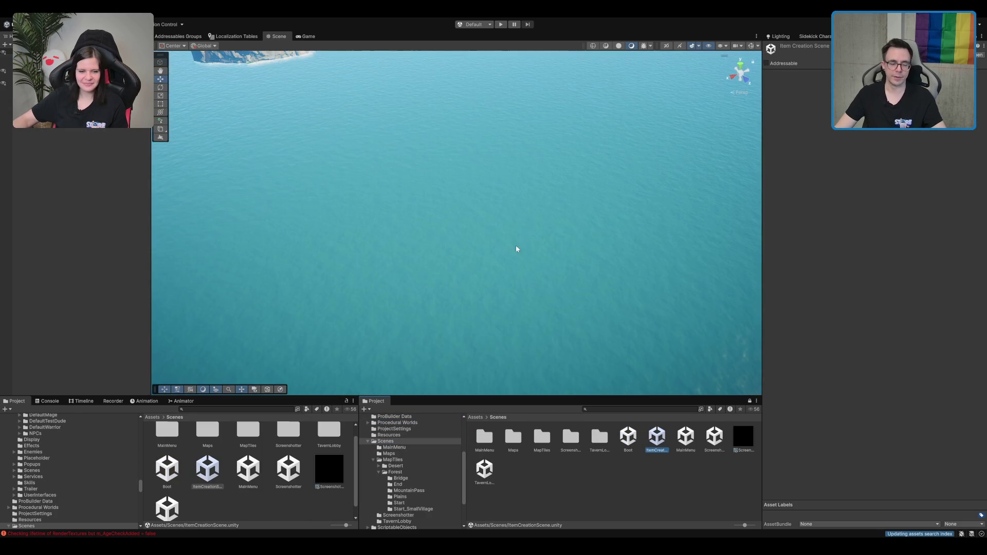
{"action": "left_click_drag", "start_coordinate": [559, 279], "coordinate": [237, 188]}
{"action": "left_click_drag", "start_coordinate": [557, 173], "coordinate": [668, 216]}
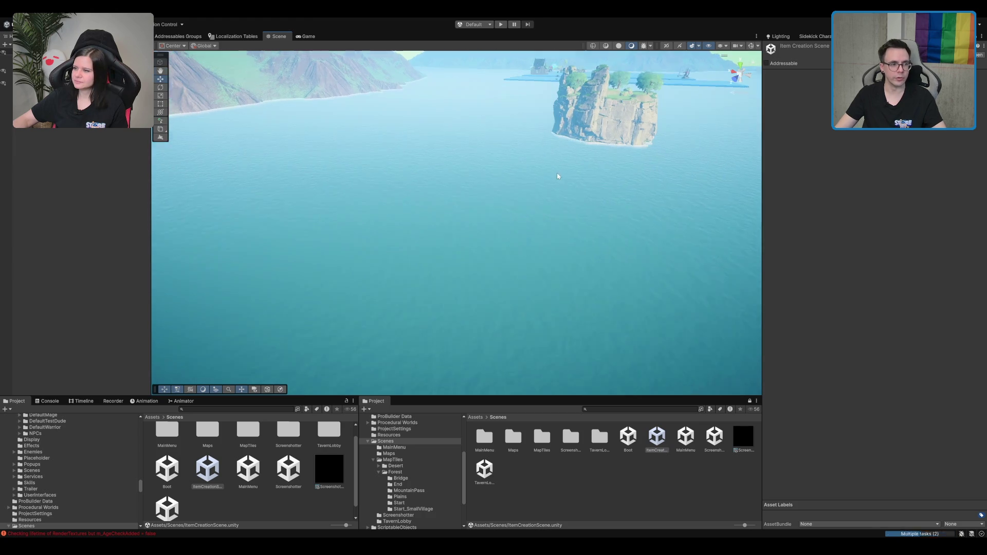
Select the Books group, jump to Jewelry, and browse to the skeleton plushie prop.
{"action": "left_click", "coordinate": [52, 95]}
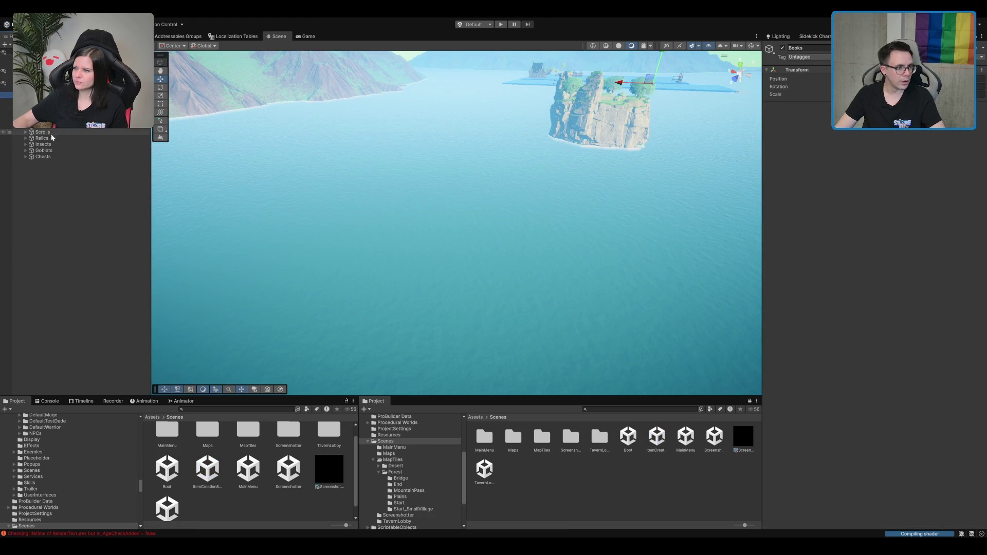
{"action": "double_click", "coordinate": [41, 126]}
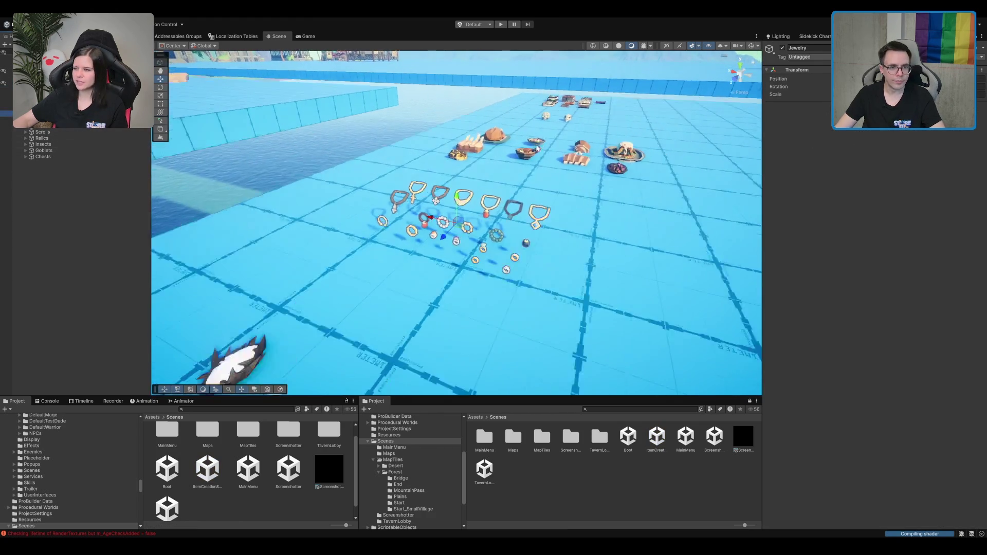
{"action": "left_click_drag", "start_coordinate": [514, 170], "coordinate": [542, 151]}
{"action": "scroll", "coordinate": [533, 179], "scroll_direction": "up", "scroll_amount": 10}
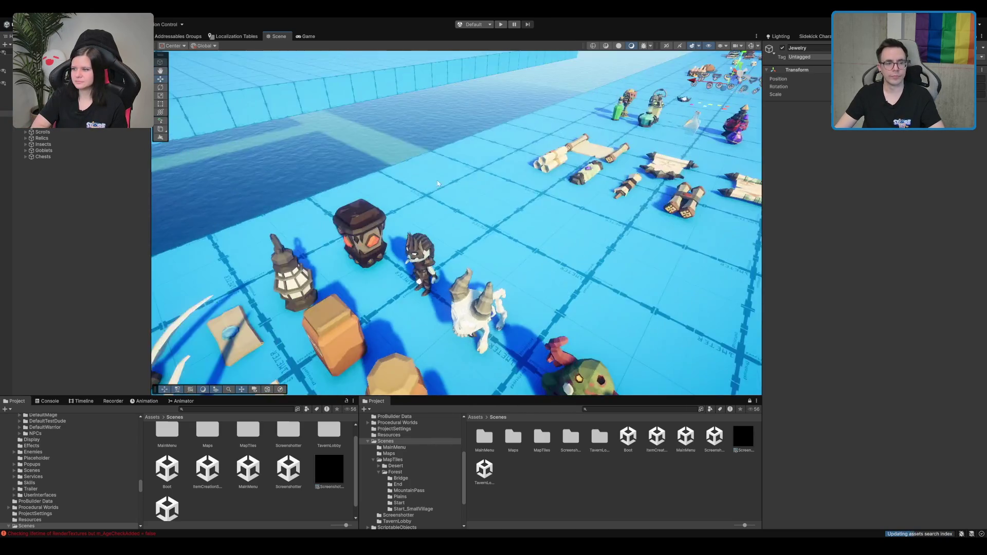
{"action": "left_click", "coordinate": [364, 200]}
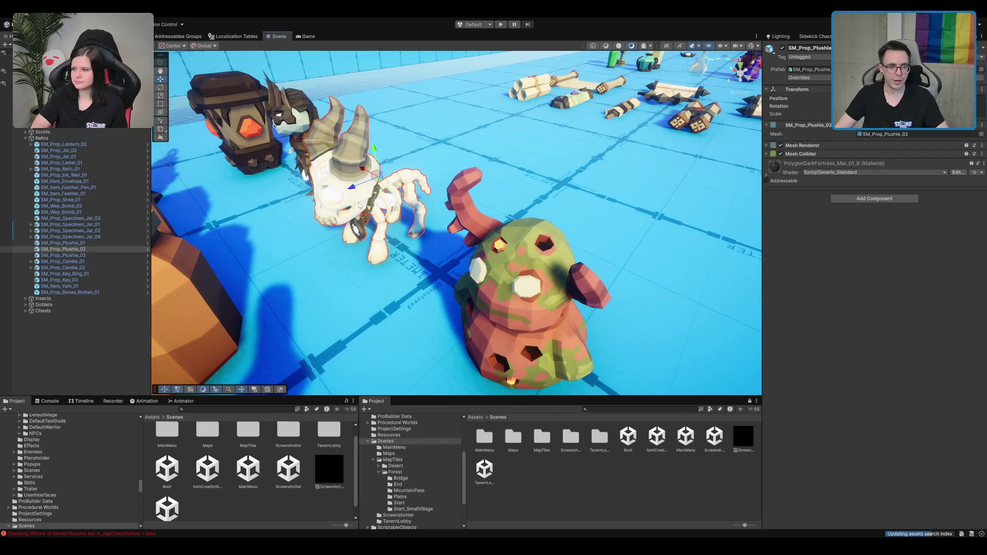